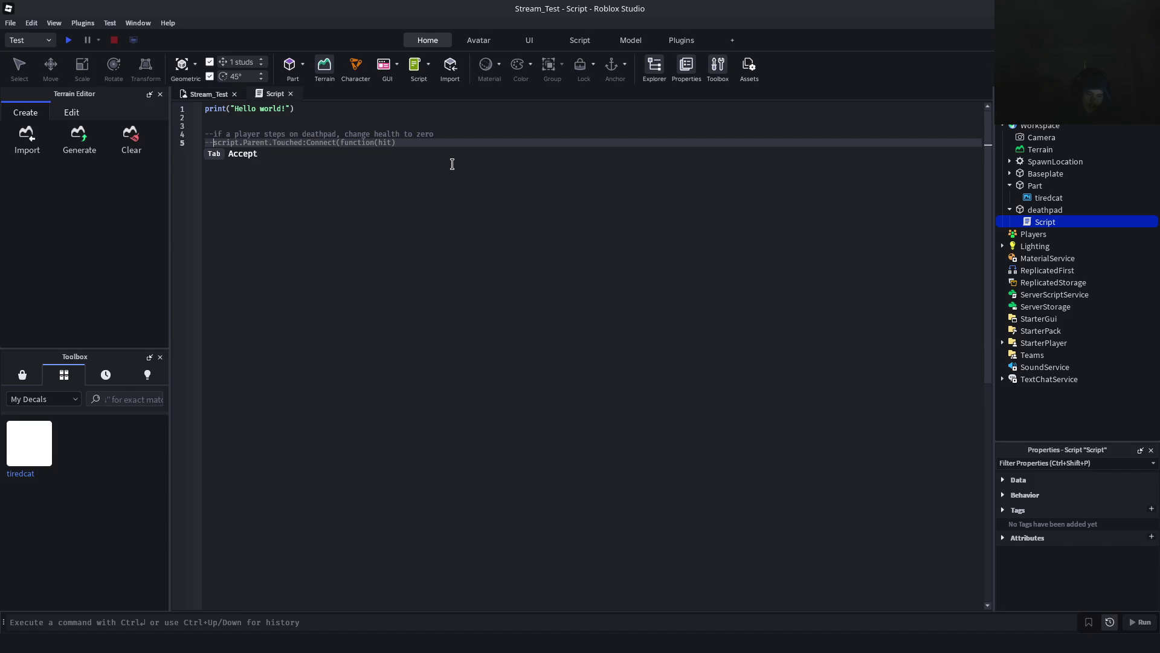
Accept the suggested Touched connection line, drop its hit parameter, and uncomment it below a blank line
{"action": "key", "text": "Tab"}
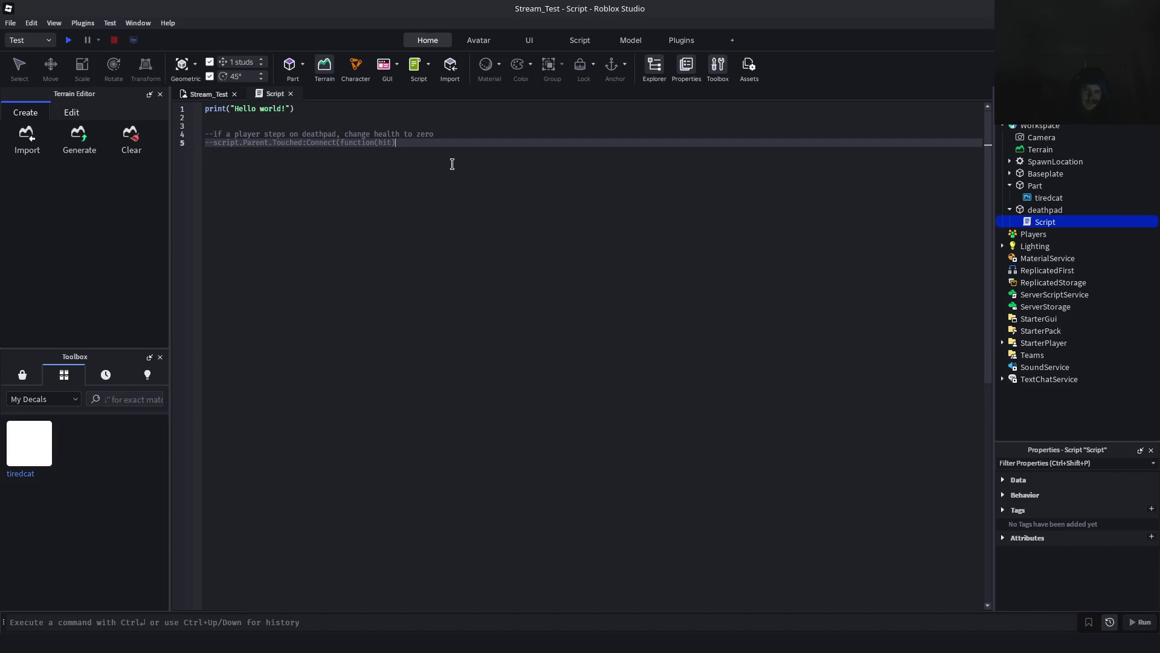
{"action": "key", "text": "BackSpace"}
{"action": "key", "text": "BackSpace"}
{"action": "key", "text": "BackSpace"}
{"action": "key", "text": "Home"}
{"action": "key", "text": "Delete"}
{"action": "key", "text": "Delete"}
{"action": "key", "text": "Return"}
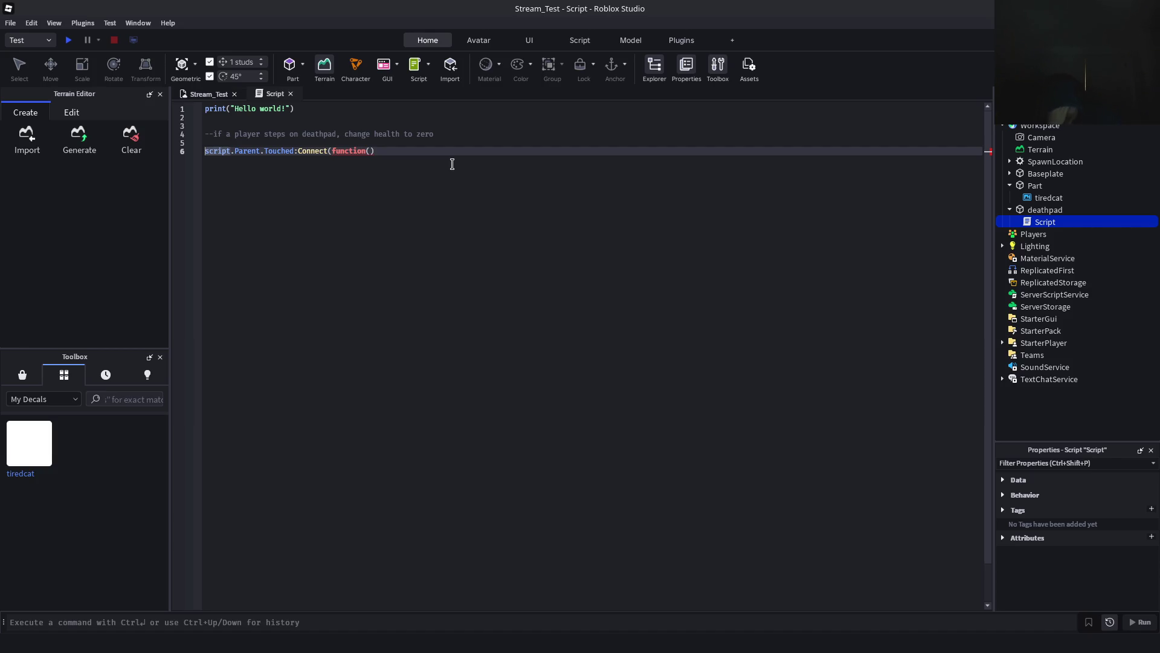
Rework the function's parentheses, adding then removing a hit parameter and repositioning end)
{"action": "key", "text": "ctrl+Right"}
{"action": "key", "text": "ctrl+Right"}
{"action": "key", "text": "ctrl+Right"}
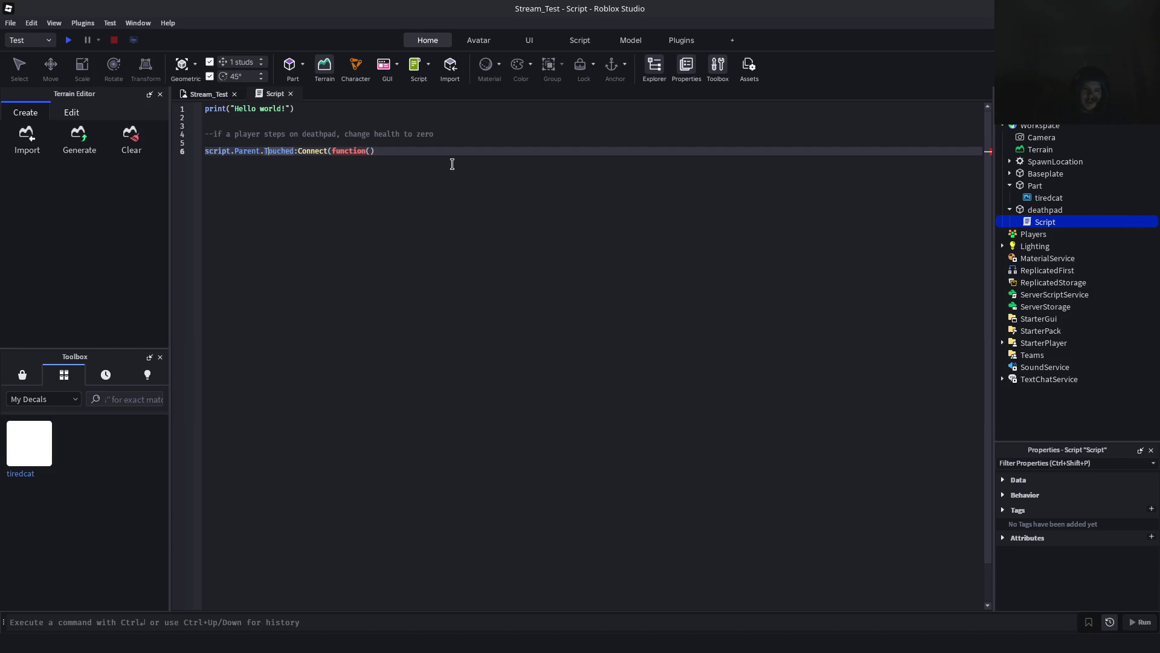
{"action": "key", "text": "Right"}
{"action": "key", "text": "Right"}
{"action": "type", "text": "hit"}
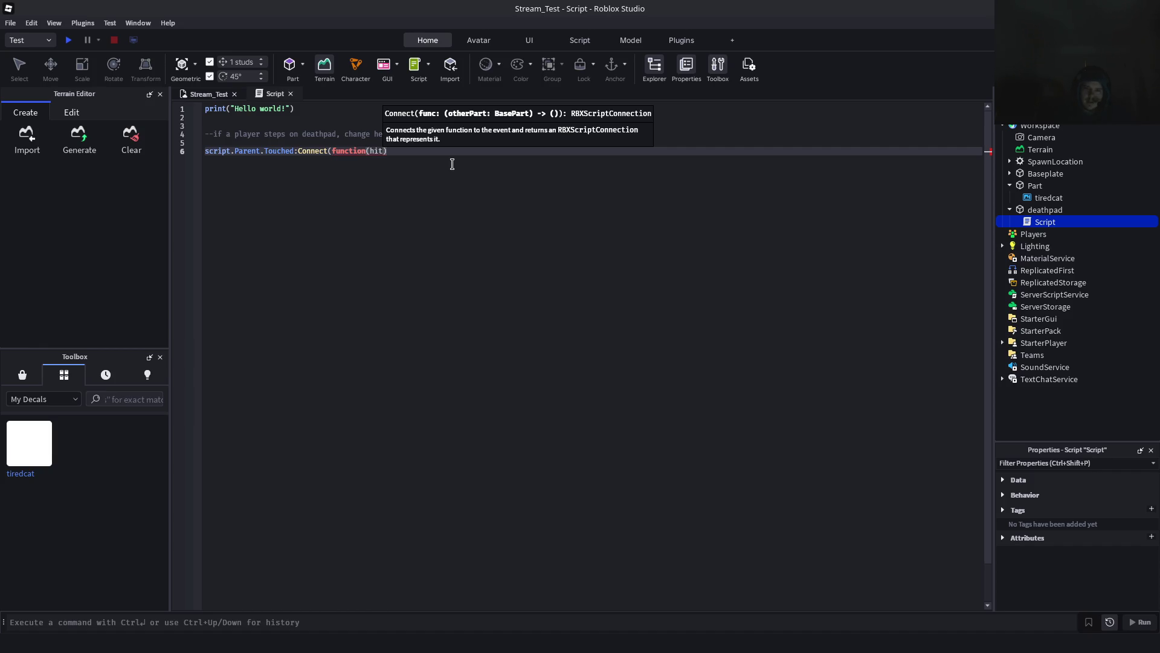
{"action": "key", "text": "BackSpace"}
{"action": "key", "text": "BackSpace"}
{"action": "key", "text": "BackSpace"}
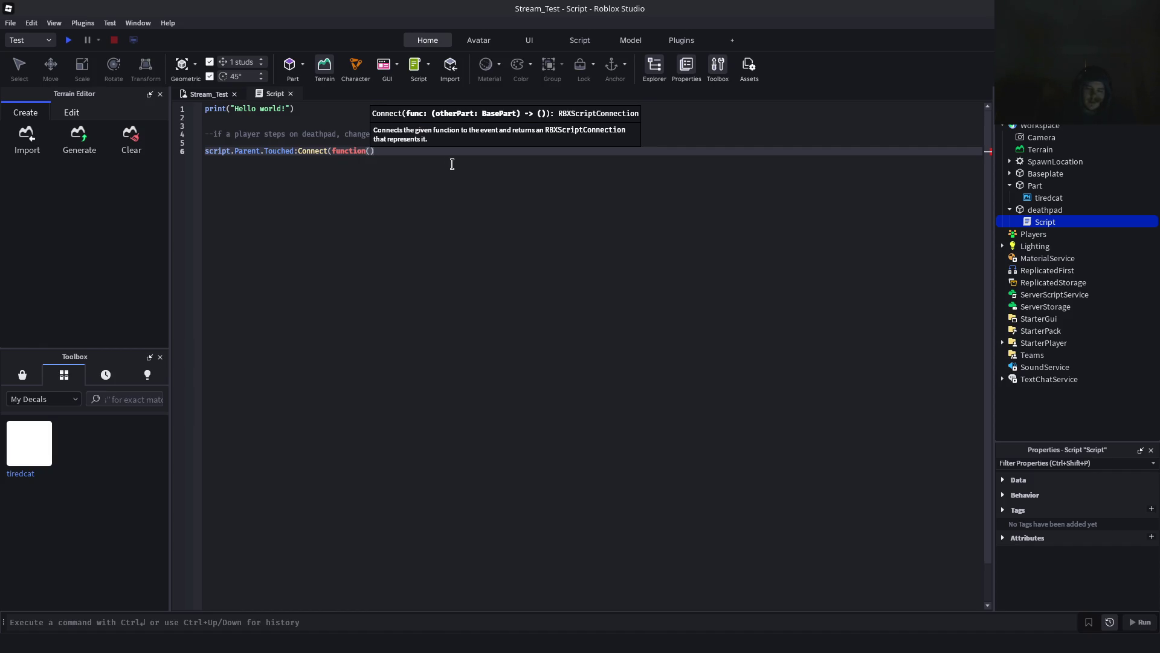
{"action": "key", "text": "Return"}
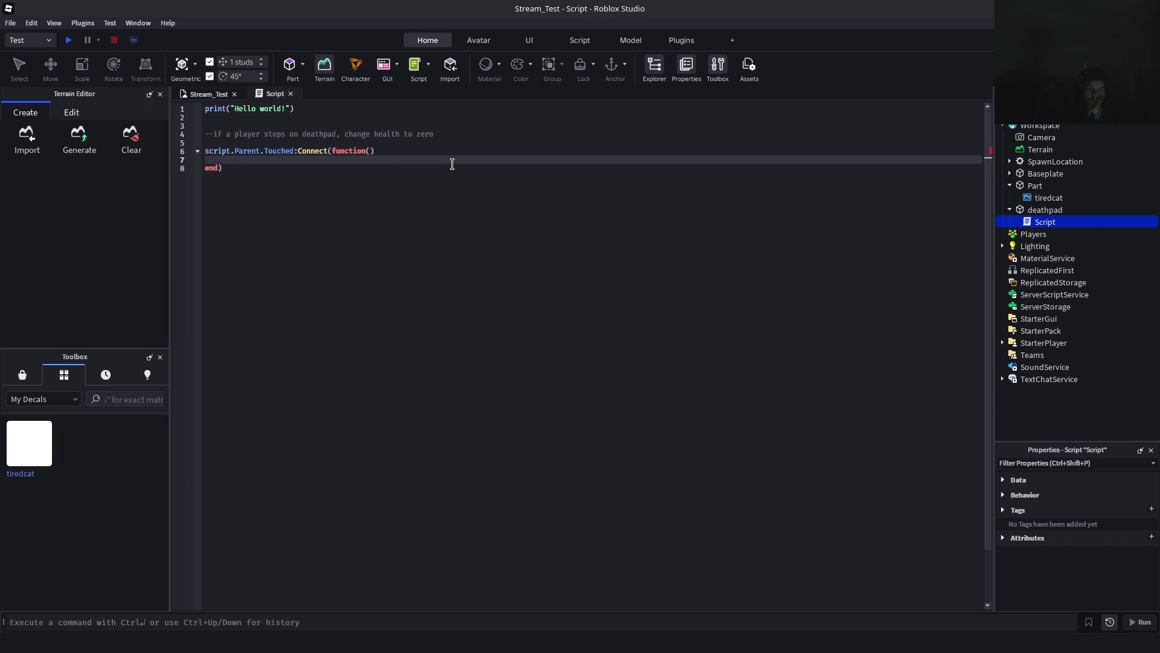
{"action": "key", "text": "BackSpace"}
{"action": "key", "text": "BackSpace"}
{"action": "key", "text": "Left"}
{"action": "type", "text": ")"}
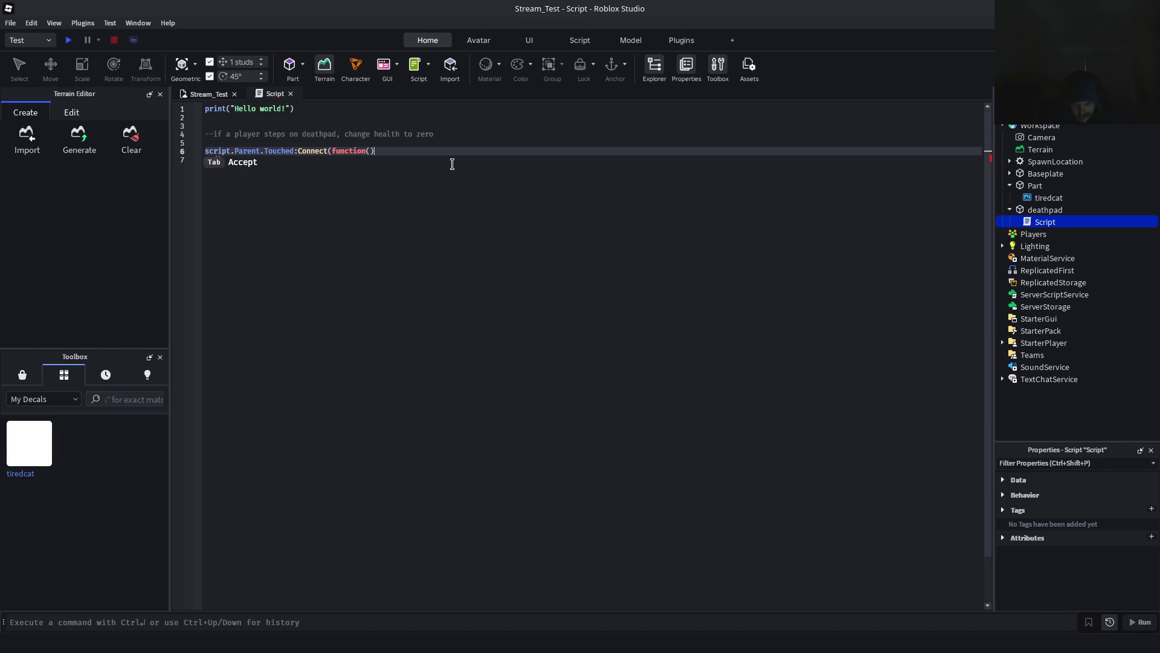
{"action": "key", "text": "Delete"}
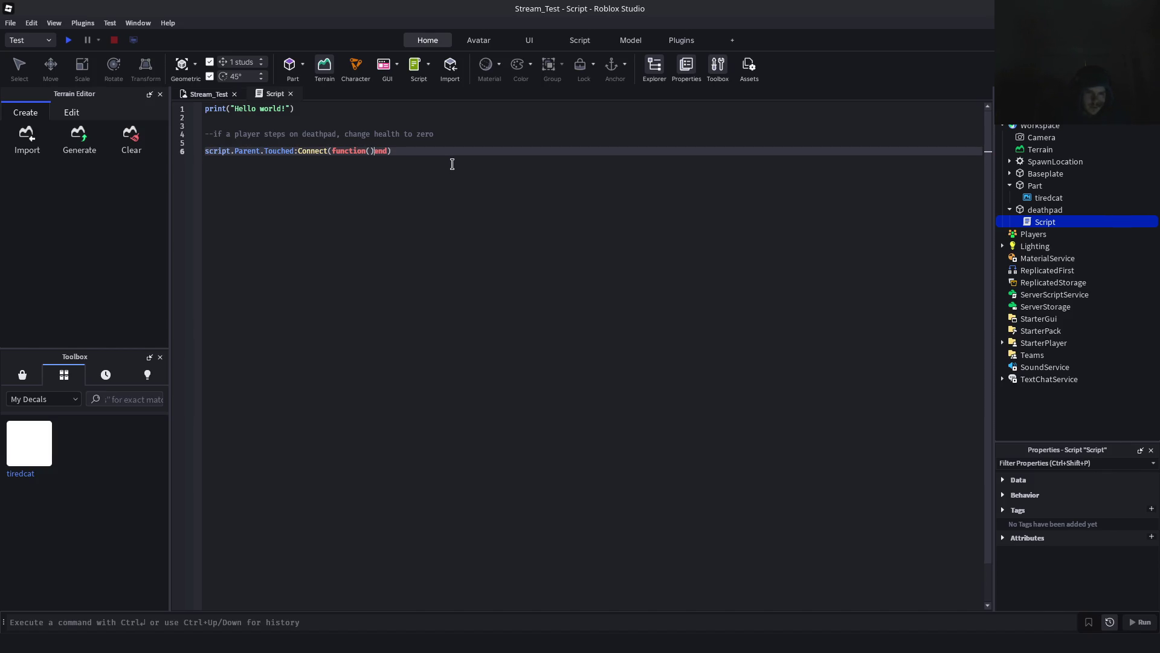
{"action": "key", "text": "Return"}
Toggle the connection line's comment off again, restore the blank line above it, and add a closing parenthesis
{"action": "key", "text": "Home"}
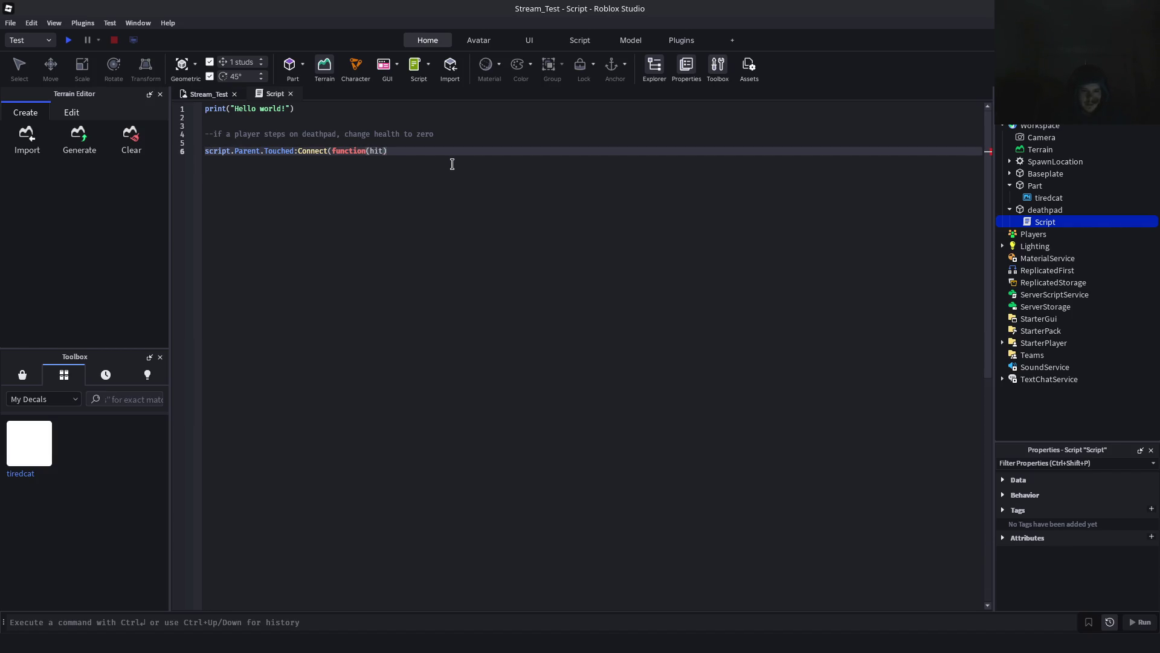
{"action": "key", "text": "BackSpace"}
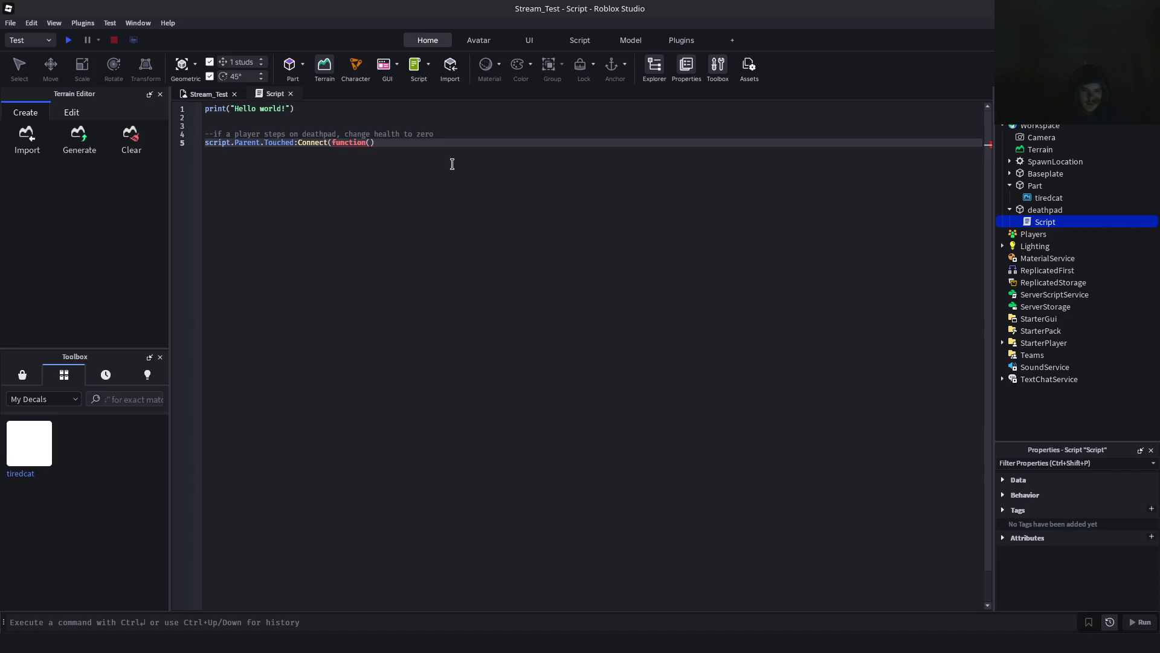
{"action": "key", "text": "Left"}
{"action": "key", "text": "Left"}
{"action": "key", "text": "Left"}
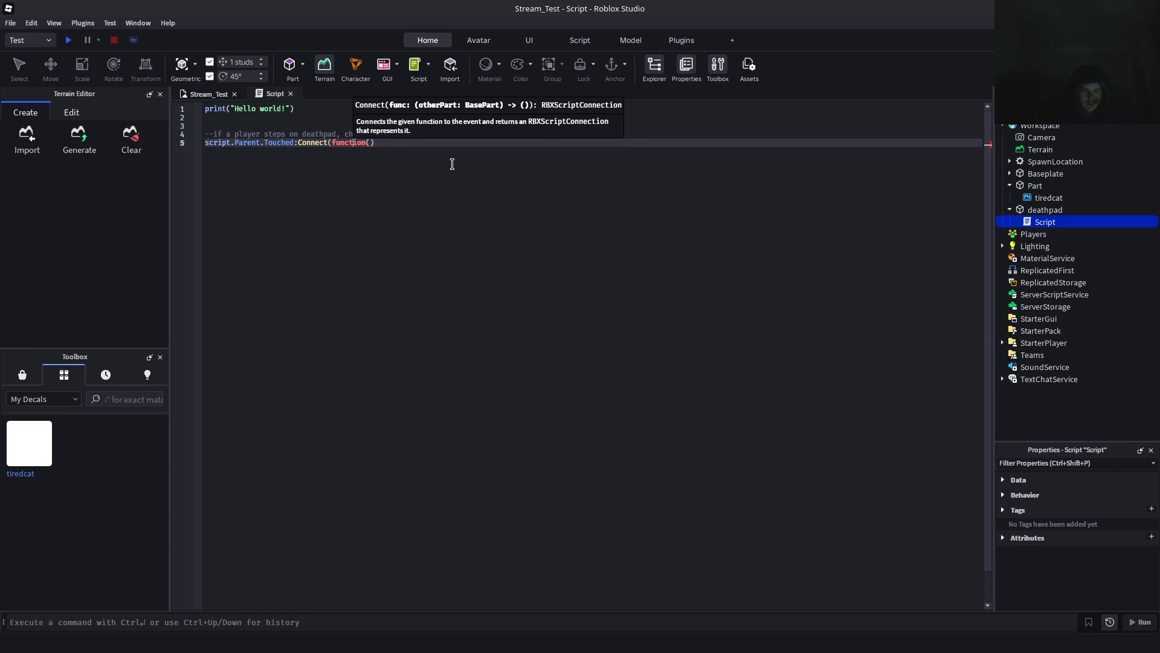
{"action": "key", "text": "Left"}
{"action": "key", "text": "Left"}
{"action": "key", "text": "Left"}
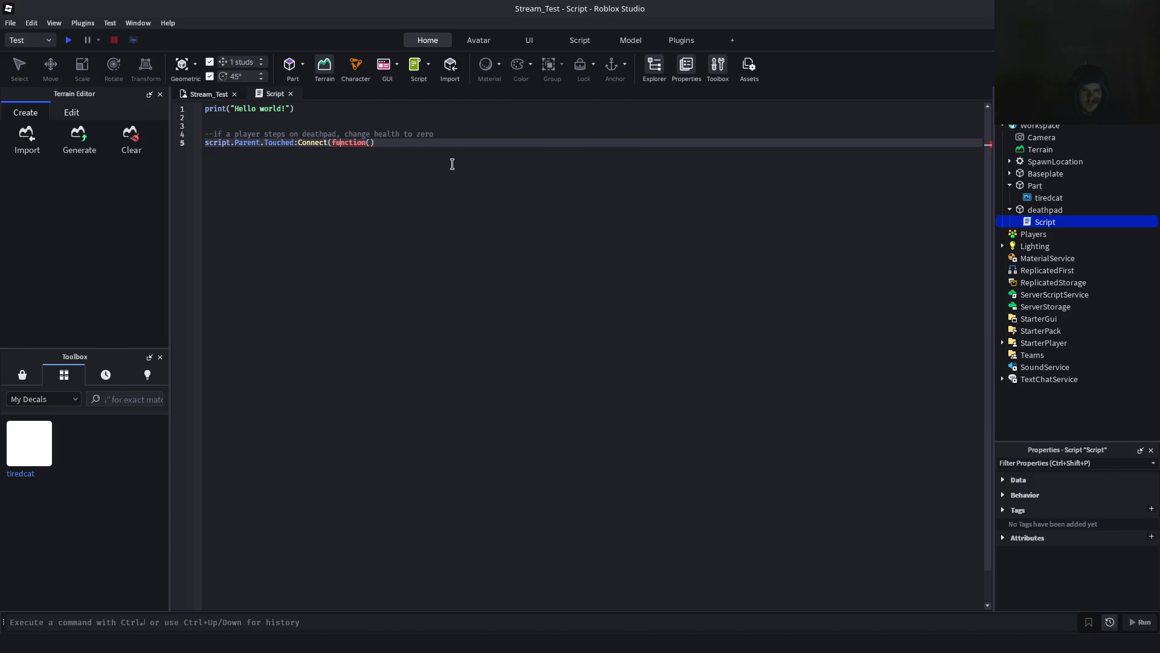
{"action": "key", "text": "ctrl+slash"}
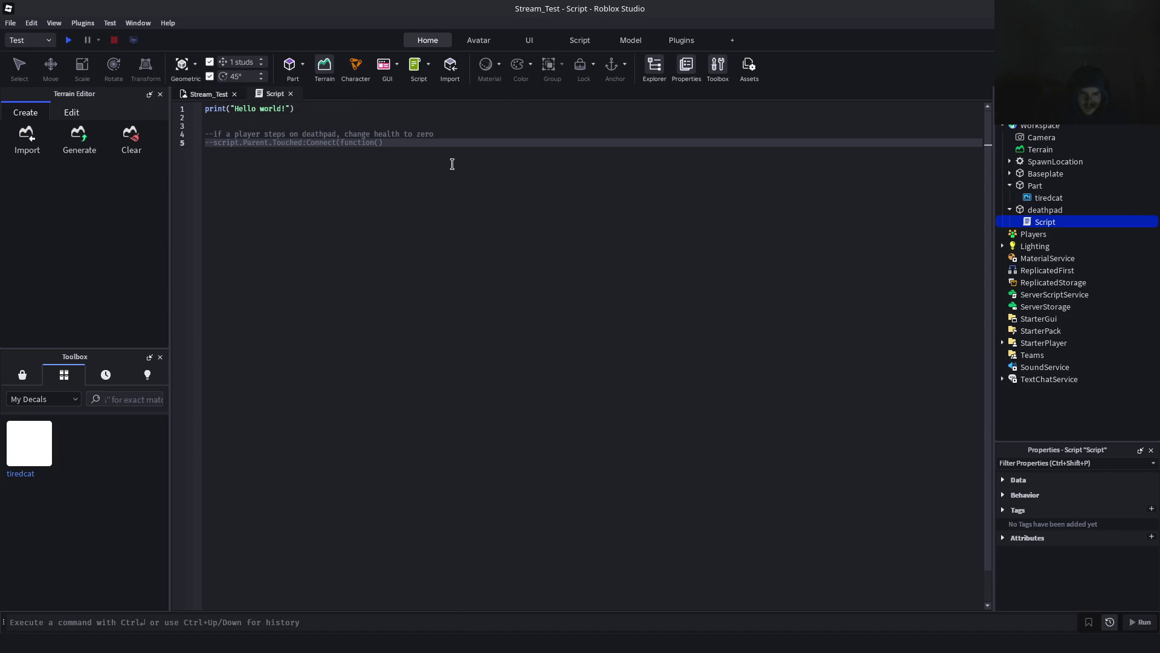
{"action": "key", "text": "BackSpace"}
{"action": "key", "text": "BackSpace"}
{"action": "key", "text": "Return"}
{"action": "key", "text": "Right"}
{"action": "key", "text": "Right"}
{"action": "key", "text": "Right"}
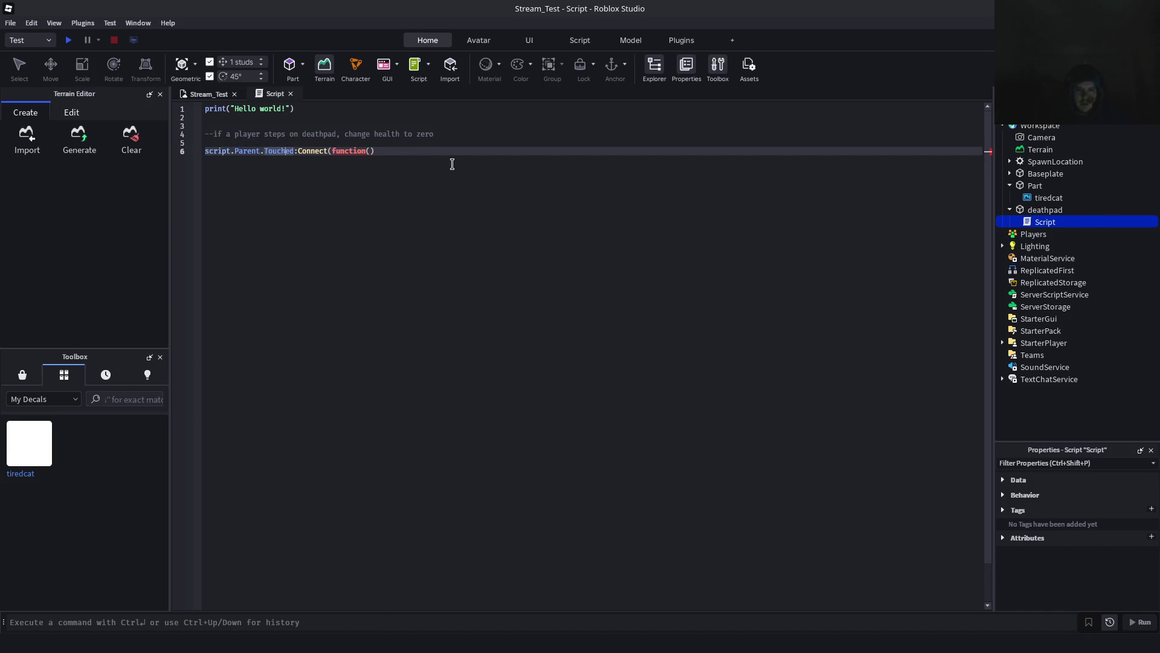
{"action": "type", "text": ")"}
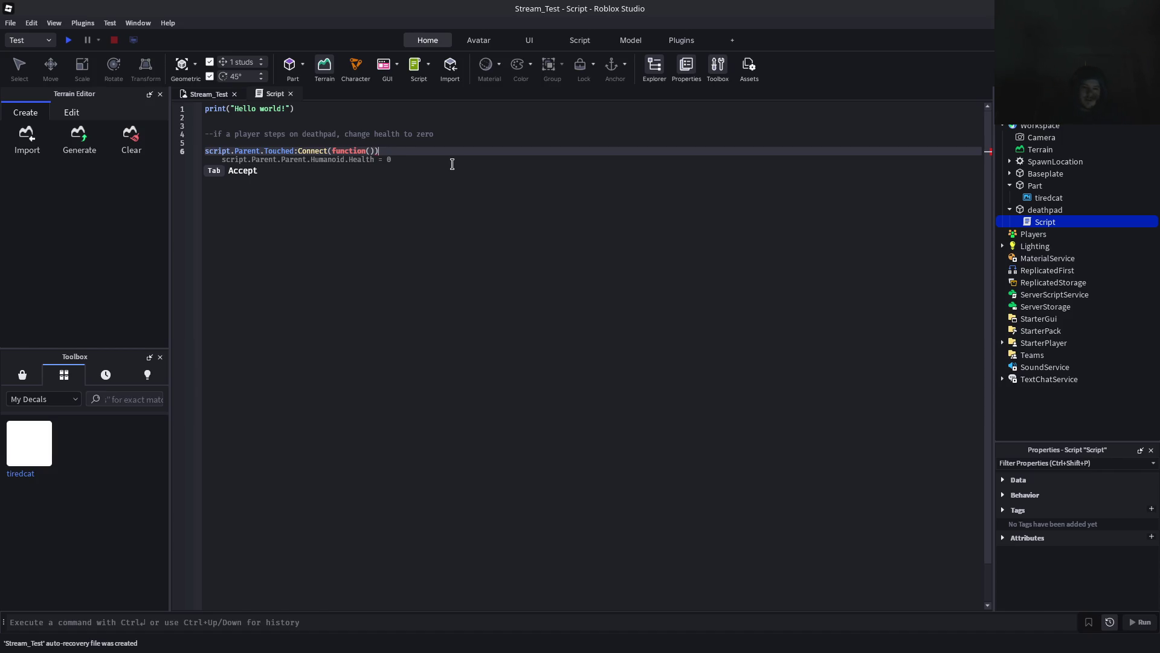
Accept the script.Parent.Parent.Humanoid.Health = 0 body and end) lines, then switch to the Firefox Humanoid docs
{"action": "key", "text": "Tab"}
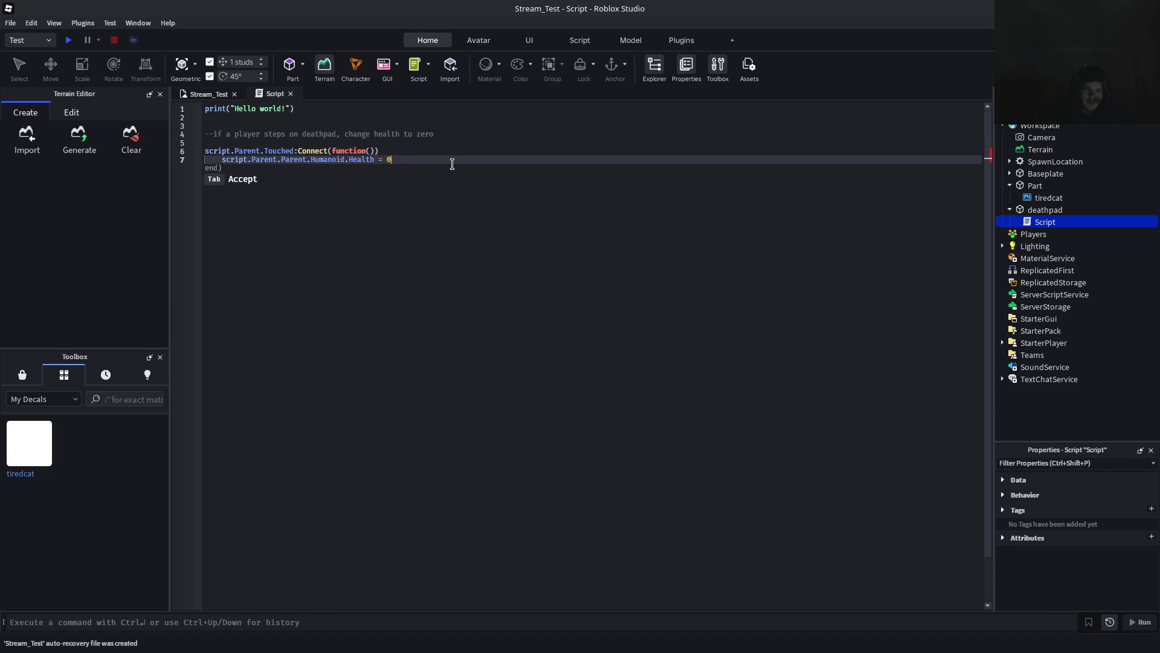
{"action": "key", "text": "Tab"}
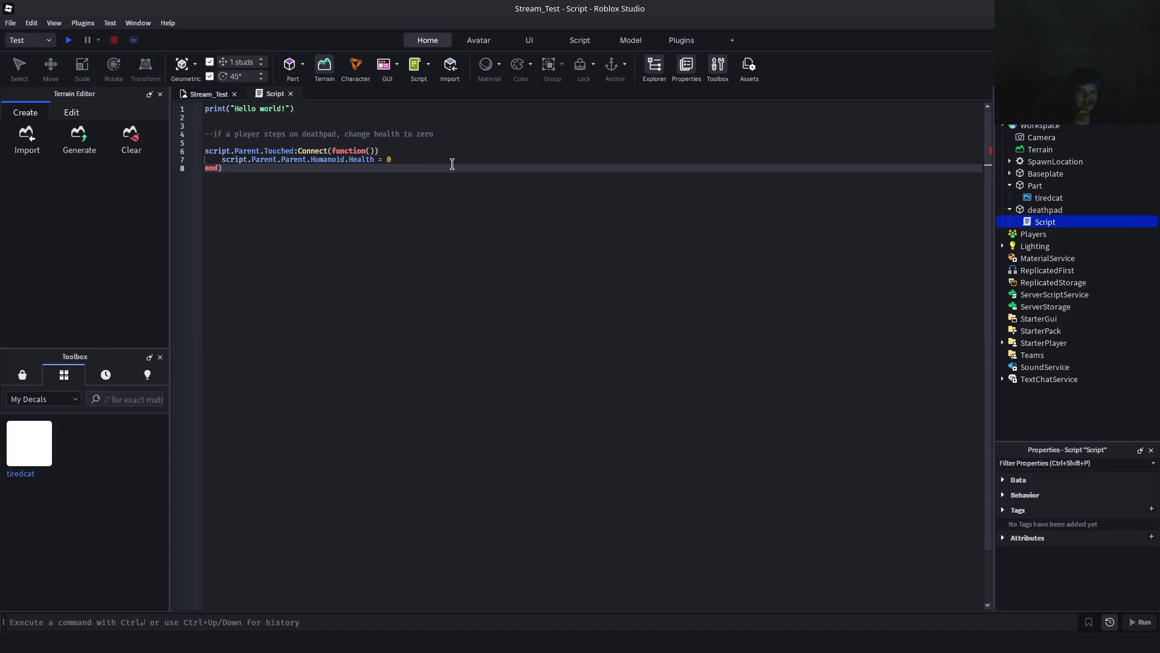
{"action": "key", "text": "Up"}
{"action": "key", "text": "Up"}
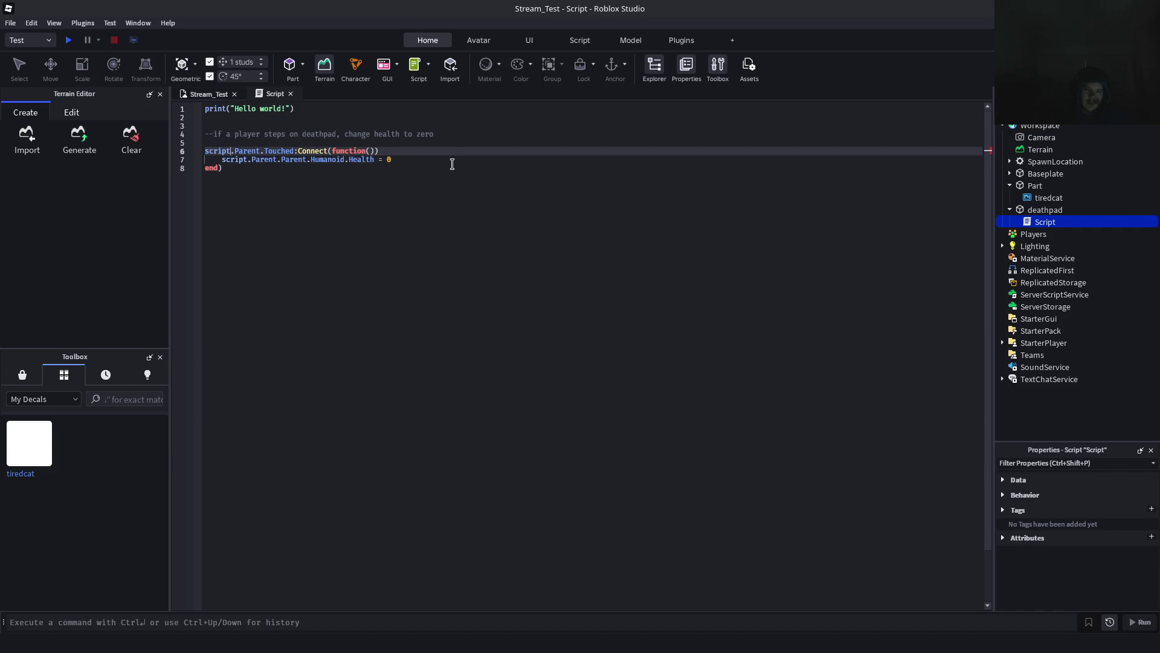
{"action": "key", "text": "Right"}
{"action": "key", "text": "Right"}
{"action": "key", "text": "Right"}
{"action": "key", "text": "Right"}
{"action": "key", "text": "Right"}
{"action": "type", "text": ":"}
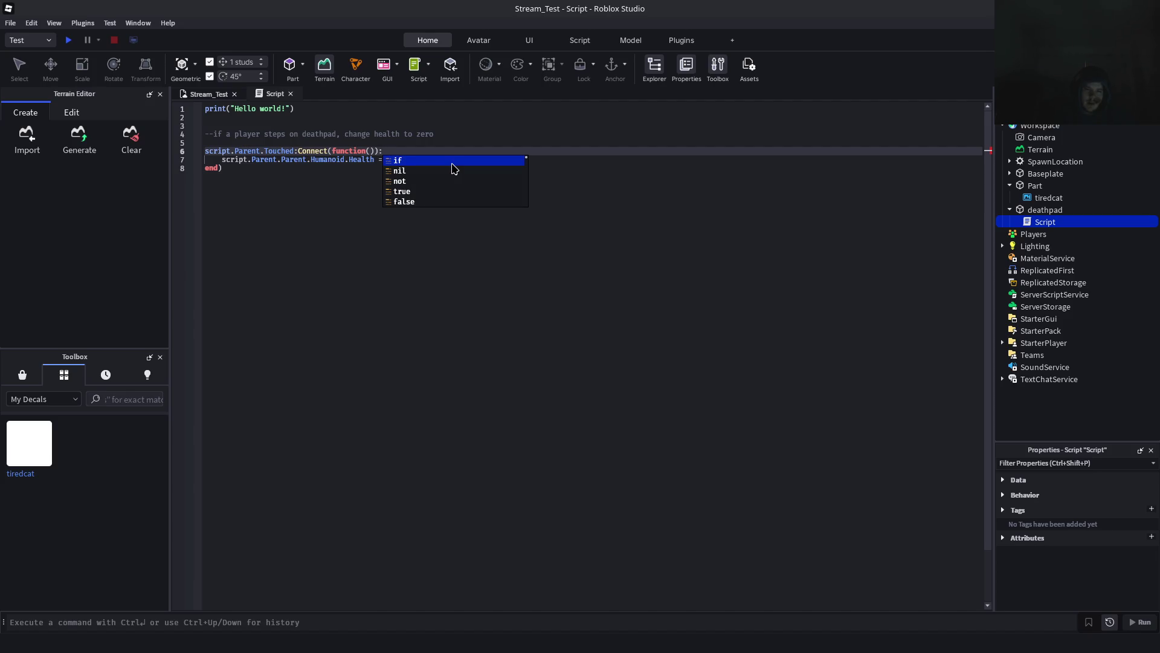
{"action": "key", "text": "BackSpace"}
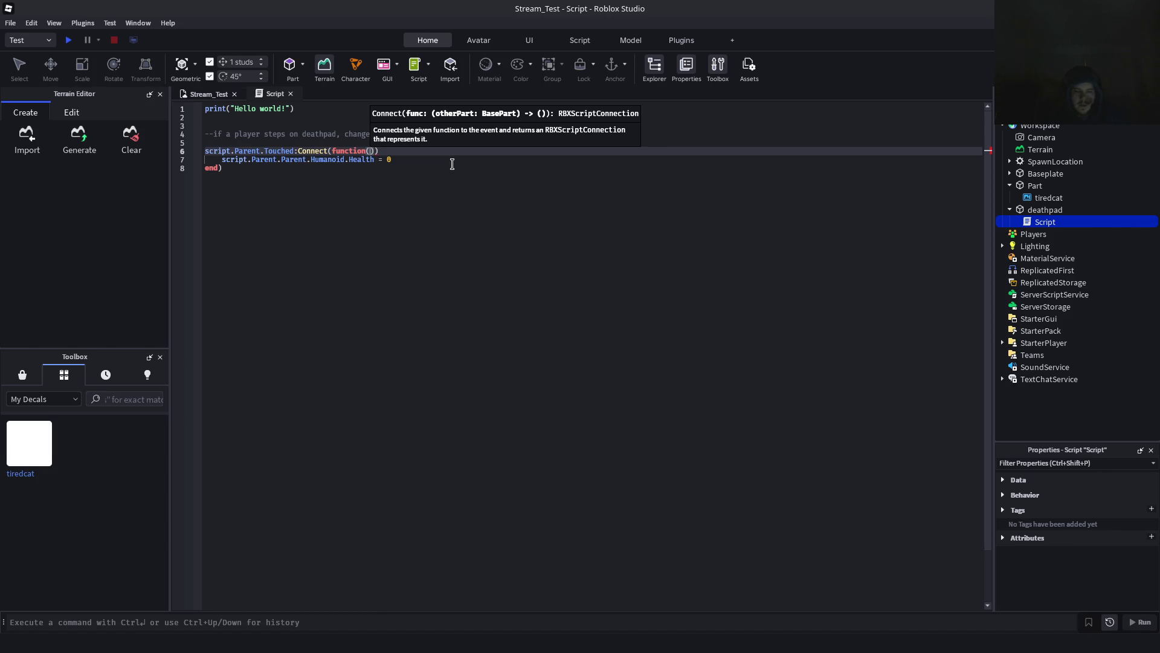
{"action": "key", "text": "Down"}
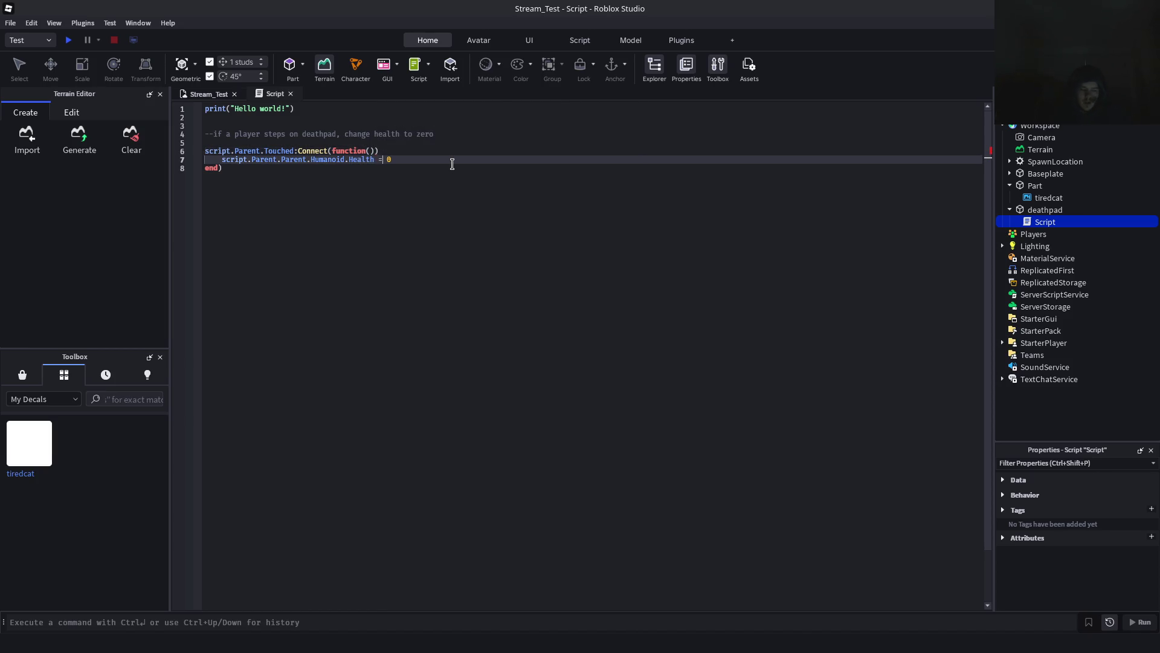
{"action": "key", "text": "alt+Tab"}
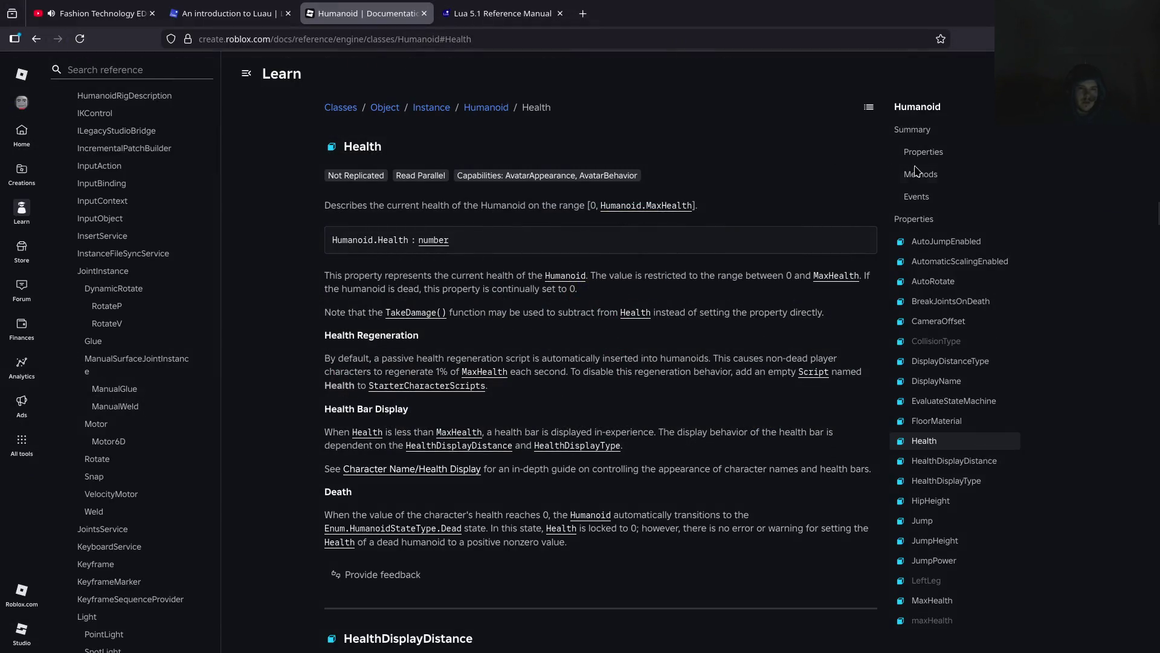
Search the Creator Hub reference for 'function', then move to the An introduction to Luau tab
{"action": "left_click", "coordinate": [123, 71]}
{"action": "left_click", "coordinate": [122, 72]}
{"action": "type", "text": "f"}
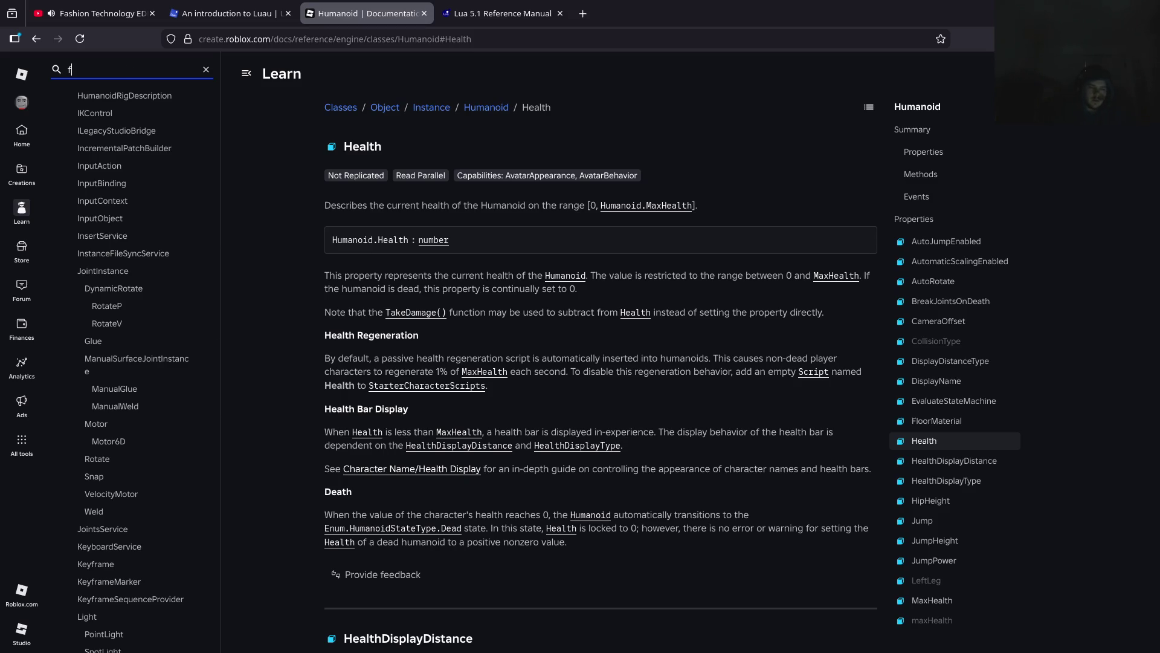
{"action": "type", "text": "unction"}
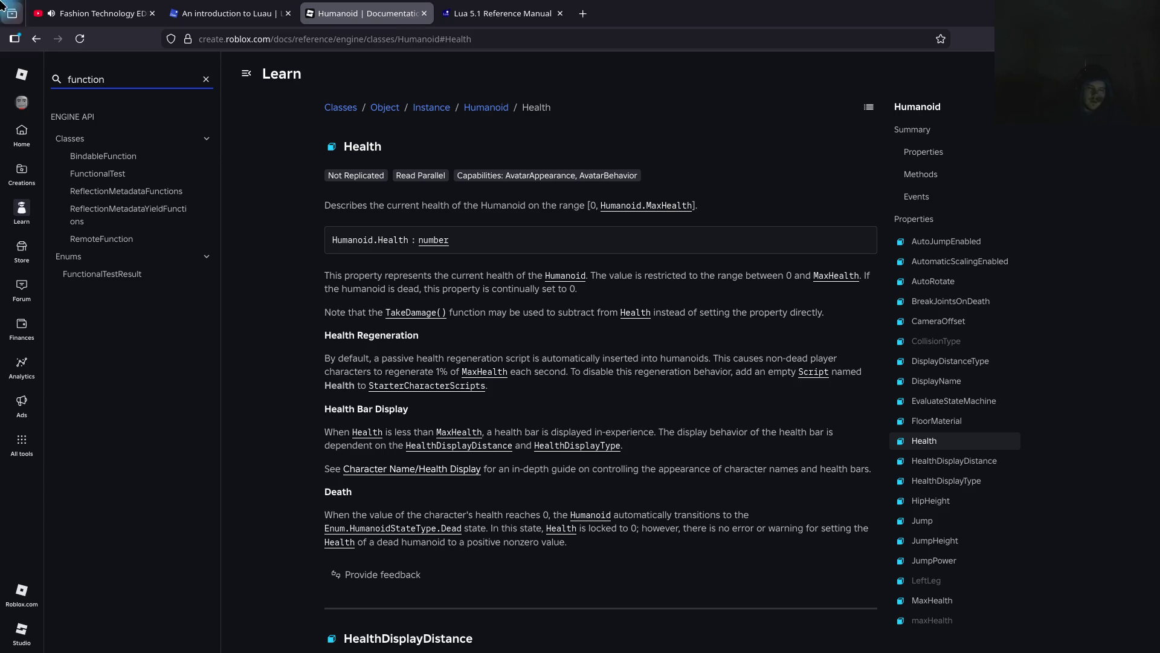
{"action": "left_click", "coordinate": [227, 13]}
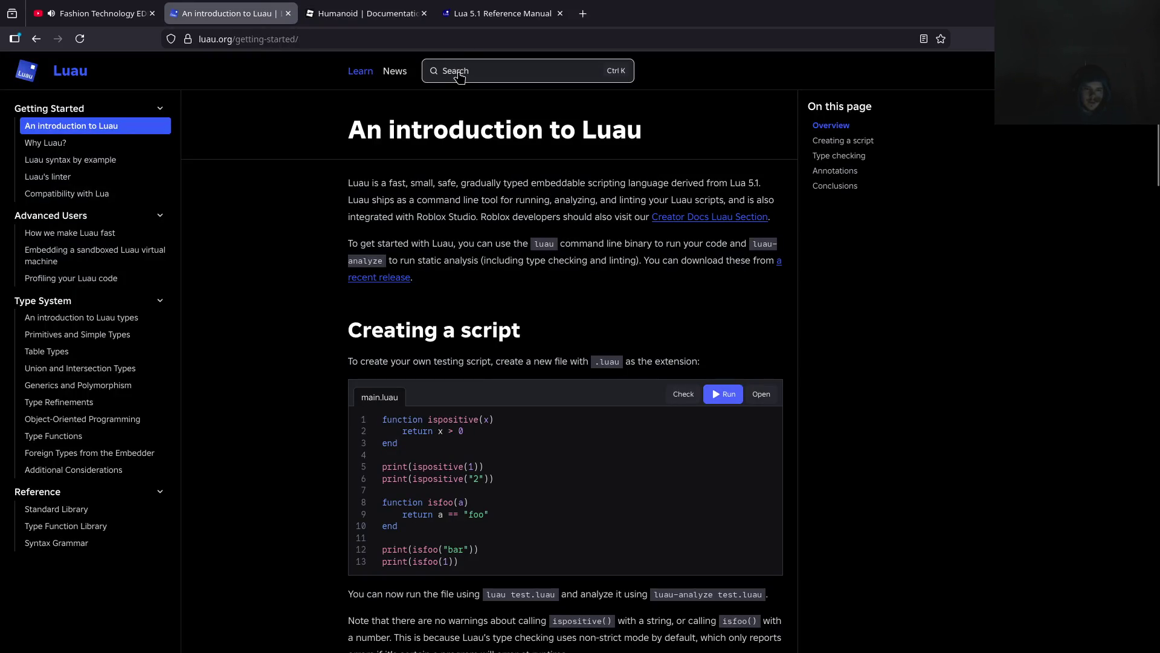
Search the Luau site for 'function' and open the Standard Library's Global functions section
{"action": "left_click", "coordinate": [458, 70]}
{"action": "key", "text": "ctrl+a"}
{"action": "type", "text": "function"}
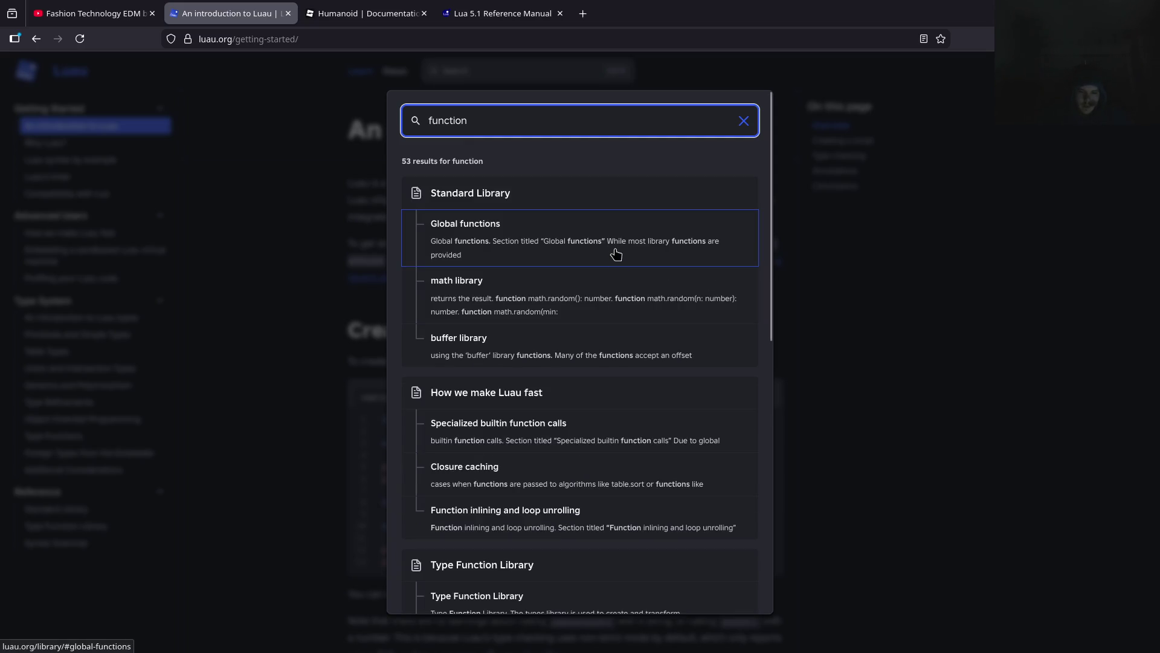
{"action": "left_click", "coordinate": [586, 237]}
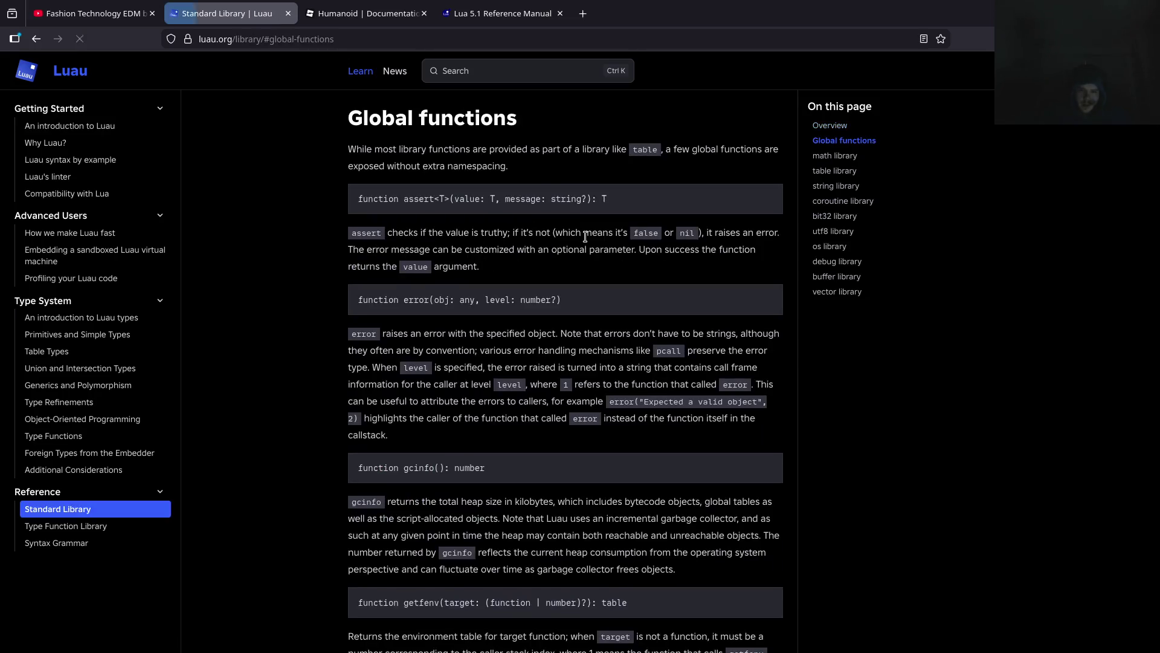
{"action": "scroll", "coordinate": [589, 271], "scroll_direction": "down", "scroll_amount": 15}
{"action": "scroll", "coordinate": [598, 352], "scroll_direction": "up", "scroll_amount": 20}
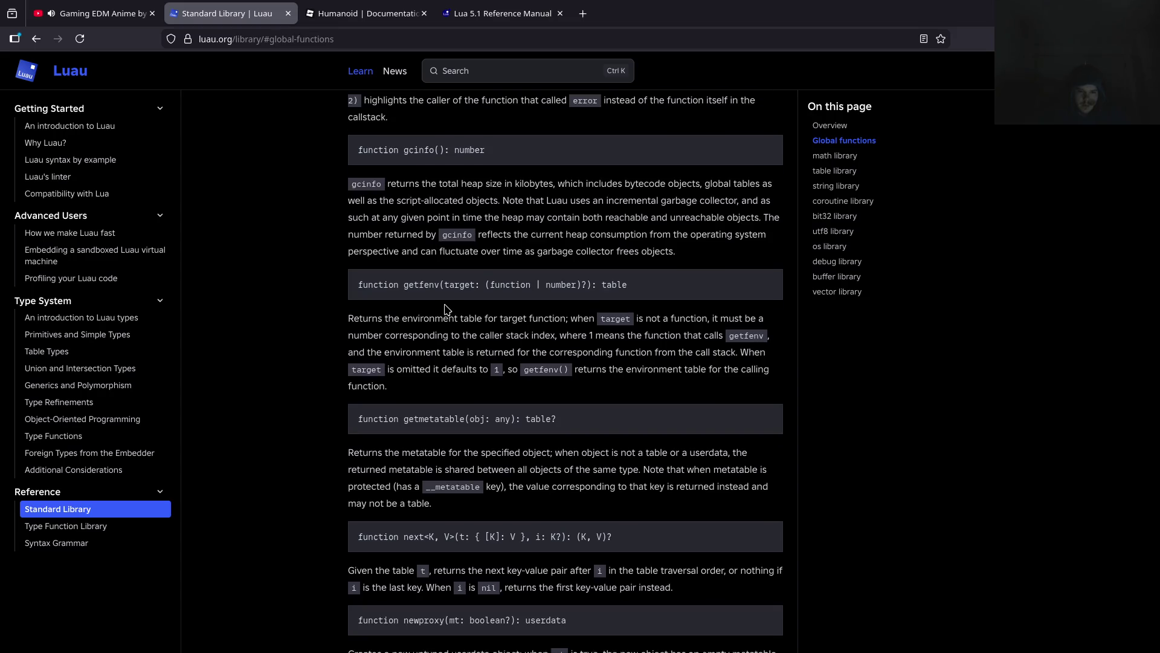
{"action": "scroll", "coordinate": [445, 309], "scroll_direction": "up", "scroll_amount": 4}
{"action": "scroll", "coordinate": [383, 363], "scroll_direction": "up", "scroll_amount": 6}
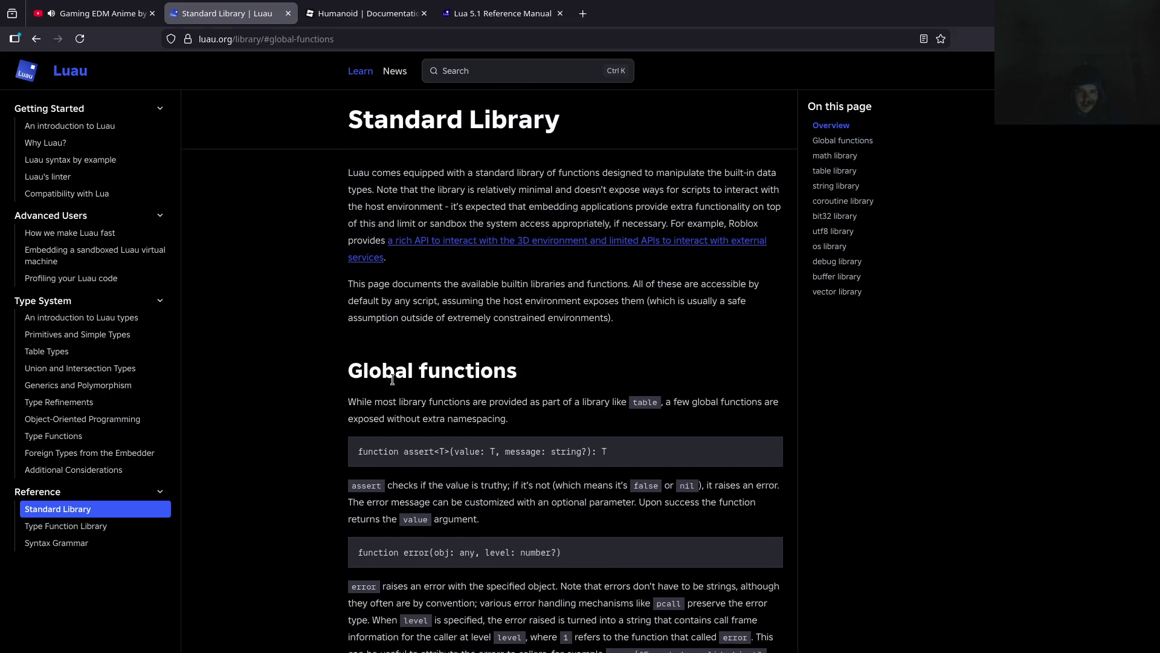
Look at the assert signature, then scroll down through math and table to the string library
{"action": "triple_click", "coordinate": [388, 461]}
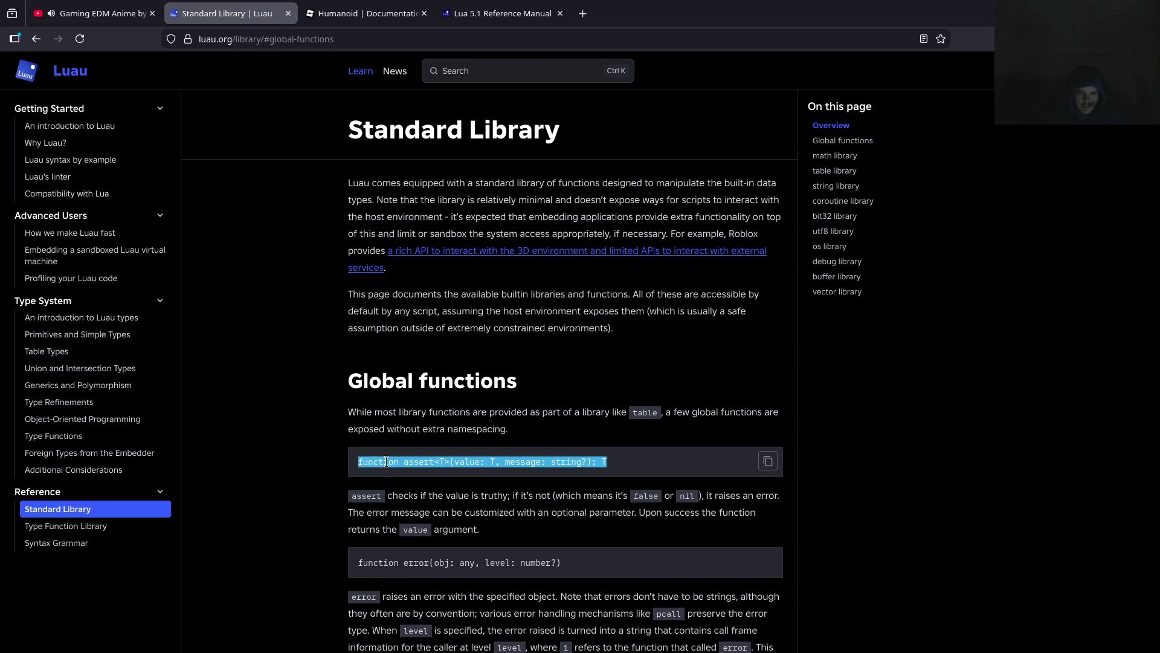
{"action": "left_click", "coordinate": [322, 454]}
{"action": "scroll", "coordinate": [339, 432], "scroll_direction": "down", "scroll_amount": 10}
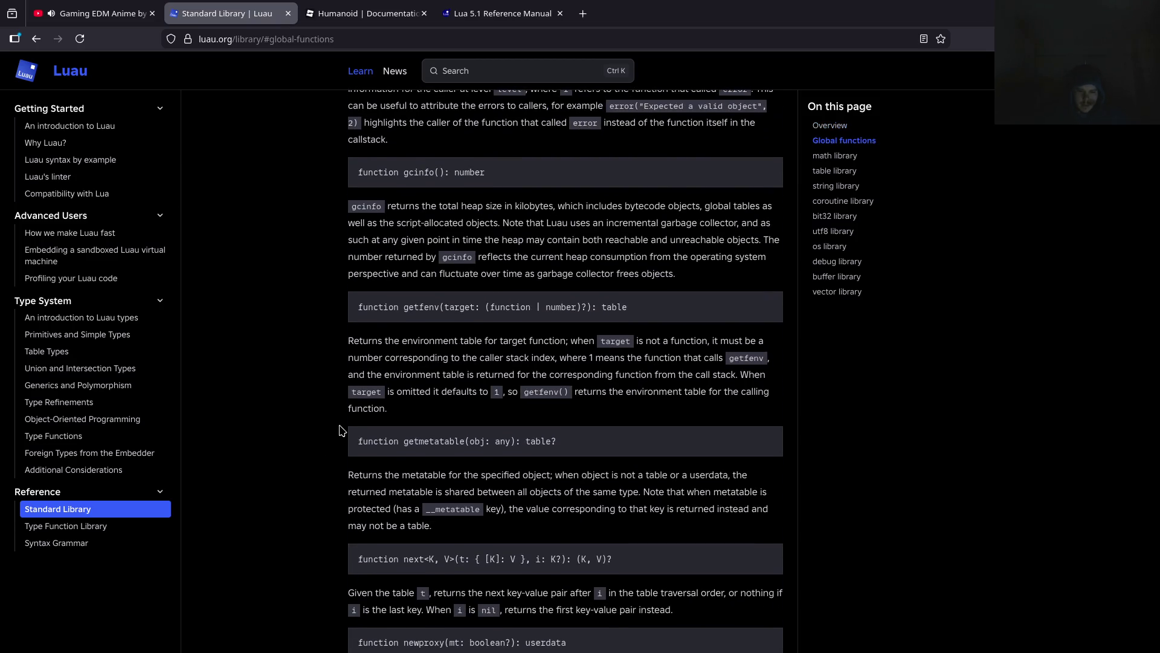
{"action": "scroll", "coordinate": [341, 430], "scroll_direction": "down", "scroll_amount": 12}
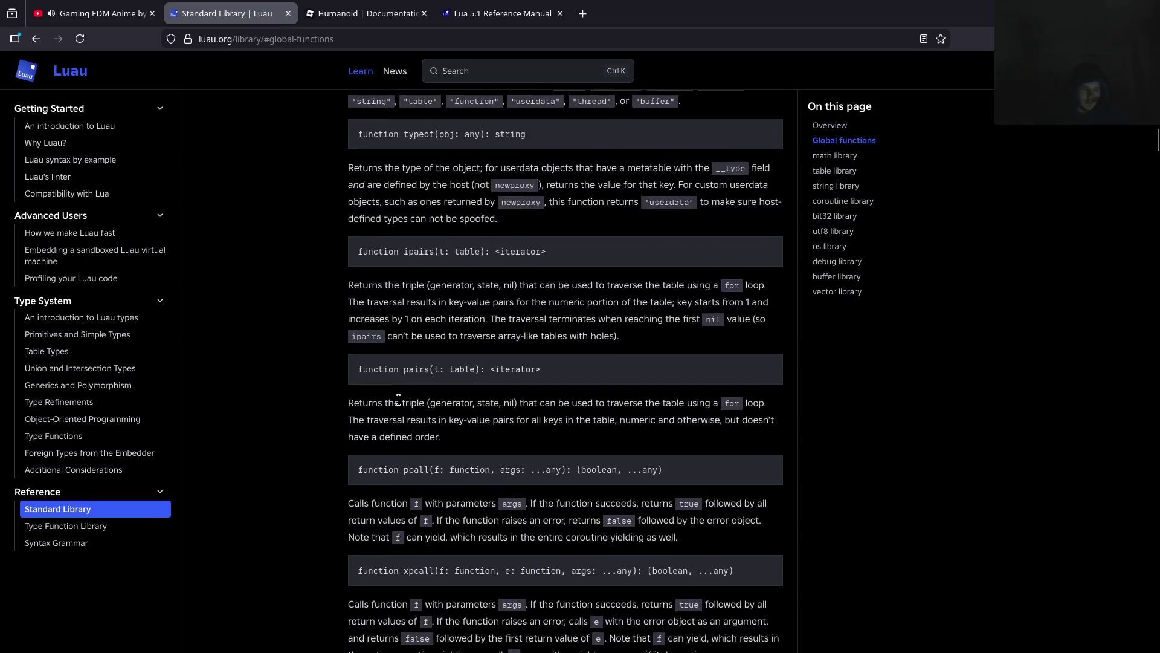
{"action": "scroll", "coordinate": [398, 400], "scroll_direction": "down", "scroll_amount": 15}
{"action": "scroll", "coordinate": [400, 408], "scroll_direction": "down", "scroll_amount": 15}
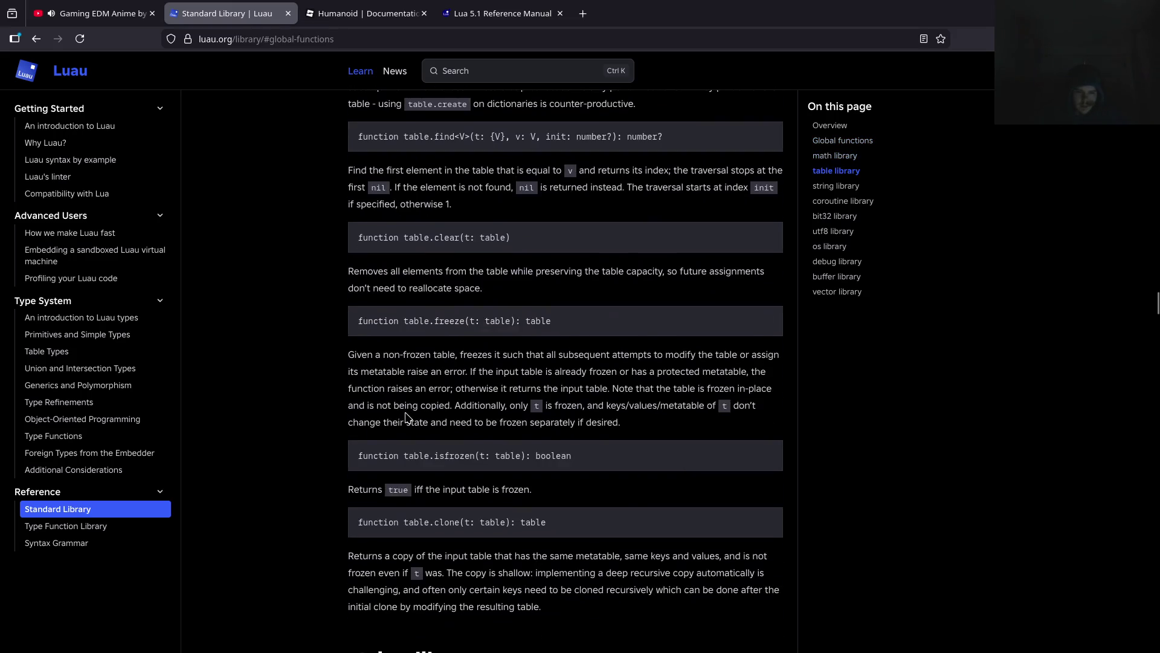
{"action": "scroll", "coordinate": [406, 417], "scroll_direction": "down", "scroll_amount": 8}
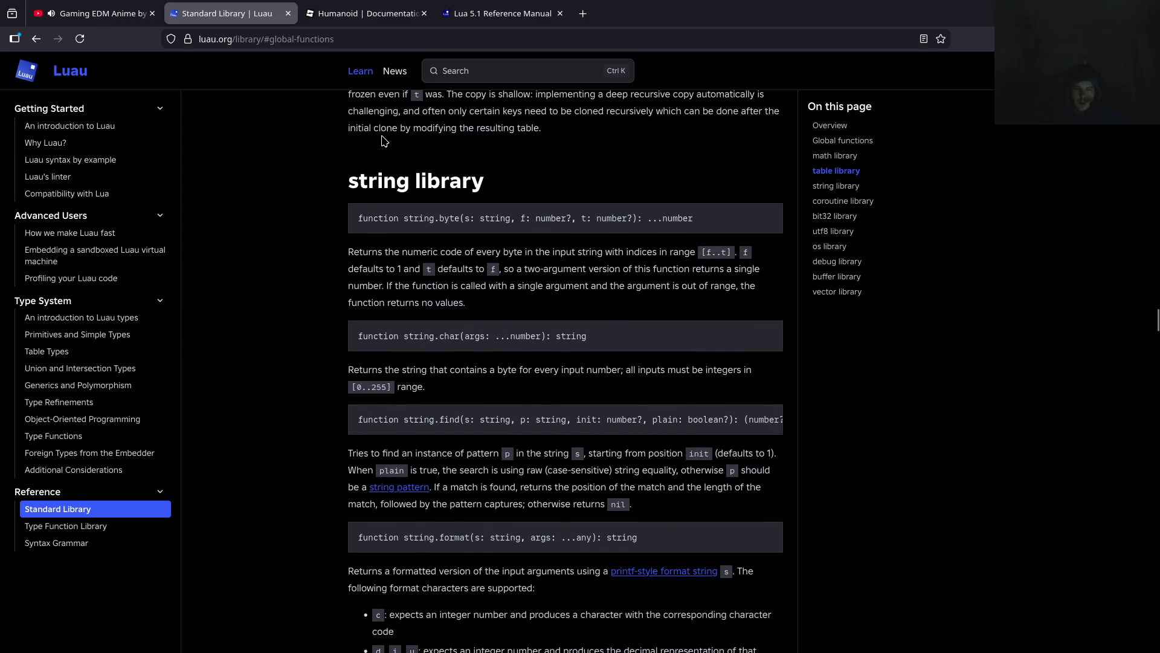
{"action": "key", "text": "alt+Tab"}
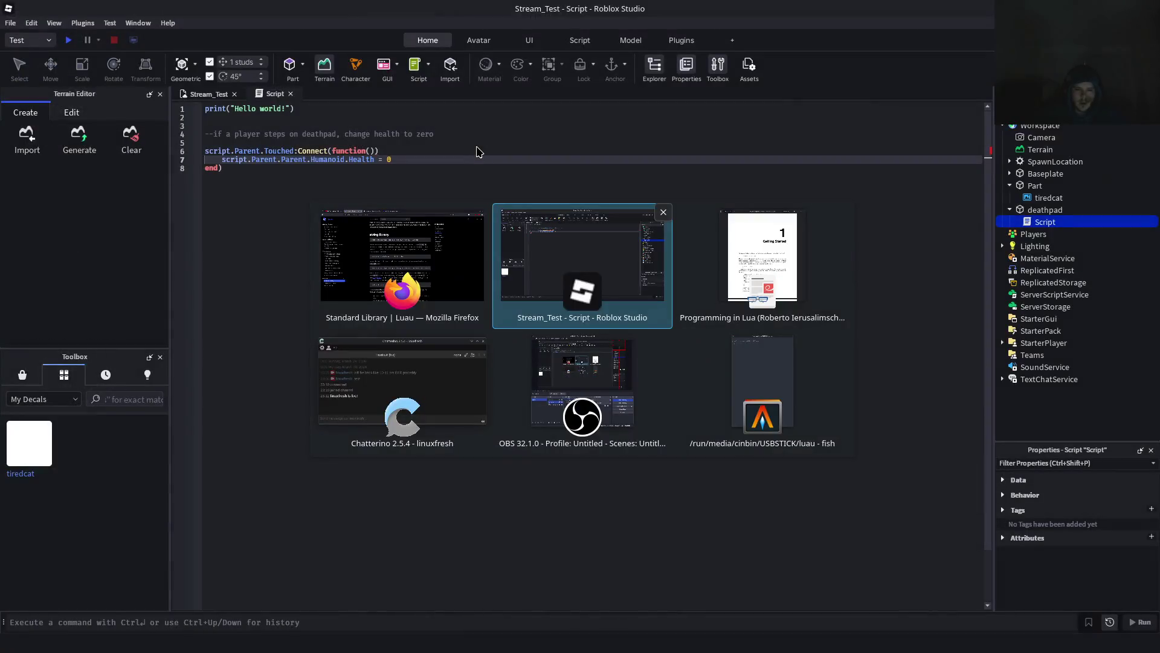
Insert blank lines above the Touched connection and type 'local function' on line 6
{"action": "left_click", "coordinate": [482, 222]}
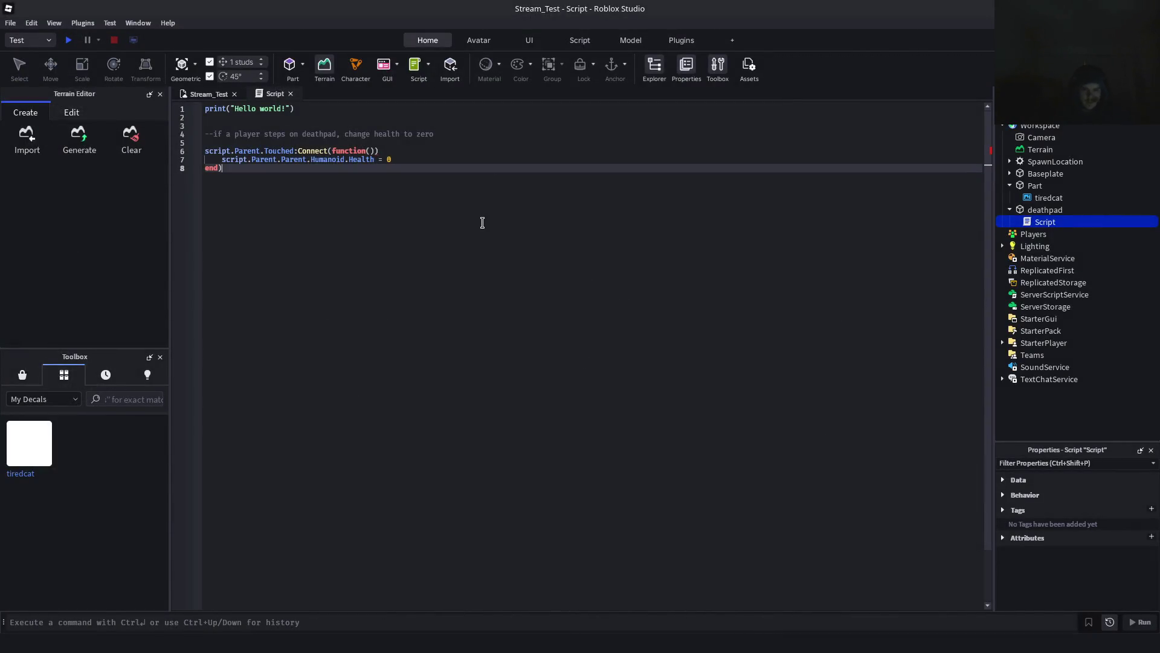
{"action": "key", "text": "Return"}
{"action": "key", "text": "Up"}
{"action": "key", "text": "Up"}
{"action": "key", "text": "Up"}
{"action": "key", "text": "Return"}
{"action": "key", "text": "Return"}
{"action": "key", "text": "Return"}
{"action": "key", "text": "Return"}
{"action": "key", "text": "Up"}
{"action": "key", "text": "Up"}
{"action": "key", "text": "Up"}
{"action": "type", "text": "local "}
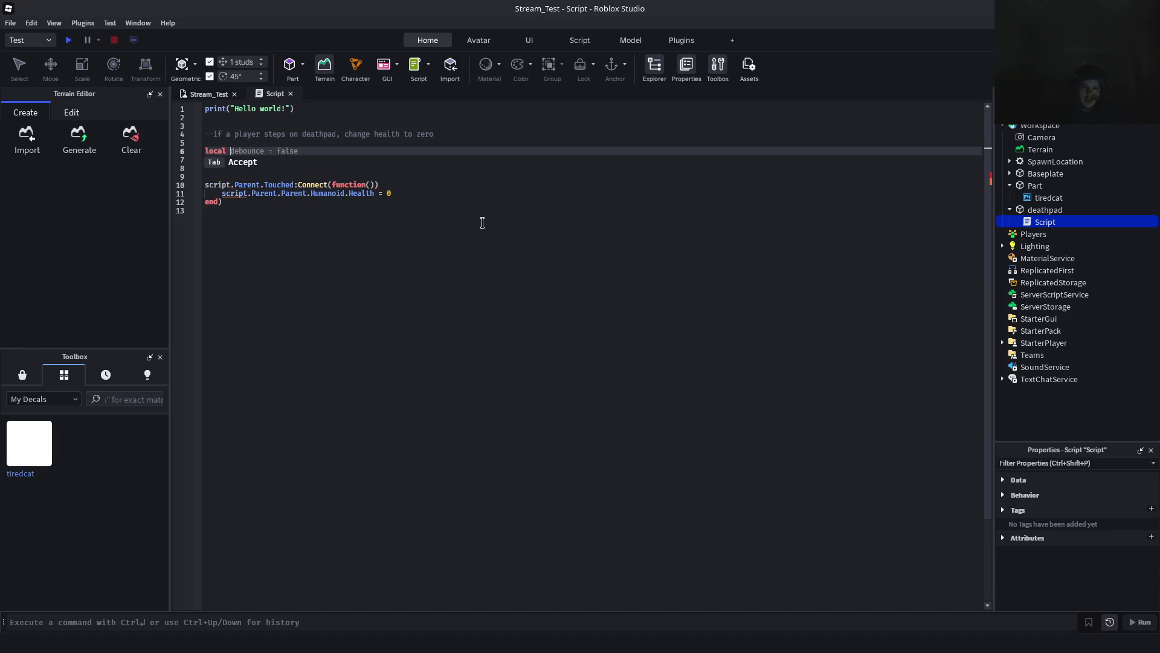
{"action": "type", "text": "function"}
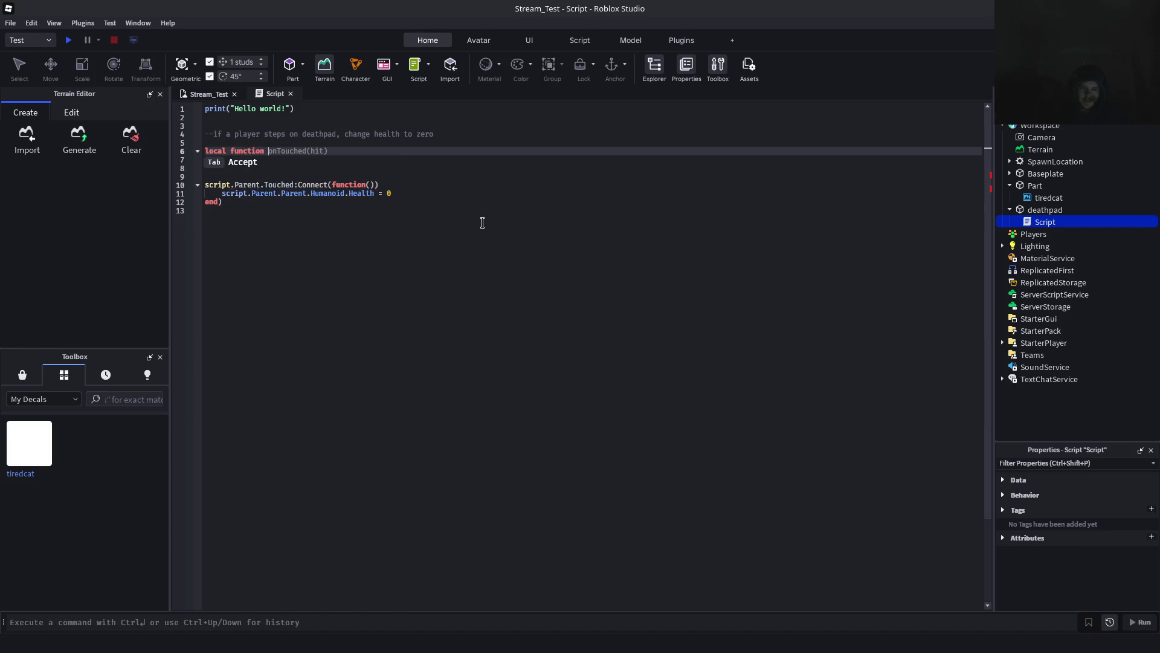
{"action": "key", "text": "alt+Tab"}
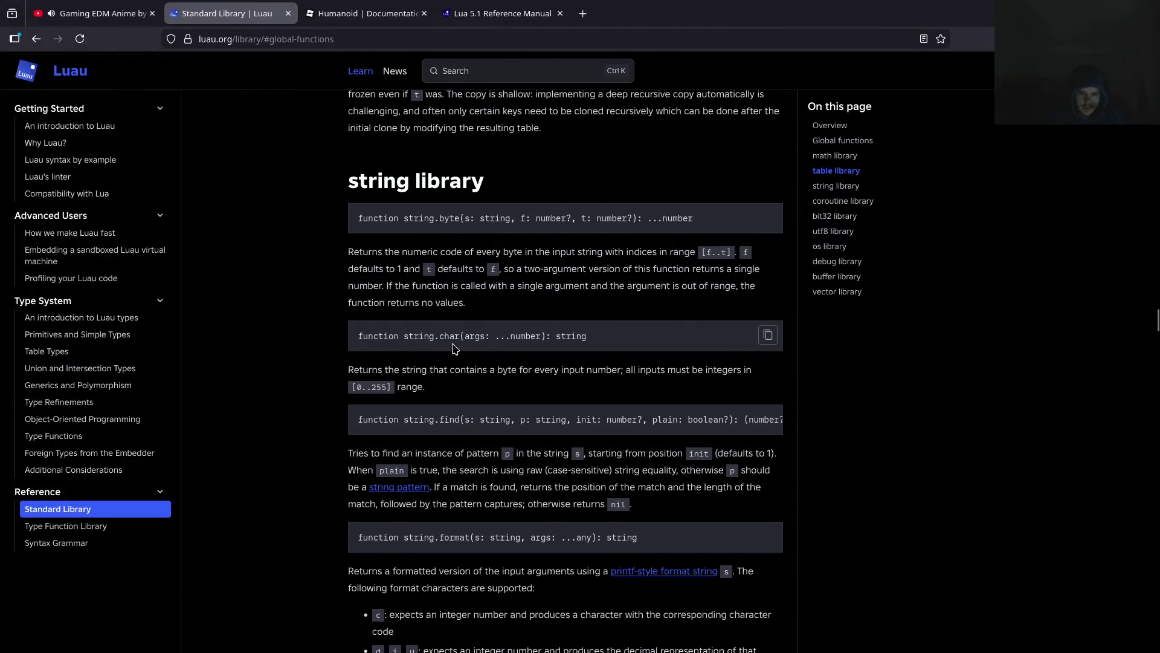
Check the string.char argument list in the Luau docs, then return to the deathpad script
{"action": "left_click_drag", "start_coordinate": [453, 344], "coordinate": [544, 344]}
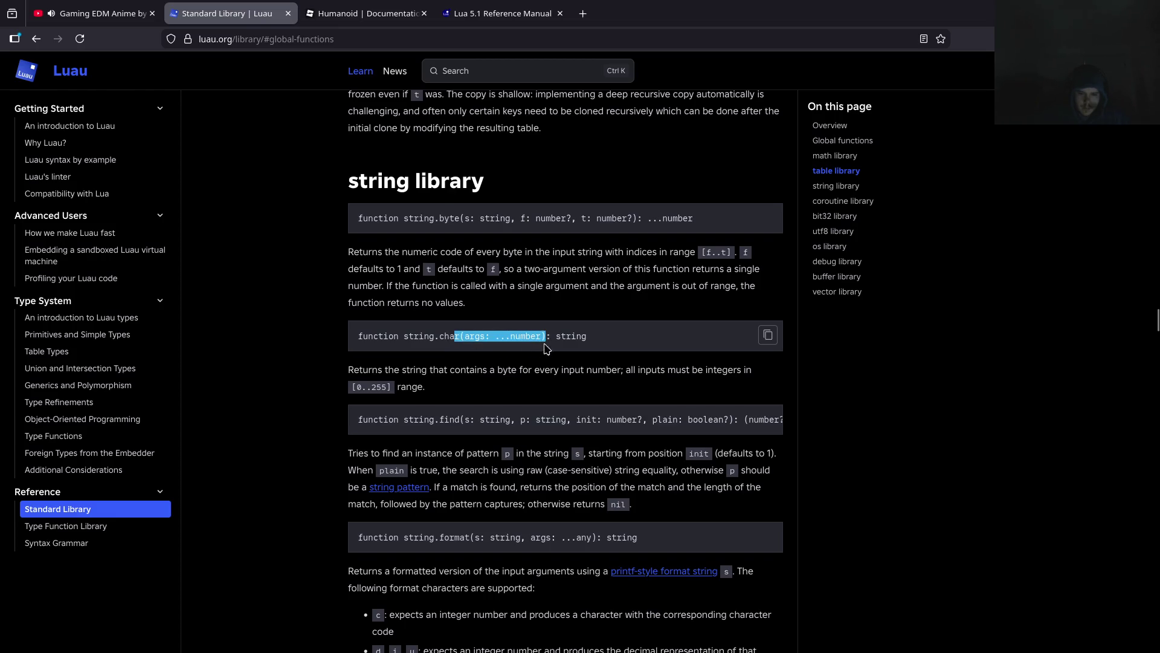
{"action": "left_click", "coordinate": [514, 363]}
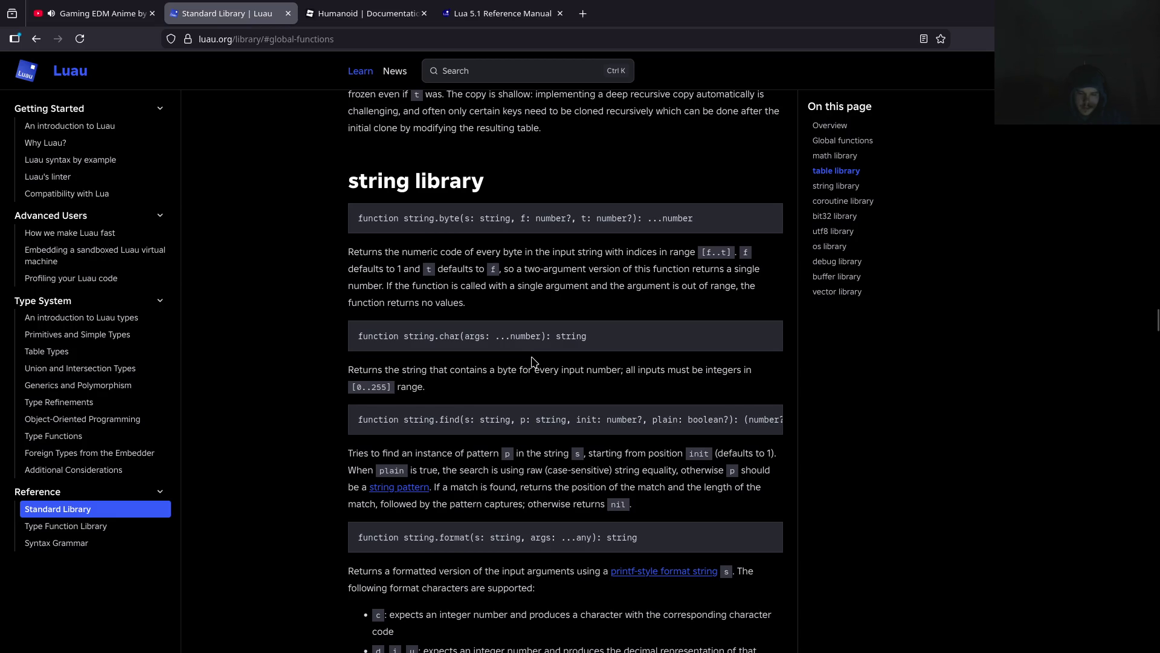
{"action": "key", "text": "alt+Tab"}
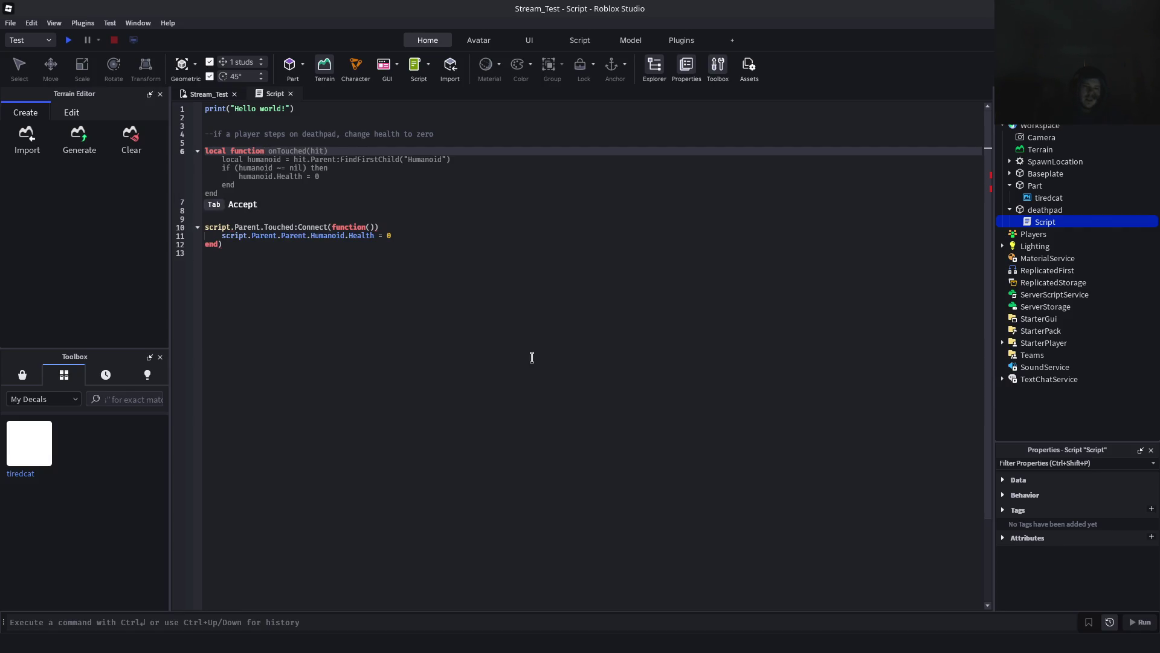
{"action": "key", "text": "alt+Tab"}
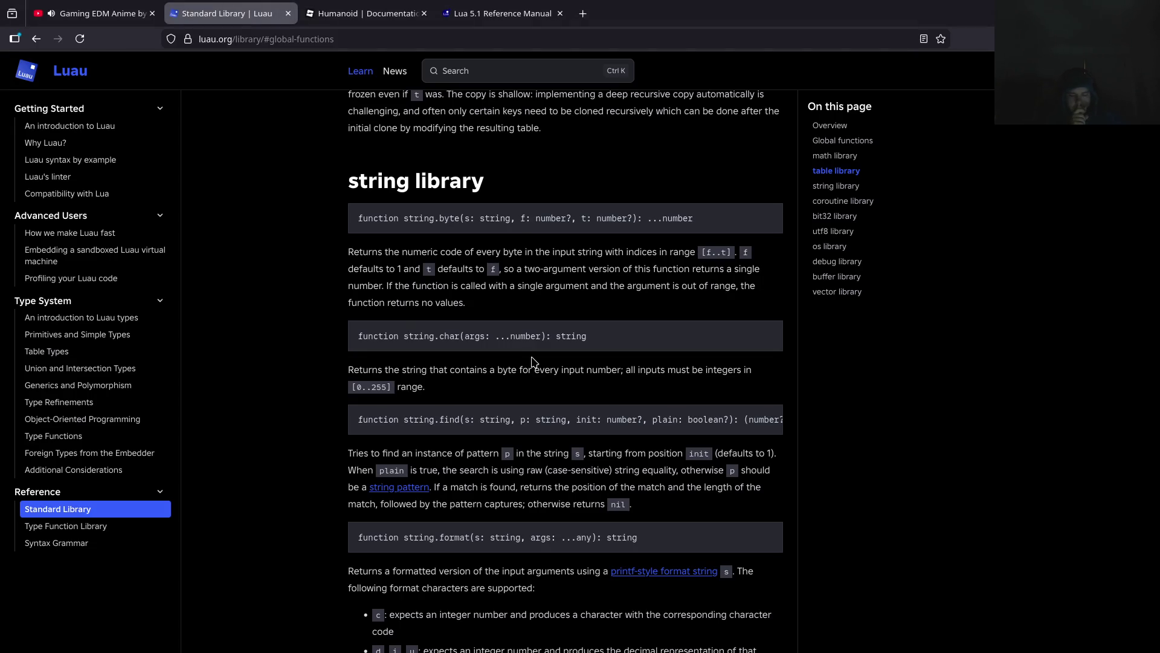
{"action": "key", "text": "alt+Tab"}
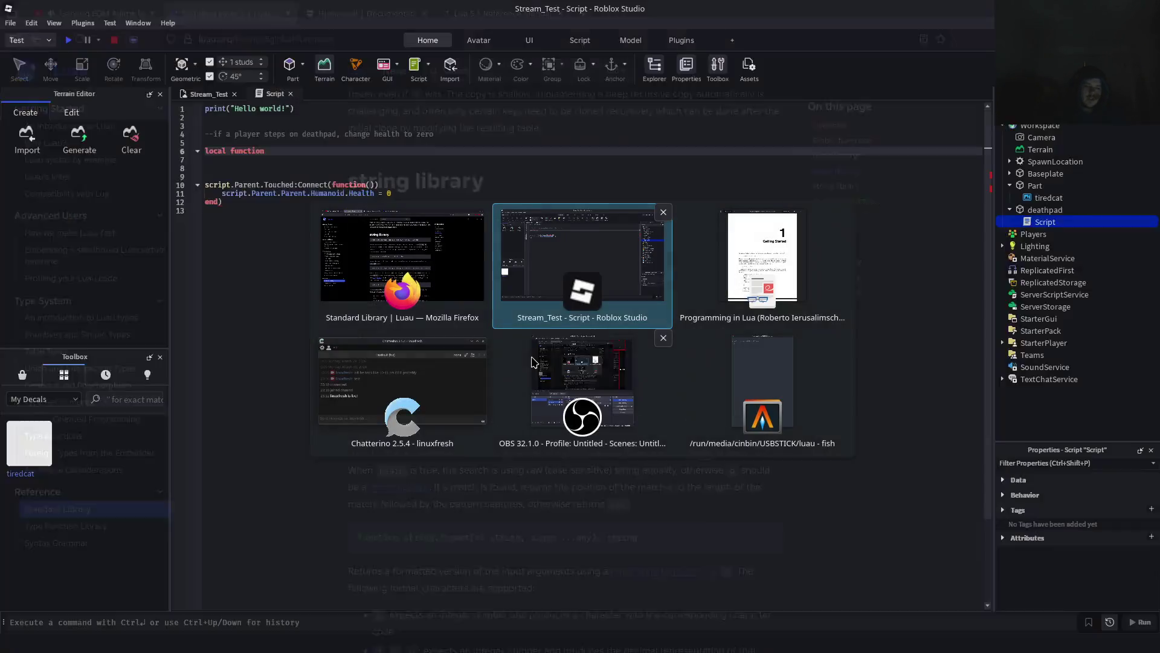
Declare local function death() and accept the Health = 0 line as its body
{"action": "type", "text": "death"}
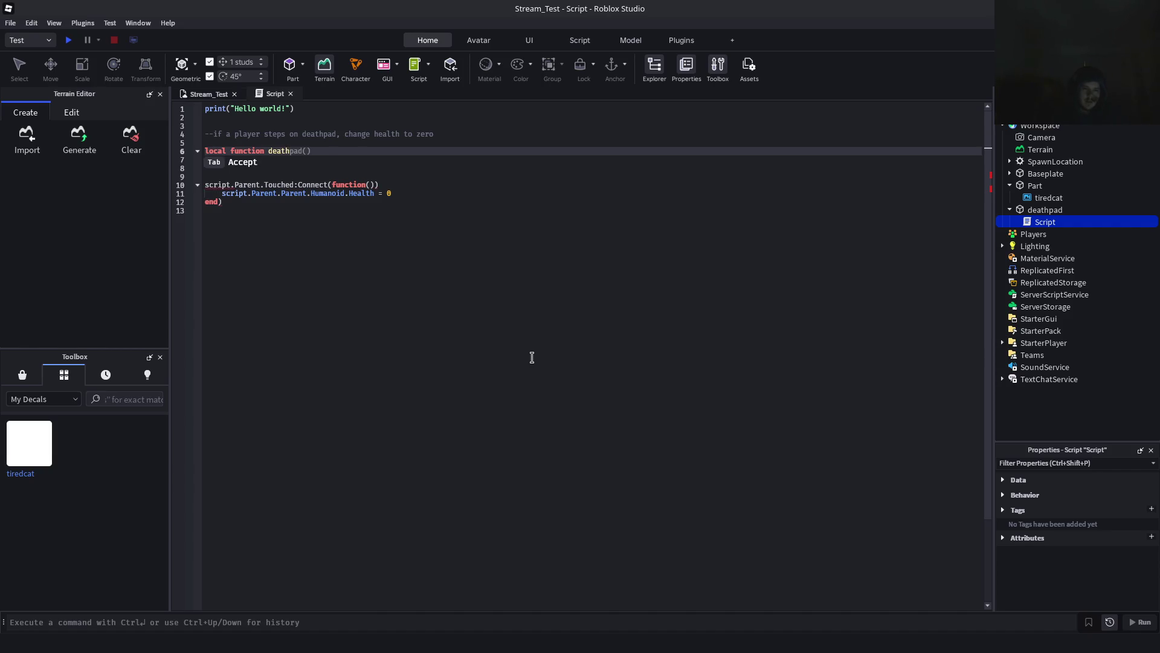
{"action": "type", "text": "("}
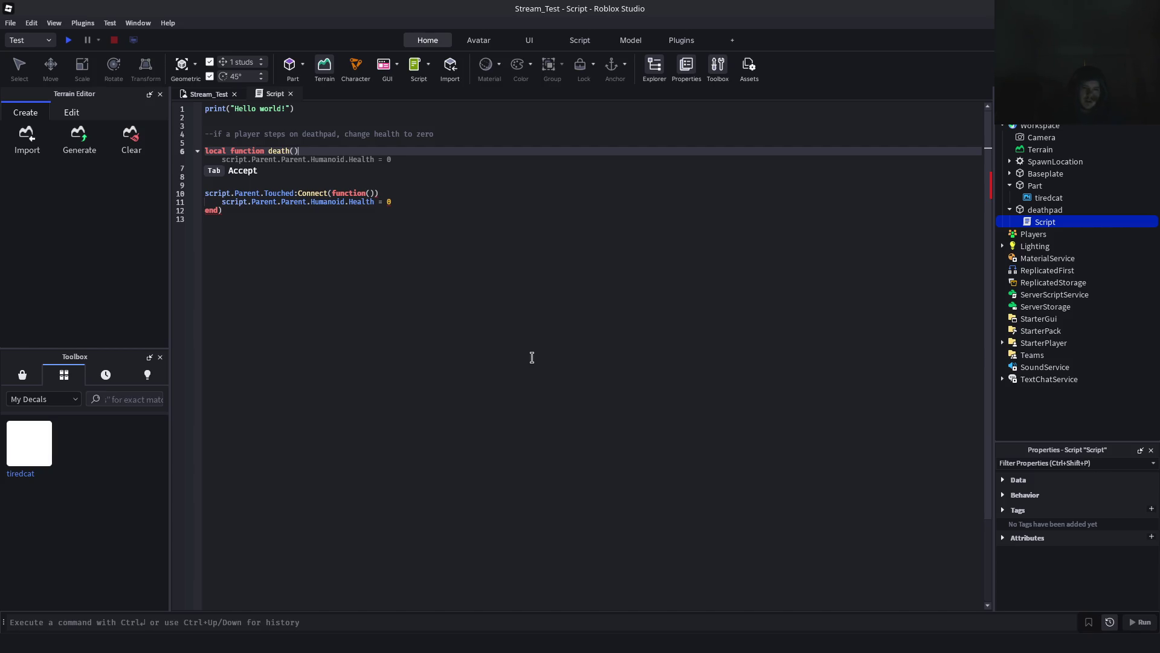
{"action": "key", "text": "Tab"}
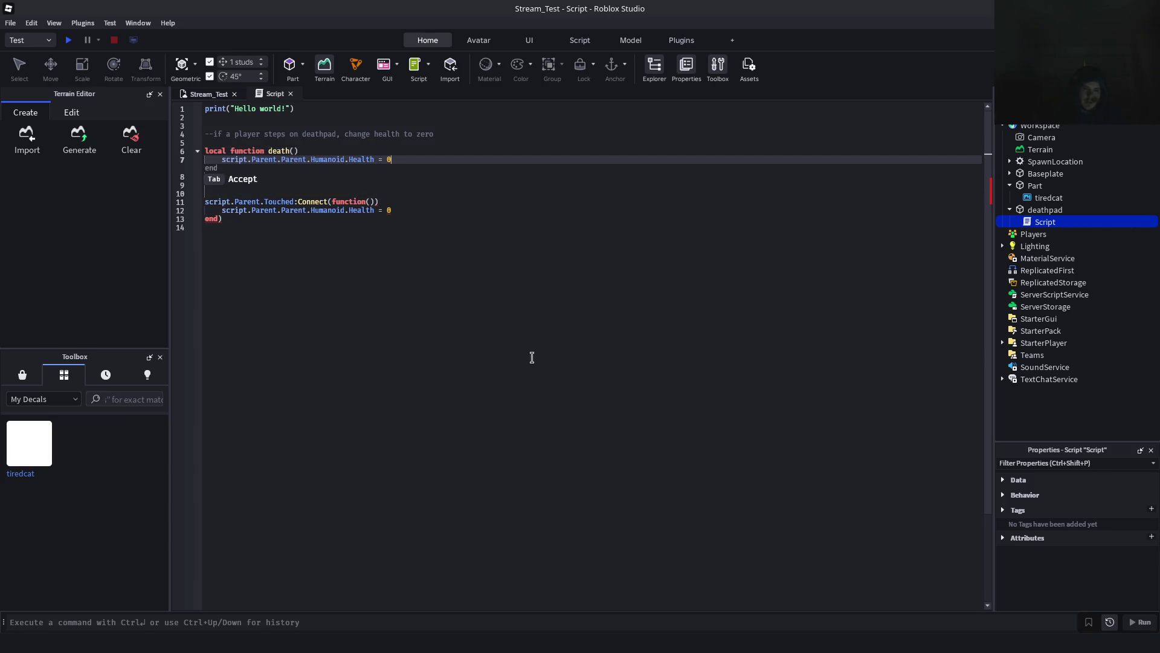
{"action": "key", "text": "Down"}
Delete the old Health line from the Touched handler and reference death in the connection
{"action": "left_click", "coordinate": [421, 212]}
{"action": "left_click_drag", "start_coordinate": [393, 202], "coordinate": [192, 201]}
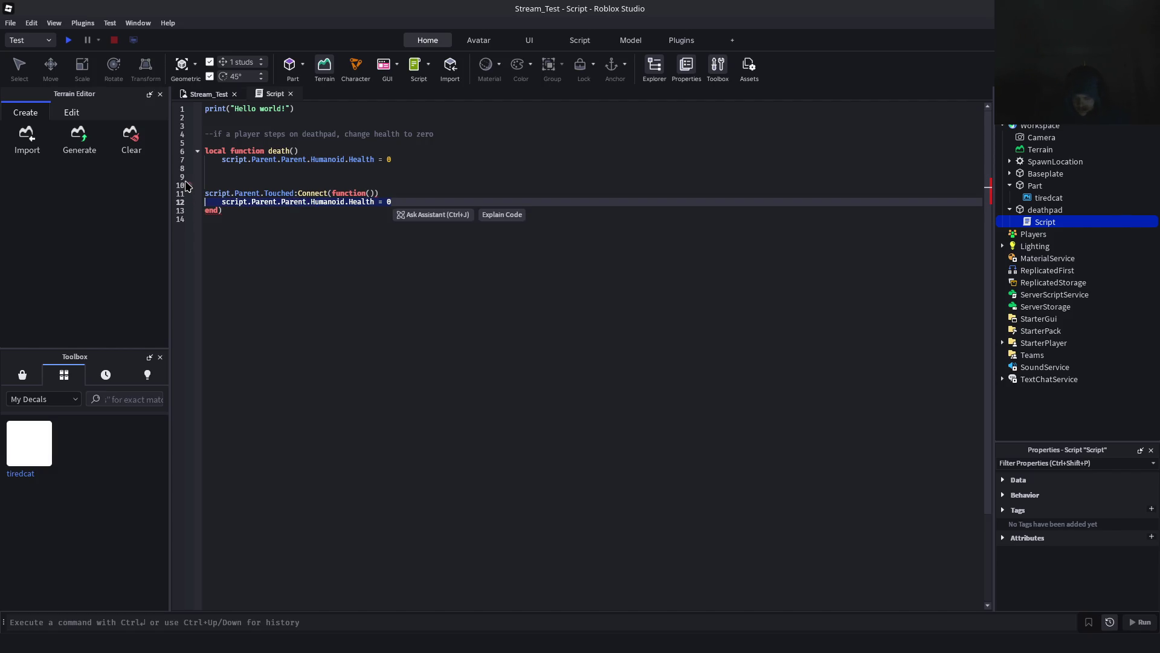
{"action": "key", "text": "BackSpace"}
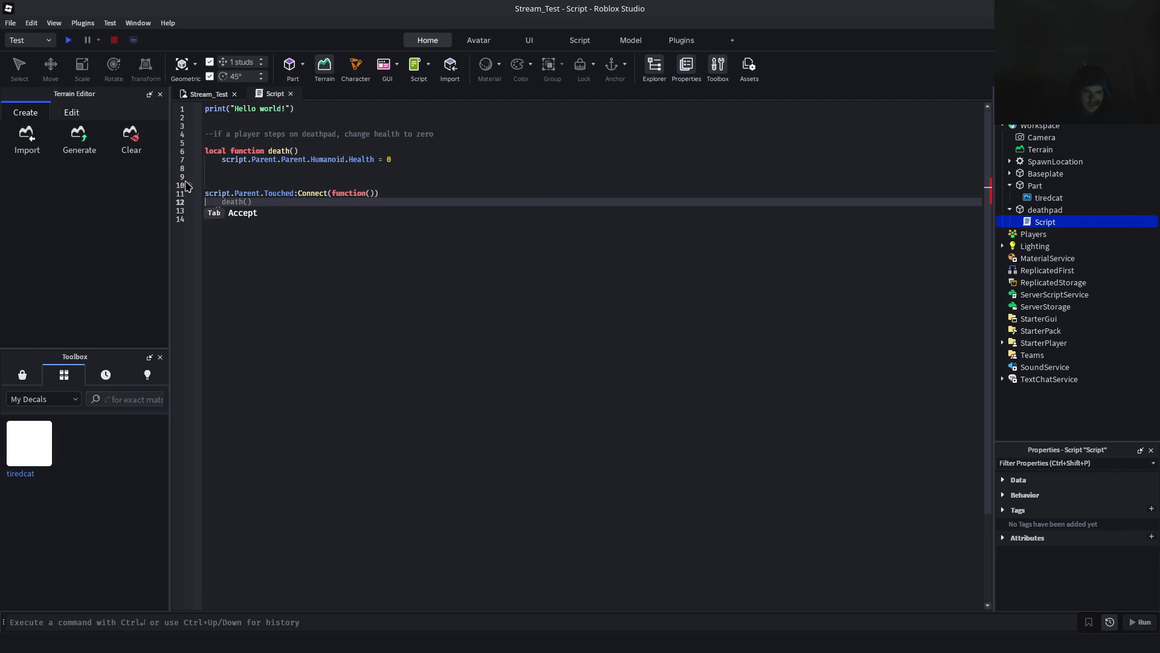
{"action": "key", "text": "BackSpace"}
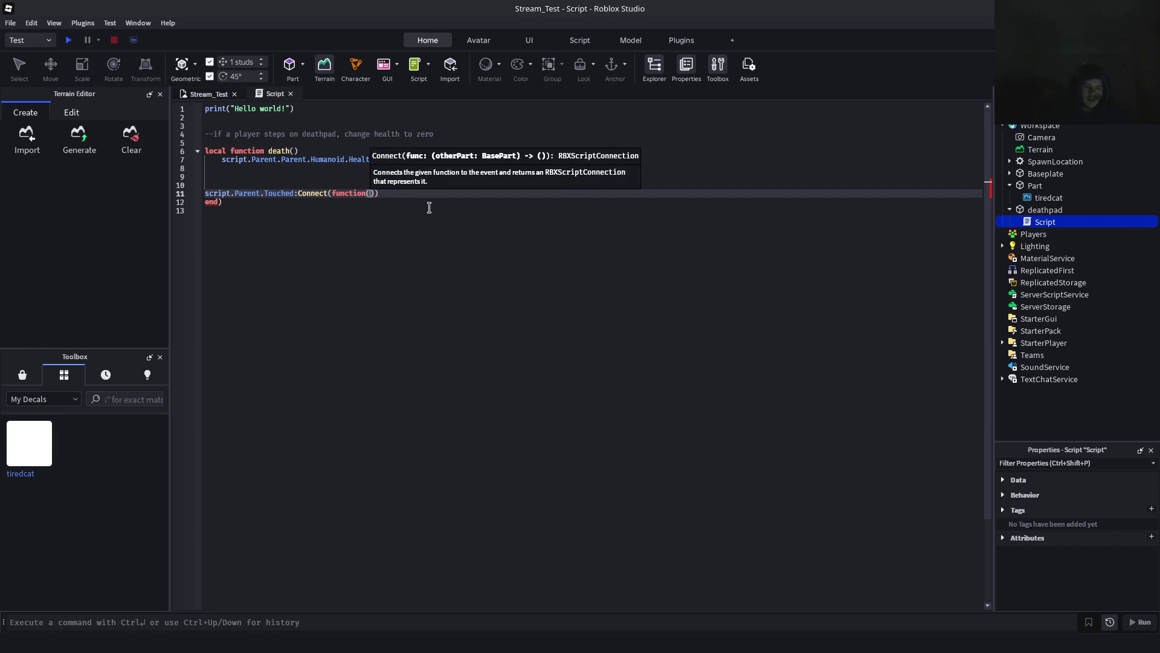
{"action": "type", "text": "death"}
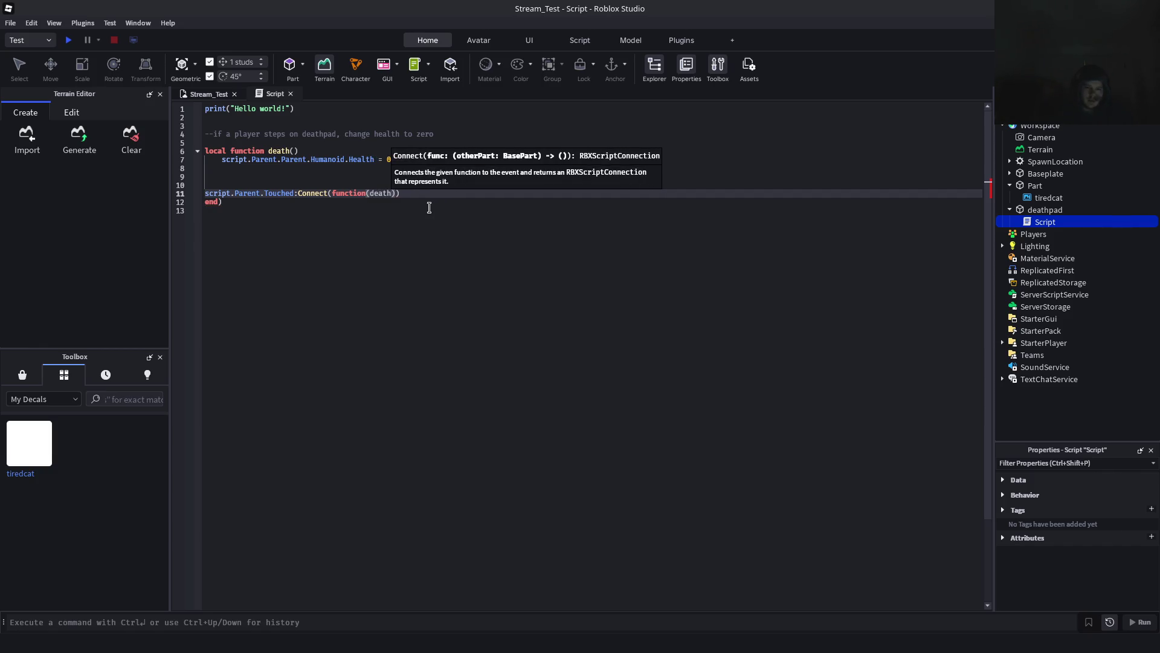
{"action": "left_click", "coordinate": [423, 210]}
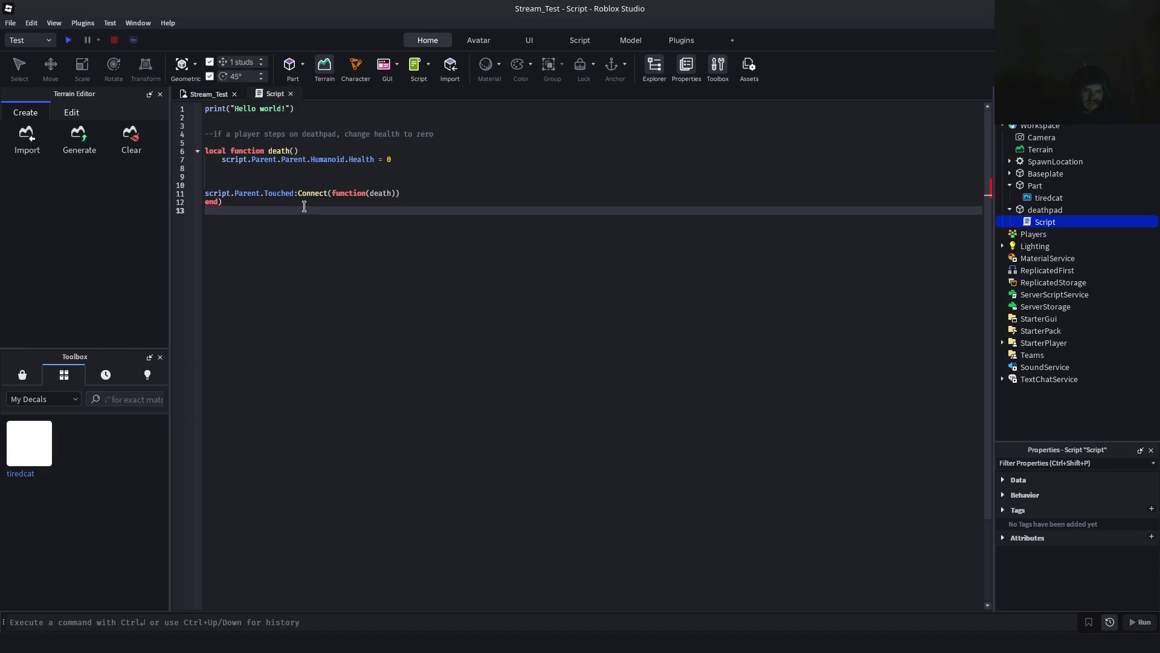
{"action": "left_click", "coordinate": [302, 203]}
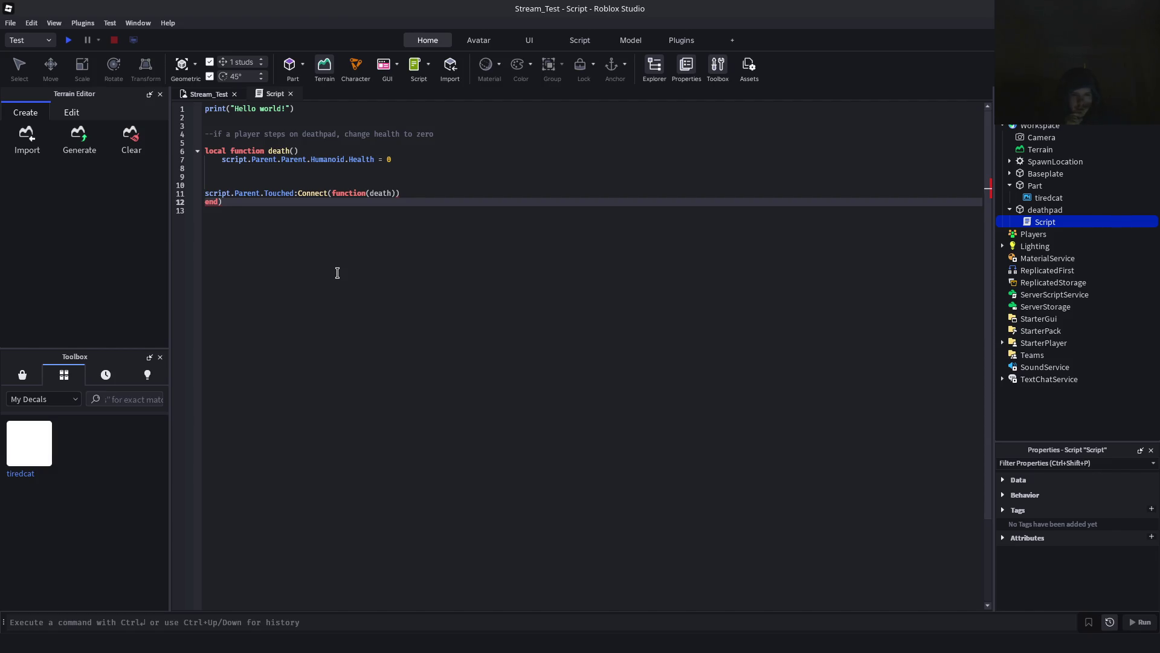
{"action": "left_click", "coordinate": [378, 167]}
{"action": "left_click", "coordinate": [374, 184]}
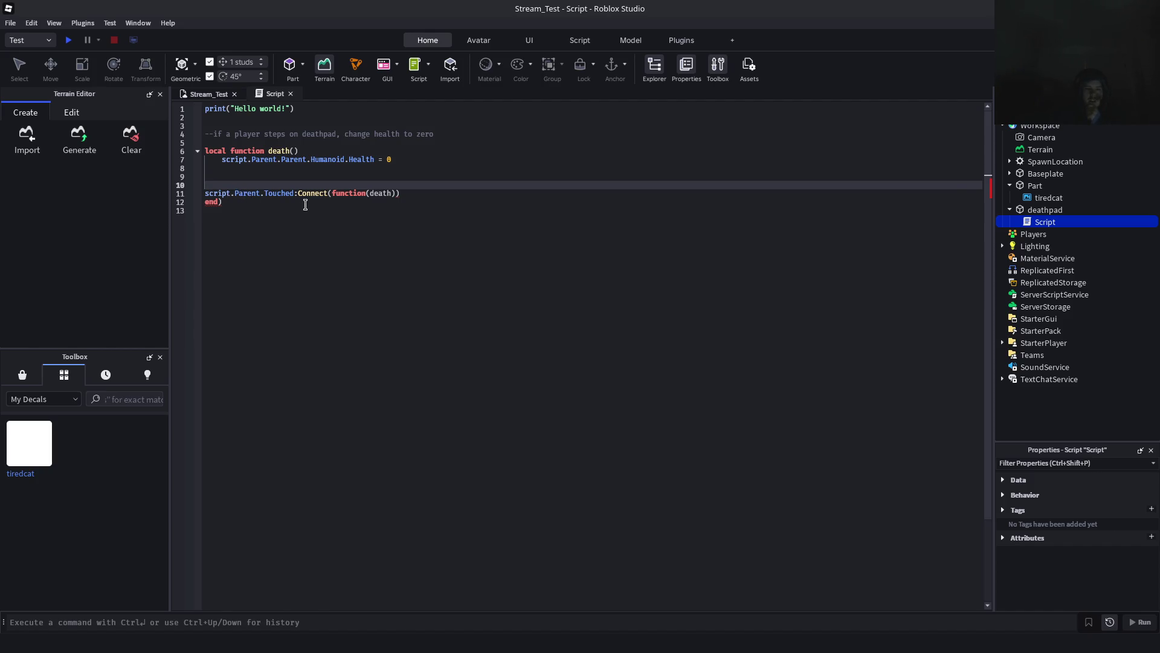
{"action": "double_click", "coordinate": [373, 193]}
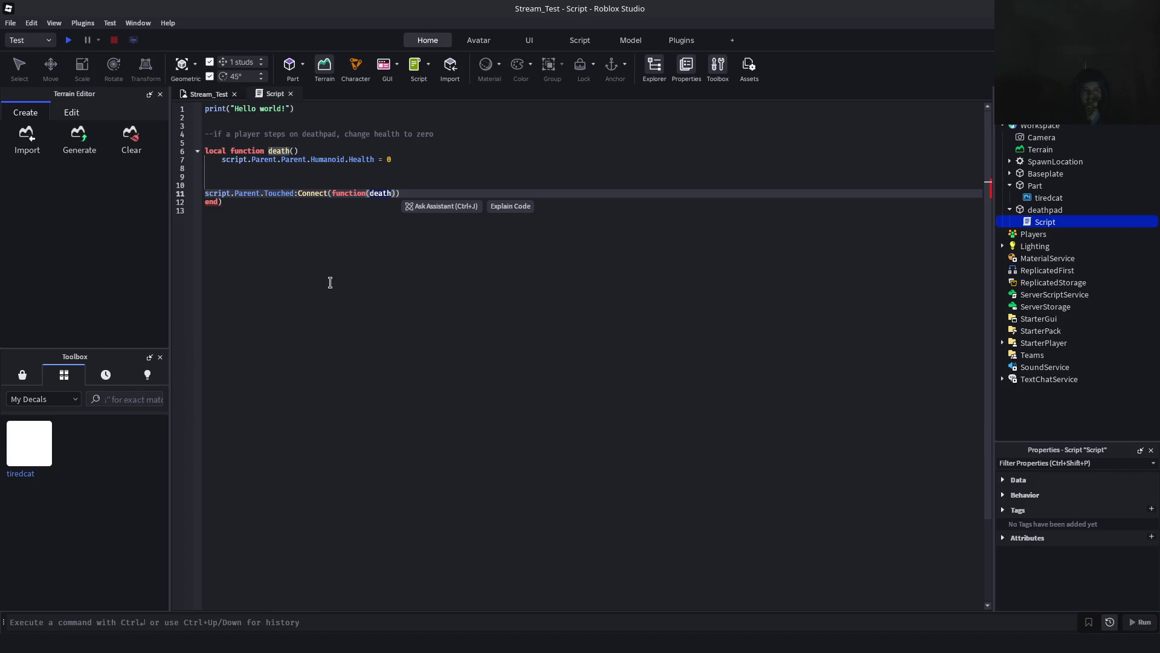
{"action": "left_click", "coordinate": [330, 284]}
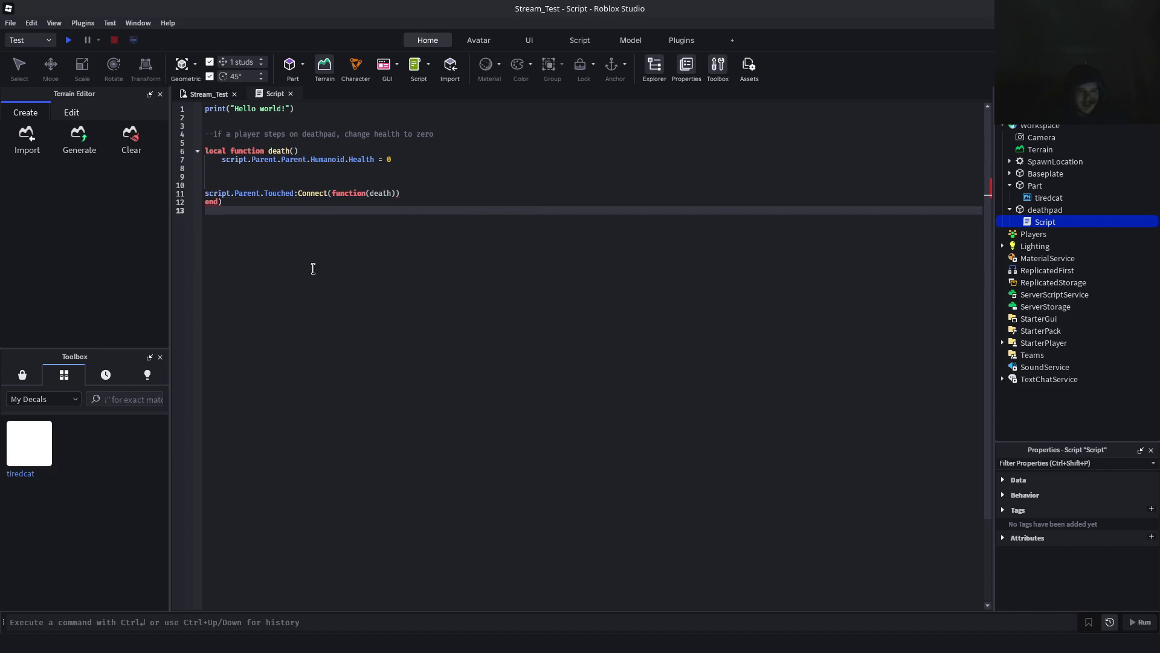
{"action": "key", "text": "alt+Tab"}
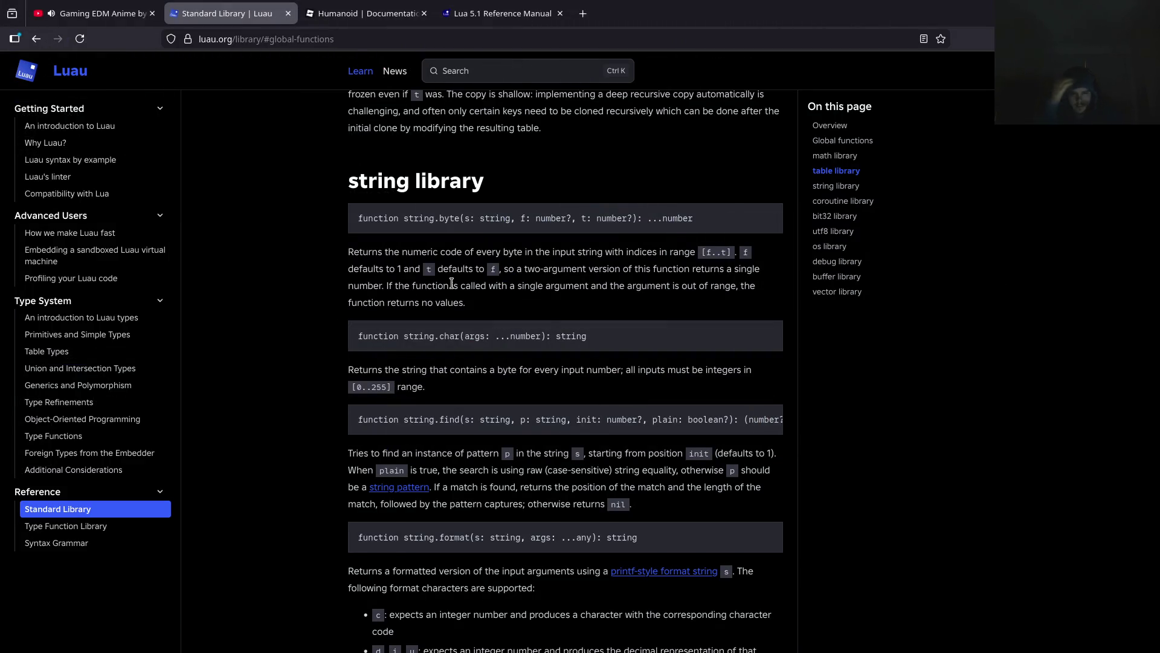
Search the Luau documentation for 'local function' and browse the results
{"action": "scroll", "coordinate": [459, 284], "scroll_direction": "up", "scroll_amount": 15}
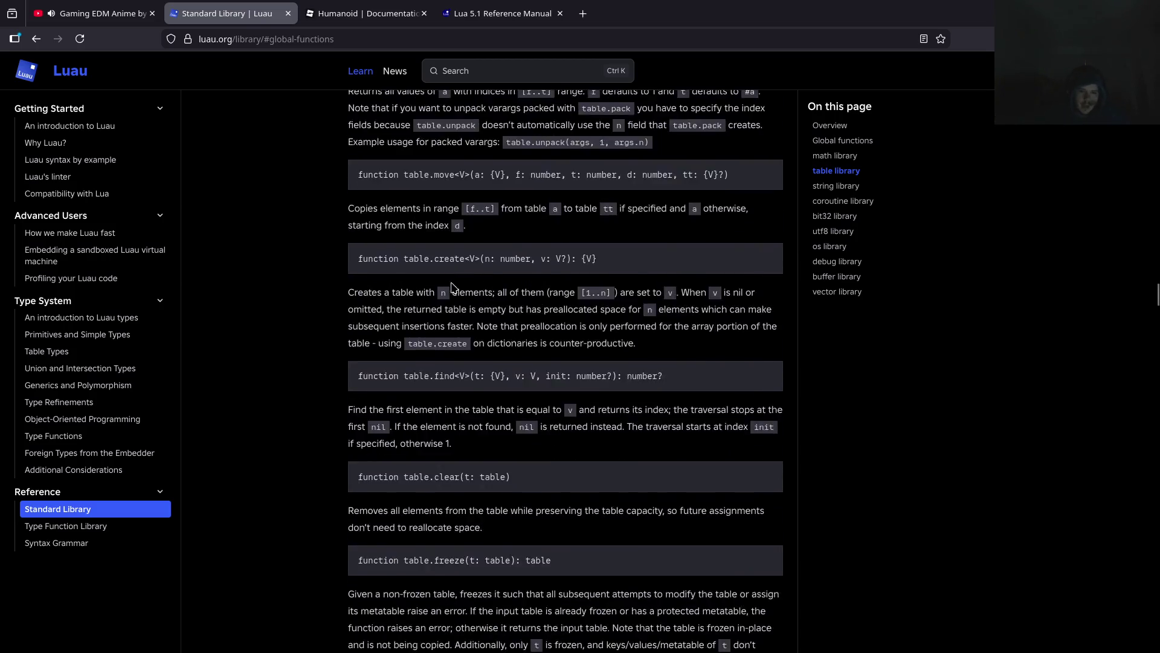
{"action": "scroll", "coordinate": [486, 295], "scroll_direction": "up", "scroll_amount": 15}
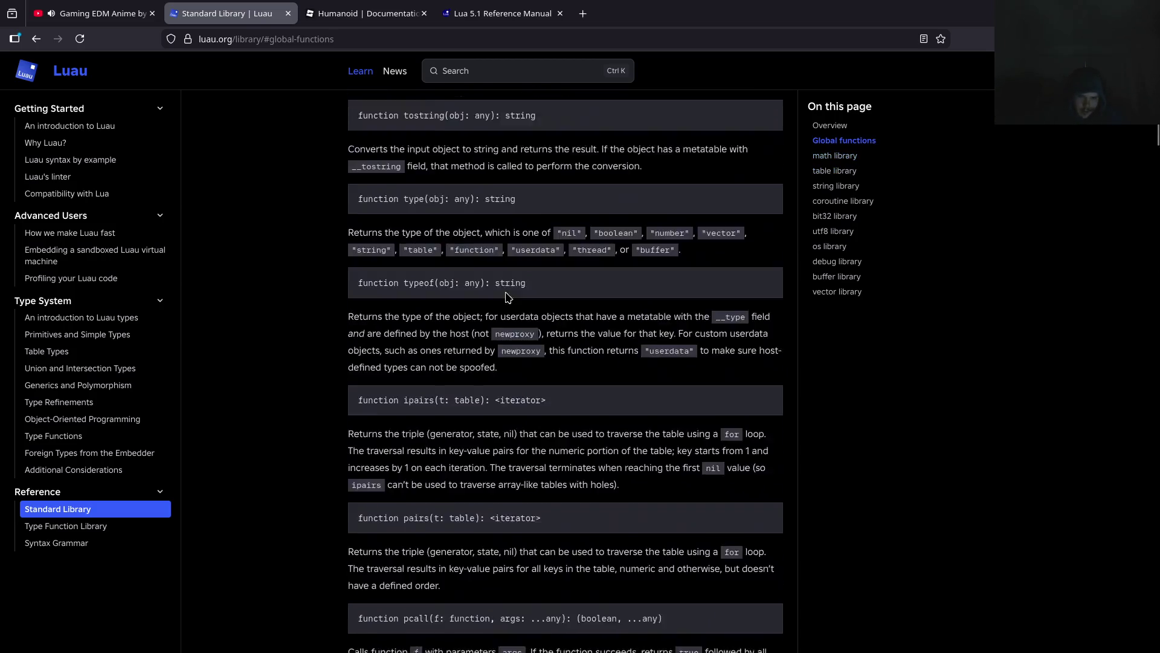
{"action": "scroll", "coordinate": [537, 261], "scroll_direction": "up", "scroll_amount": 8}
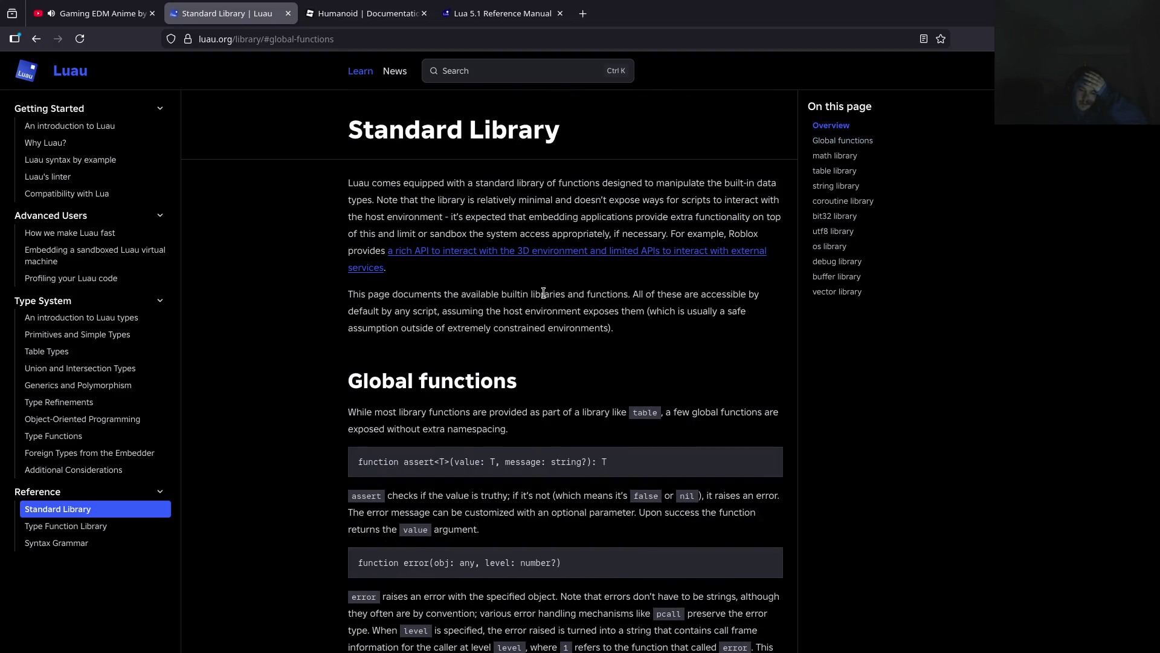
{"action": "scroll", "coordinate": [560, 397], "scroll_direction": "down", "scroll_amount": 6}
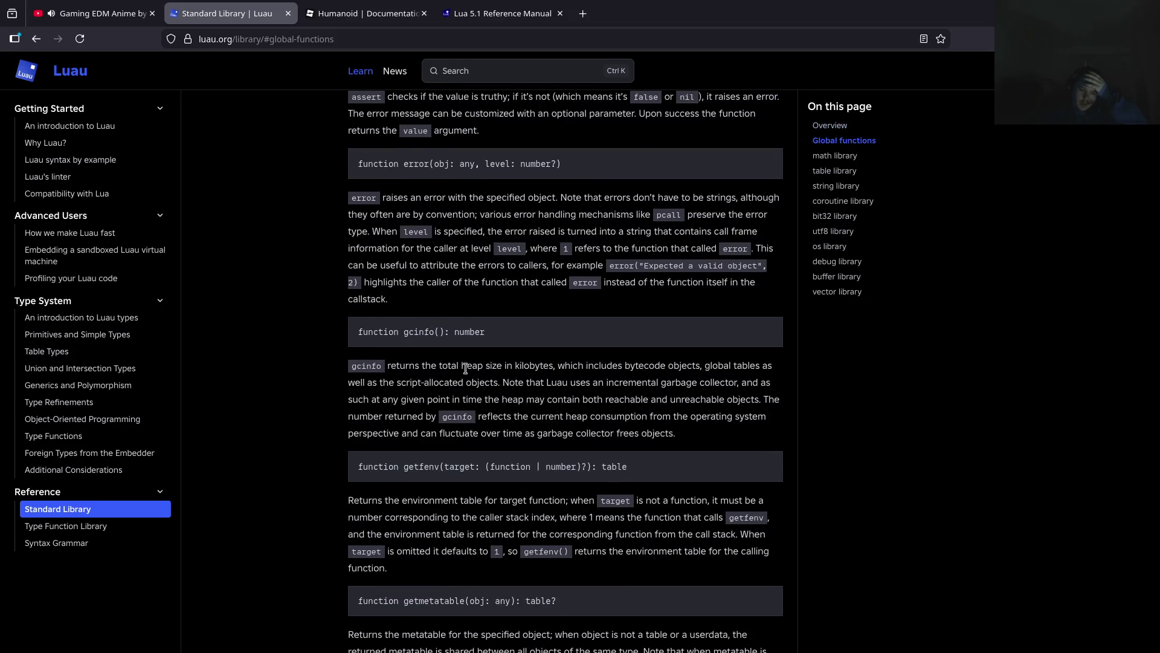
{"action": "left_click", "coordinate": [458, 76]}
{"action": "type", "text": "local functi"}
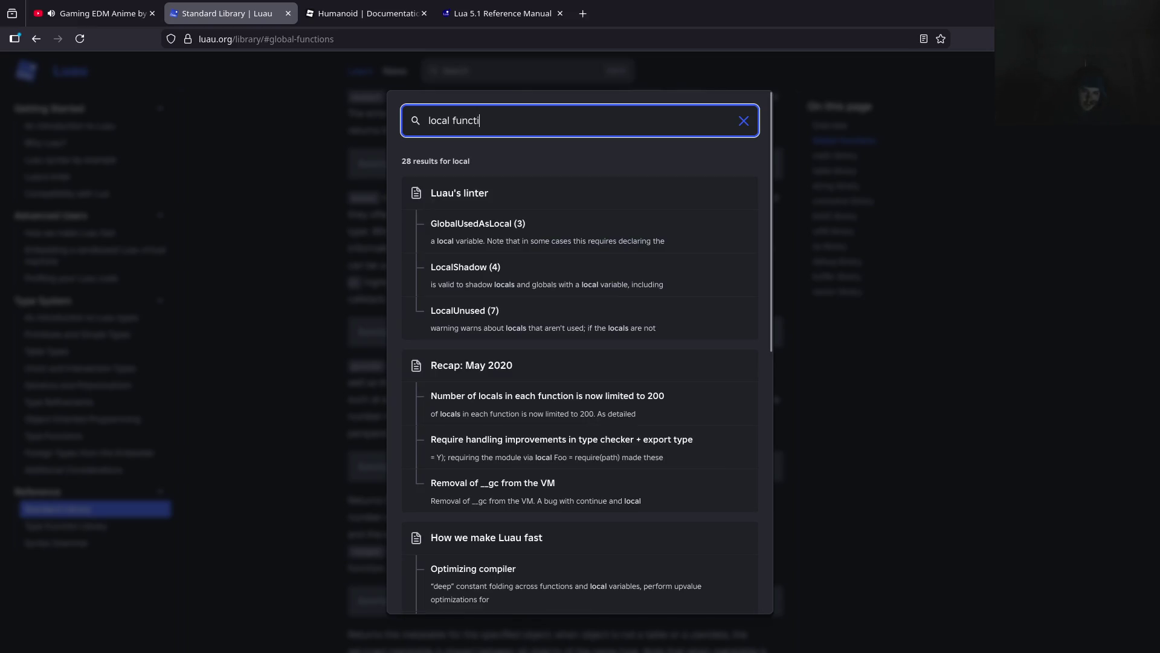
{"action": "type", "text": "on"}
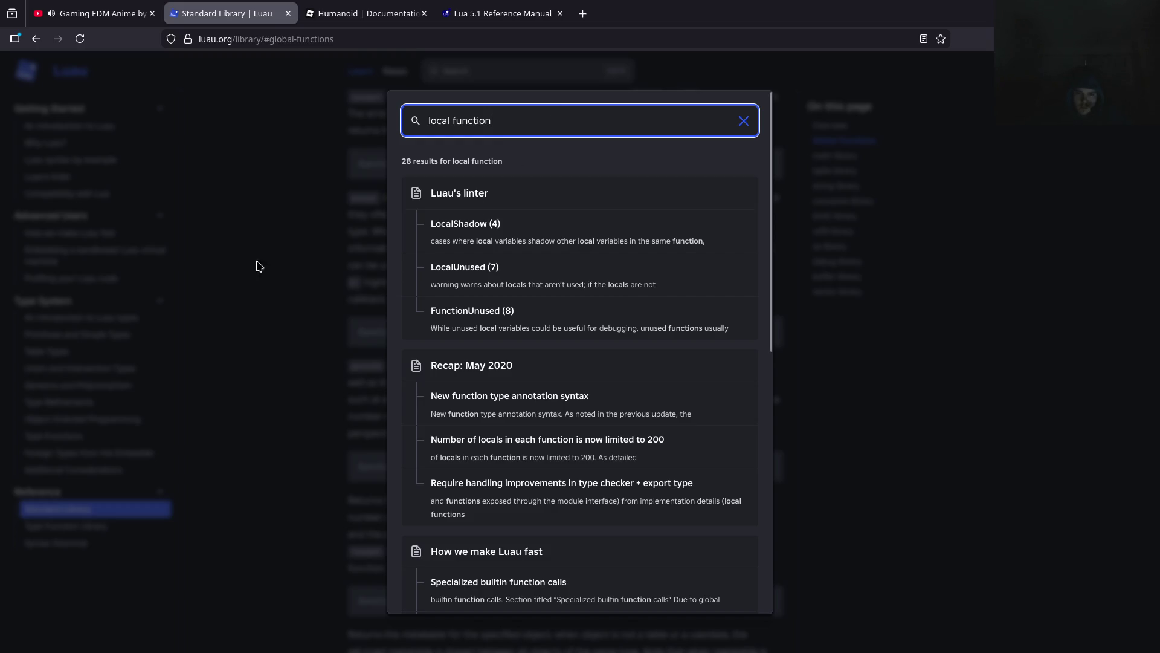
{"action": "scroll", "coordinate": [499, 363], "scroll_direction": "down", "scroll_amount": 5}
{"action": "scroll", "coordinate": [500, 316], "scroll_direction": "up", "scroll_amount": 5}
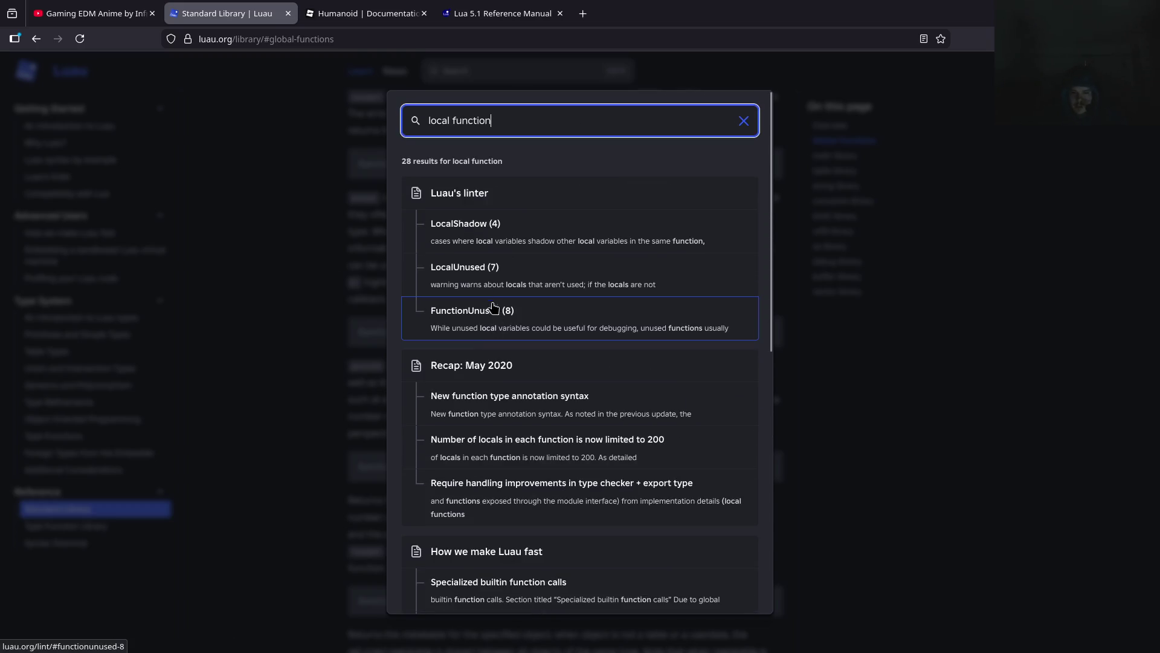
{"action": "scroll", "coordinate": [622, 347], "scroll_direction": "down", "scroll_amount": 4}
{"action": "scroll", "coordinate": [535, 333], "scroll_direction": "up", "scroll_amount": 4}
{"action": "scroll", "coordinate": [581, 370], "scroll_direction": "down", "scroll_amount": 3}
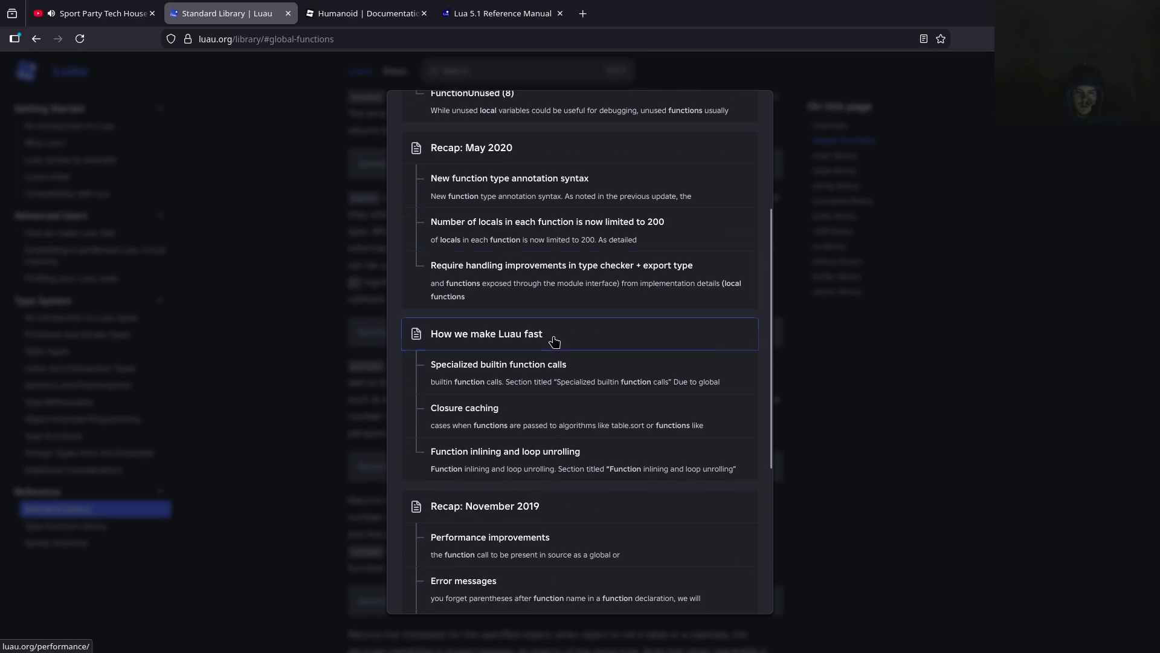
{"action": "scroll", "coordinate": [562, 302], "scroll_direction": "down", "scroll_amount": 2}
{"action": "scroll", "coordinate": [599, 307], "scroll_direction": "down", "scroll_amount": 1}
{"action": "left_click", "coordinate": [300, 278]}
Scroll the Humanoid reference to the HealthDisplayDistance and HealthDisplayType properties
{"action": "left_click", "coordinate": [362, 13]}
{"action": "double_click", "coordinate": [119, 77]}
{"action": "scroll", "coordinate": [544, 306], "scroll_direction": "down", "scroll_amount": 4}
{"action": "scroll", "coordinate": [404, 179], "scroll_direction": "up", "scroll_amount": 4}
{"action": "scroll", "coordinate": [544, 363], "scroll_direction": "down", "scroll_amount": 4}
{"action": "scroll", "coordinate": [544, 362], "scroll_direction": "down", "scroll_amount": 4}
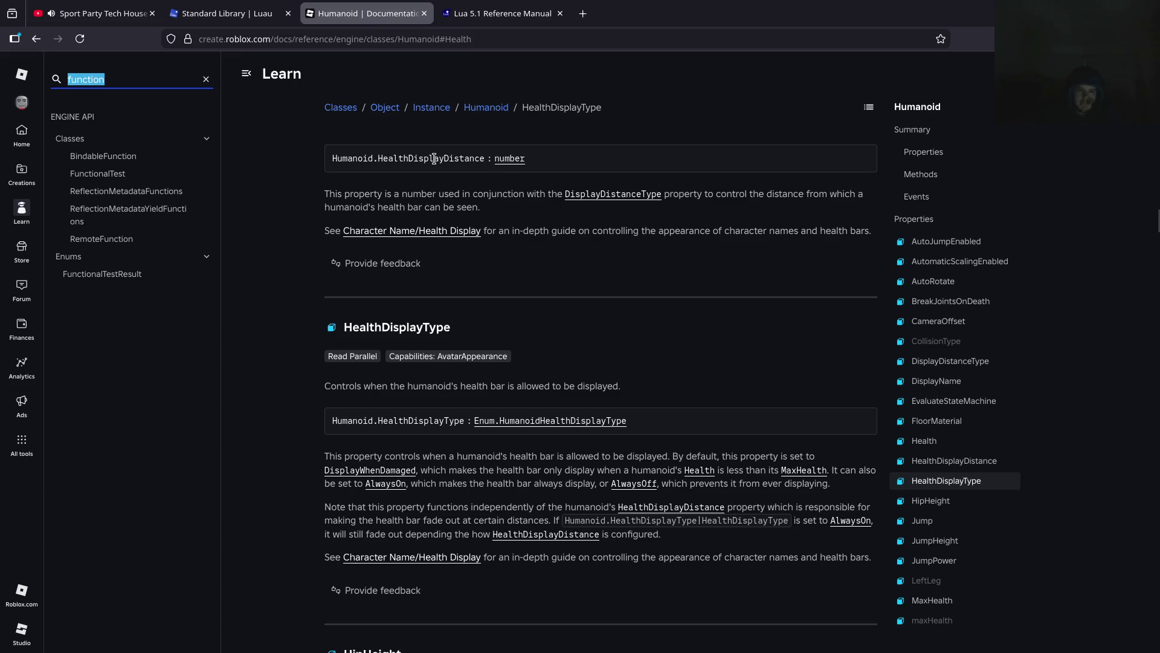
{"action": "scroll", "coordinate": [436, 161], "scroll_direction": "down", "scroll_amount": 3}
{"action": "scroll", "coordinate": [436, 163], "scroll_direction": "up", "scroll_amount": 4}
{"action": "key", "text": "alt+Tab"}
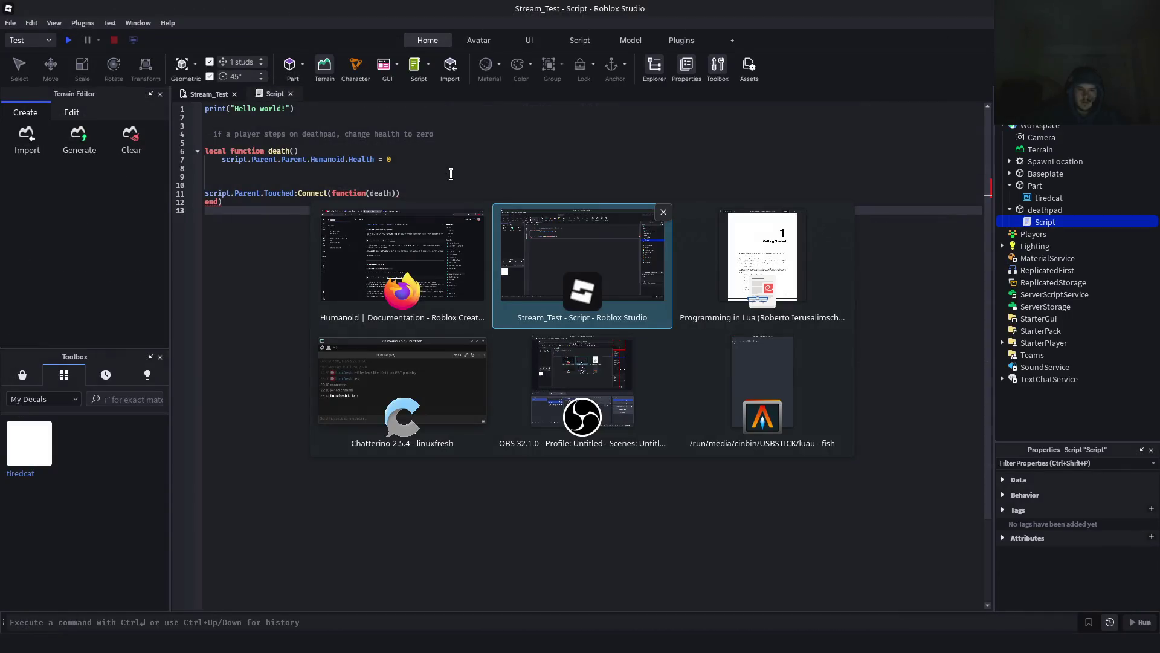
Delete the trailing end) and blank lines, closing death() with end directly under the Health line
{"action": "left_click", "coordinate": [415, 200]}
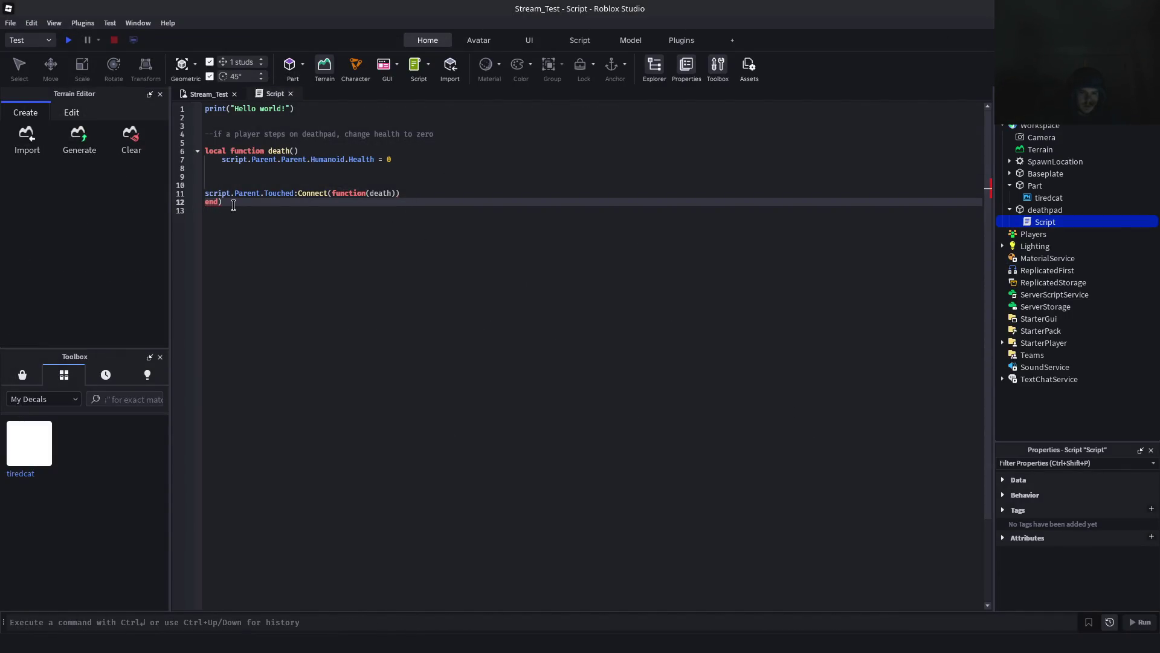
{"action": "left_click", "coordinate": [200, 217]}
{"action": "key", "text": "BackSpace"}
{"action": "key", "text": "BackSpace"}
{"action": "key", "text": "BackSpace"}
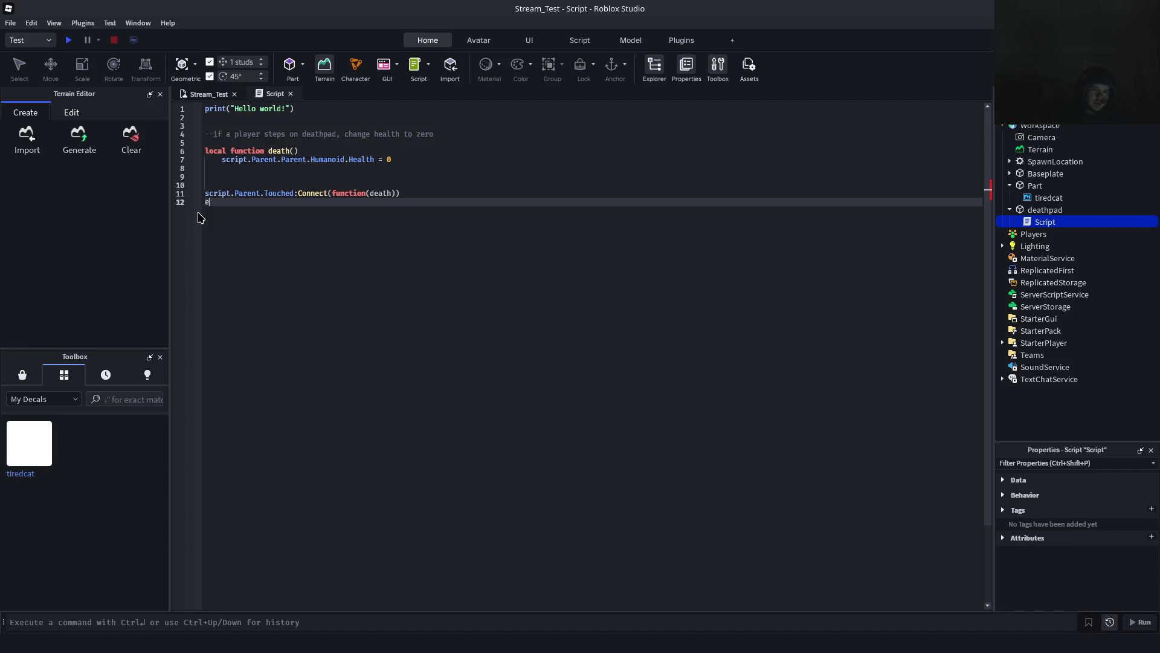
{"action": "key", "text": "BackSpace"}
{"action": "key", "text": "Up"}
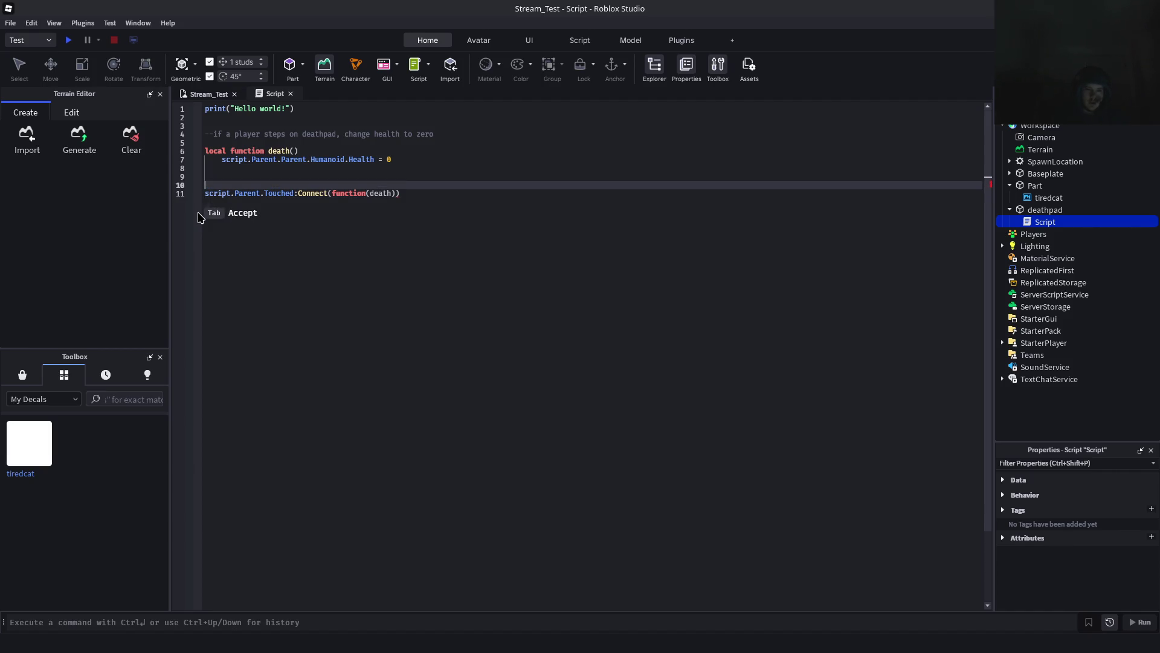
{"action": "key", "text": "Down"}
{"action": "key", "text": "Up"}
{"action": "key", "text": "BackSpace"}
{"action": "type", "text": "end"}
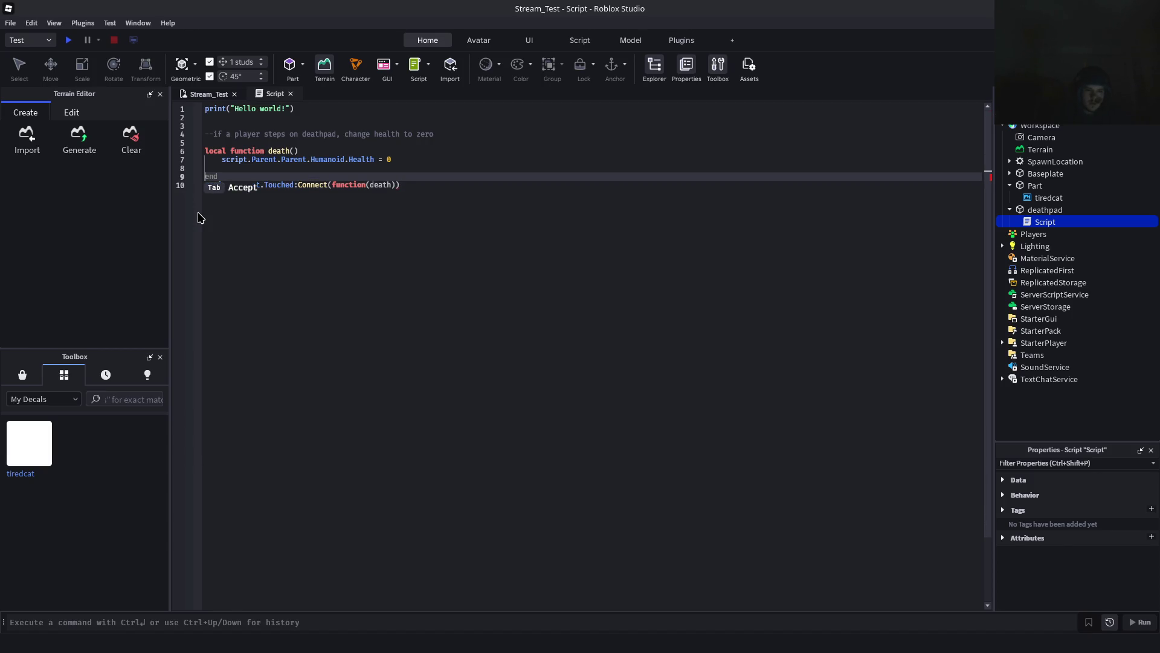
{"action": "key", "text": "BackSpace"}
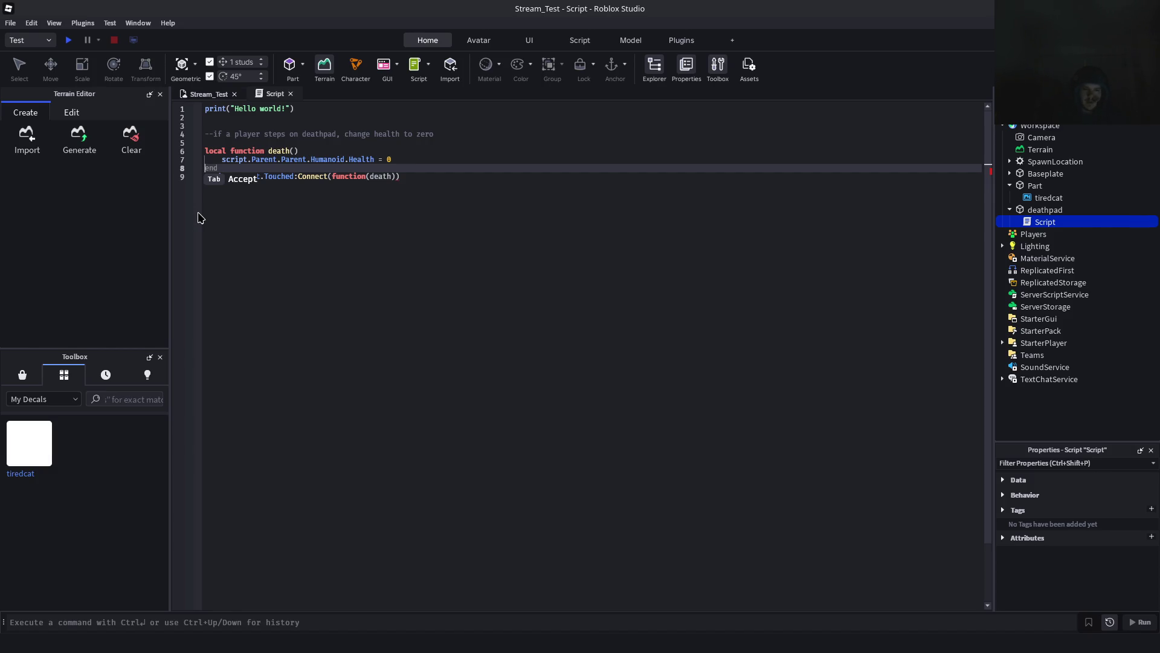
{"action": "key", "text": "alt+Tab"}
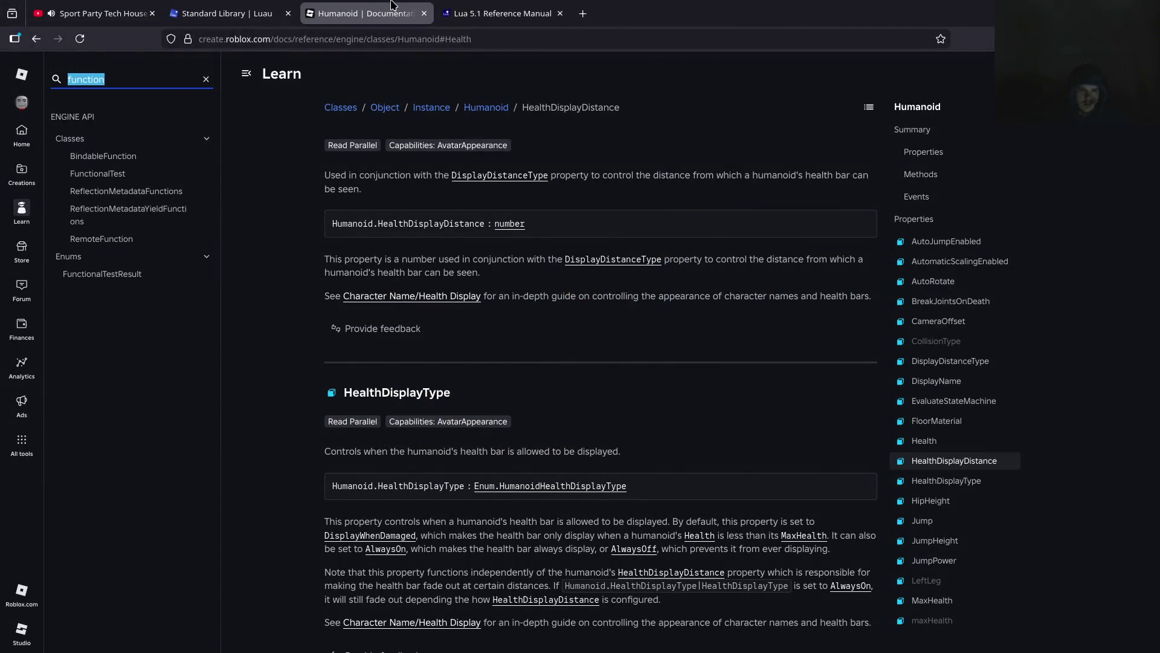
Read the Luau global functions down to rawget, rawlen, rawset and select, then return to the script
{"action": "left_click", "coordinate": [219, 12]}
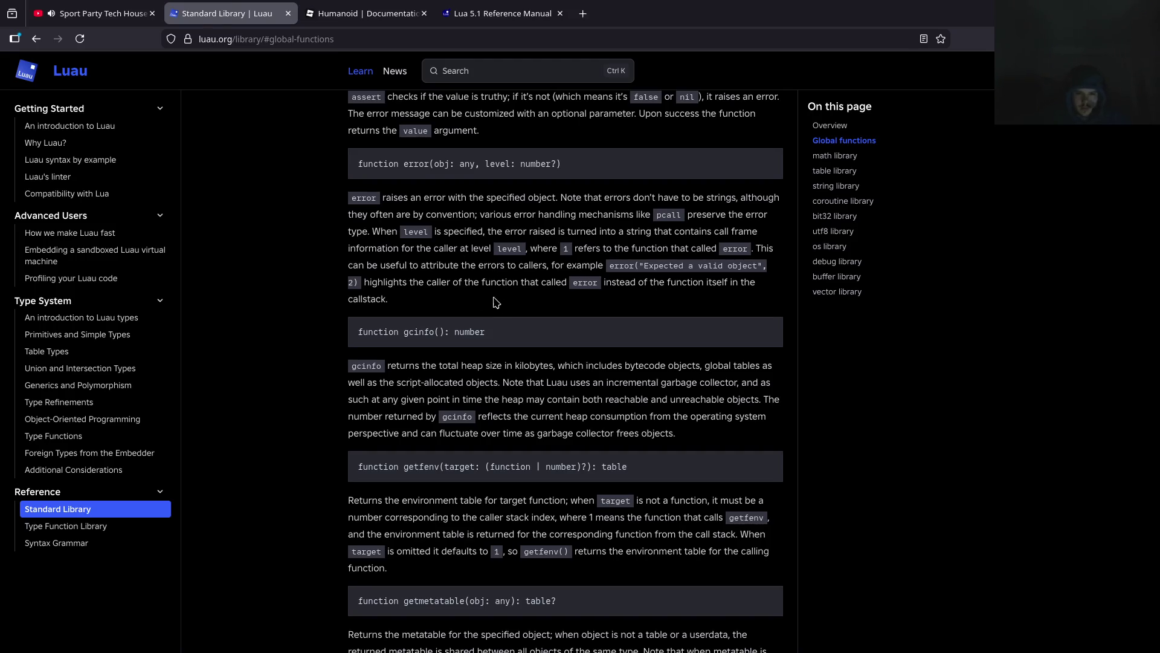
{"action": "scroll", "coordinate": [494, 298], "scroll_direction": "up", "scroll_amount": 3}
{"action": "scroll", "coordinate": [493, 358], "scroll_direction": "down", "scroll_amount": 7}
{"action": "scroll", "coordinate": [492, 357], "scroll_direction": "down", "scroll_amount": 1}
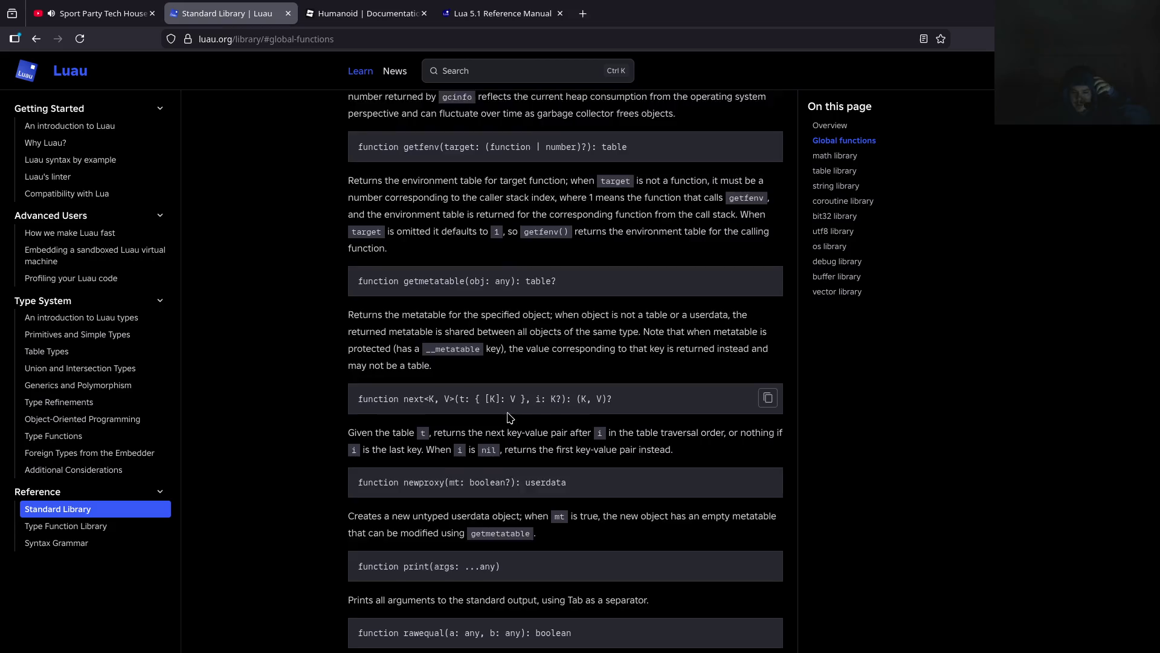
{"action": "scroll", "coordinate": [510, 417], "scroll_direction": "down", "scroll_amount": 10}
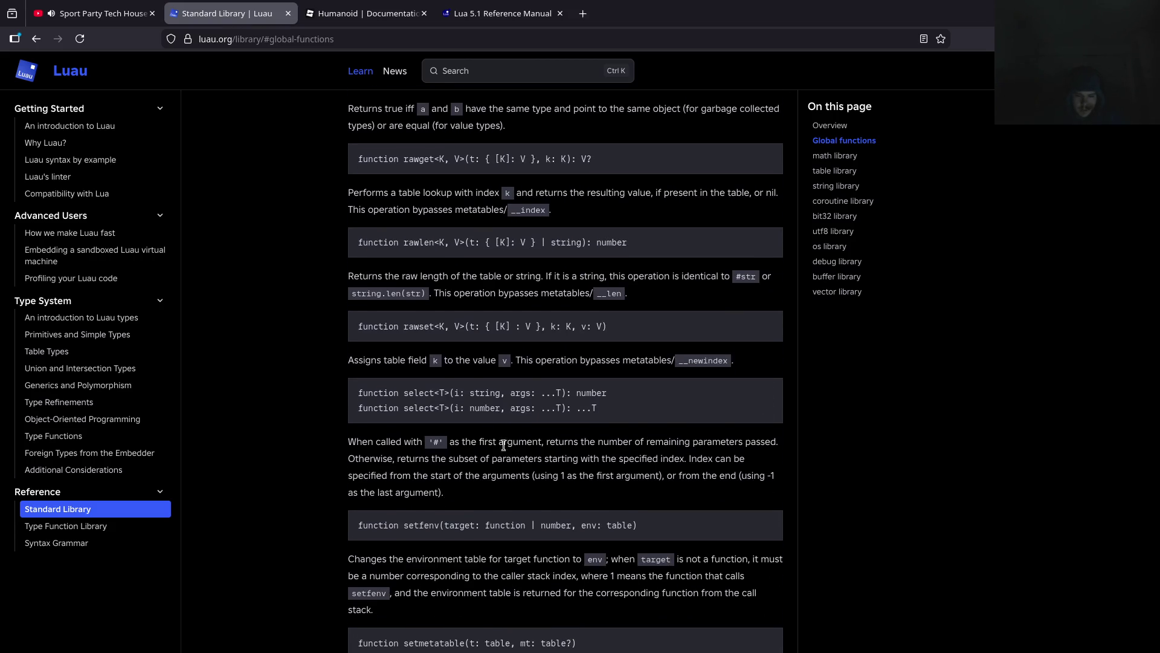
{"action": "left_click", "coordinate": [459, 14]}
{"action": "left_click", "coordinate": [380, 14]}
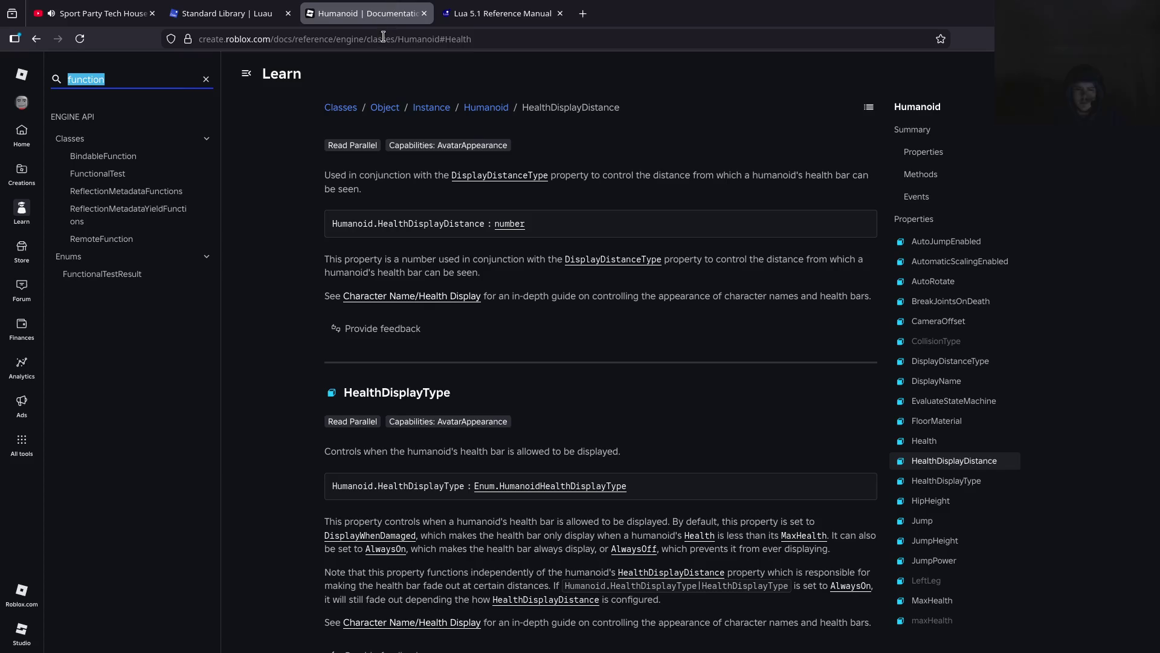
{"action": "left_click", "coordinate": [258, 11]}
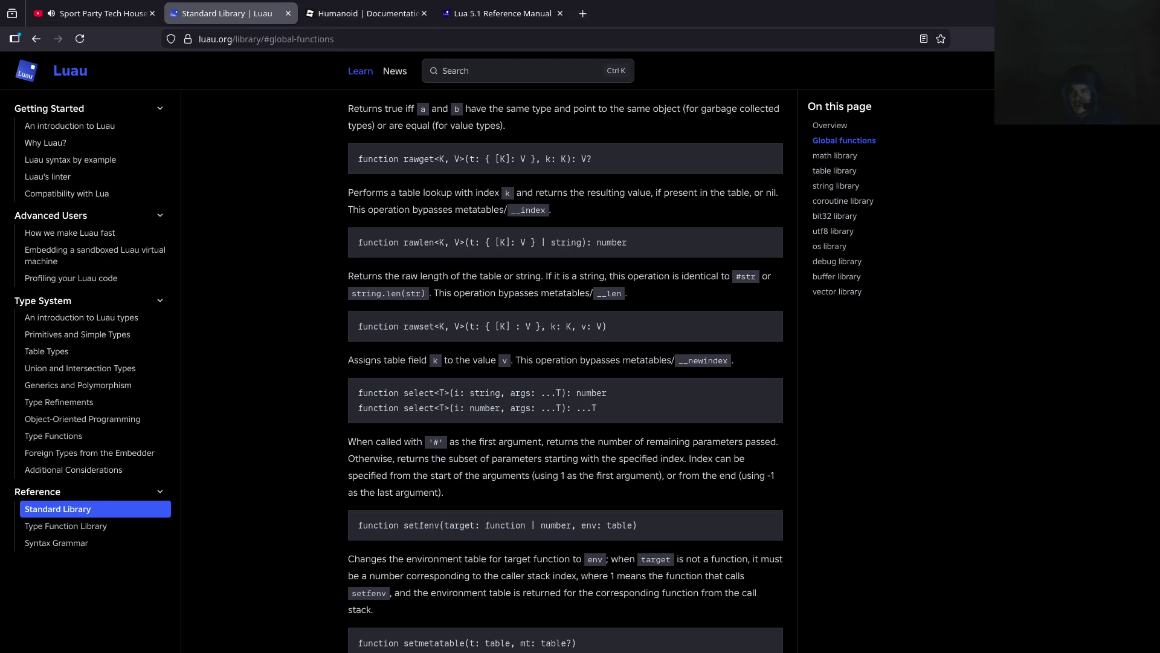
{"action": "key", "text": "alt+Tab"}
{"action": "left_click", "coordinate": [463, 222]}
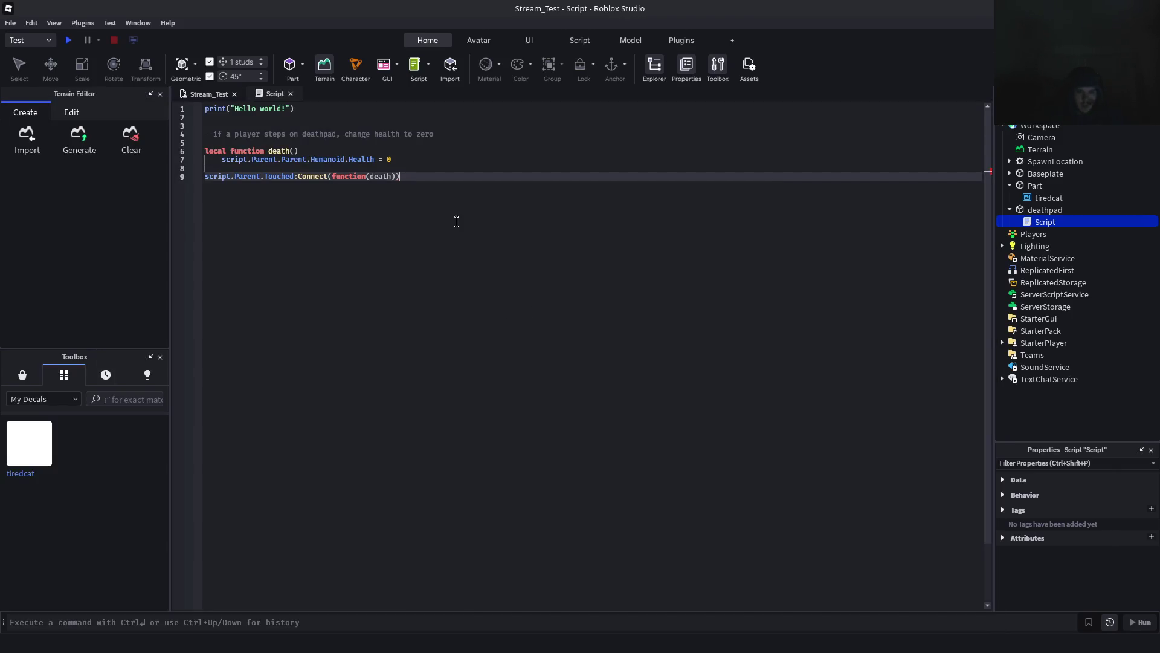
Save the deathpad script changes to Roblox and return to the Stream_Test 3D scene
{"action": "key", "text": "ctrl+s"}
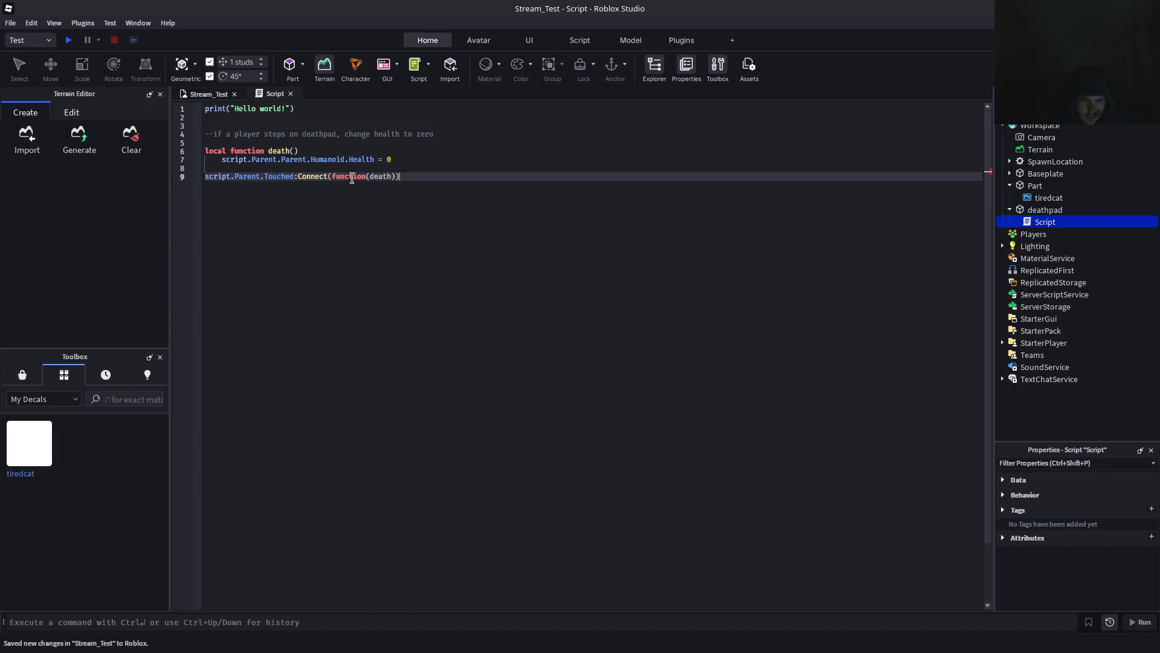
{"action": "right_click", "coordinate": [353, 176]}
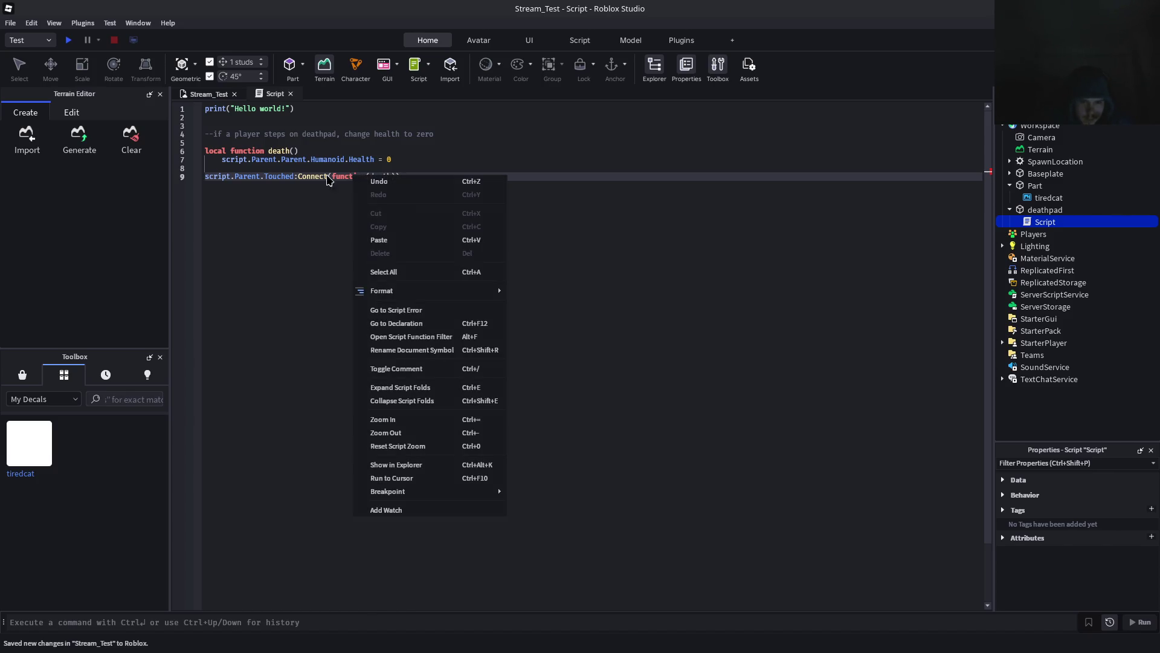
{"action": "left_click", "coordinate": [275, 217]}
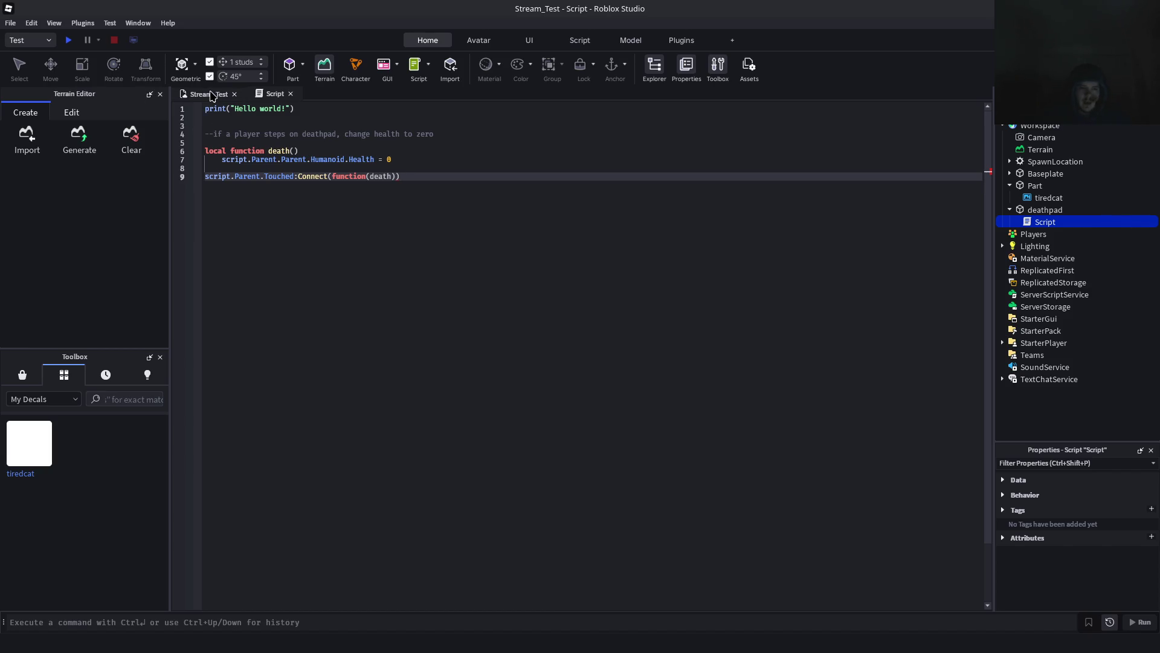
{"action": "left_click", "coordinate": [212, 94]}
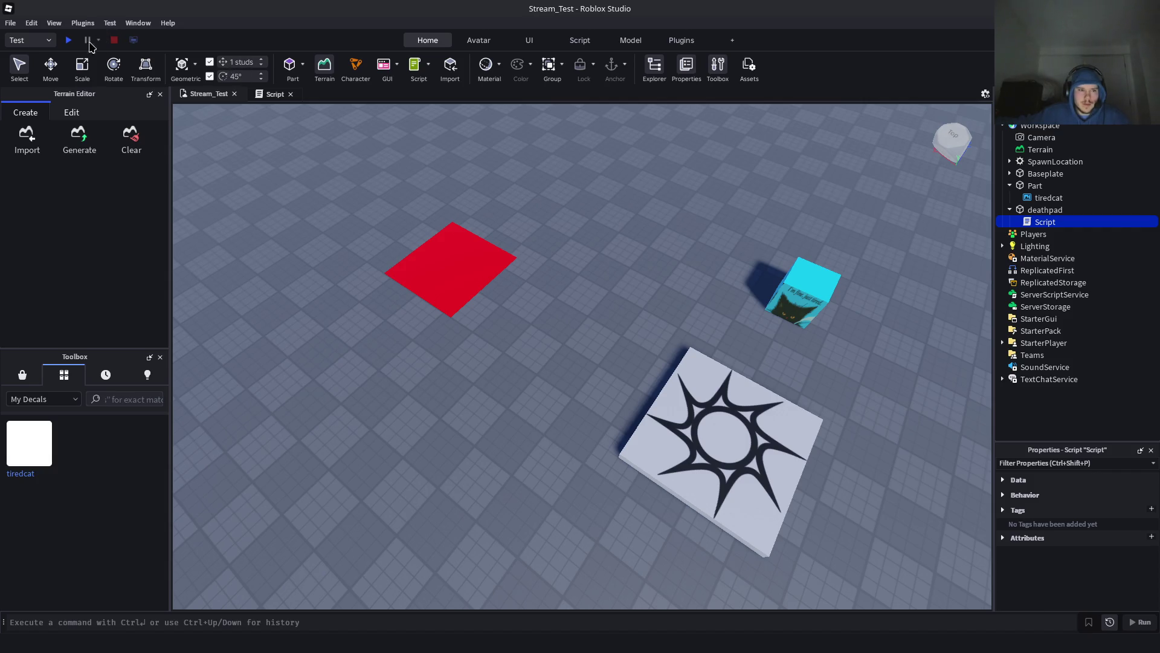
Start a play-test and walk the character onto the red deathpad, jumping on it
{"action": "left_click", "coordinate": [68, 40]}
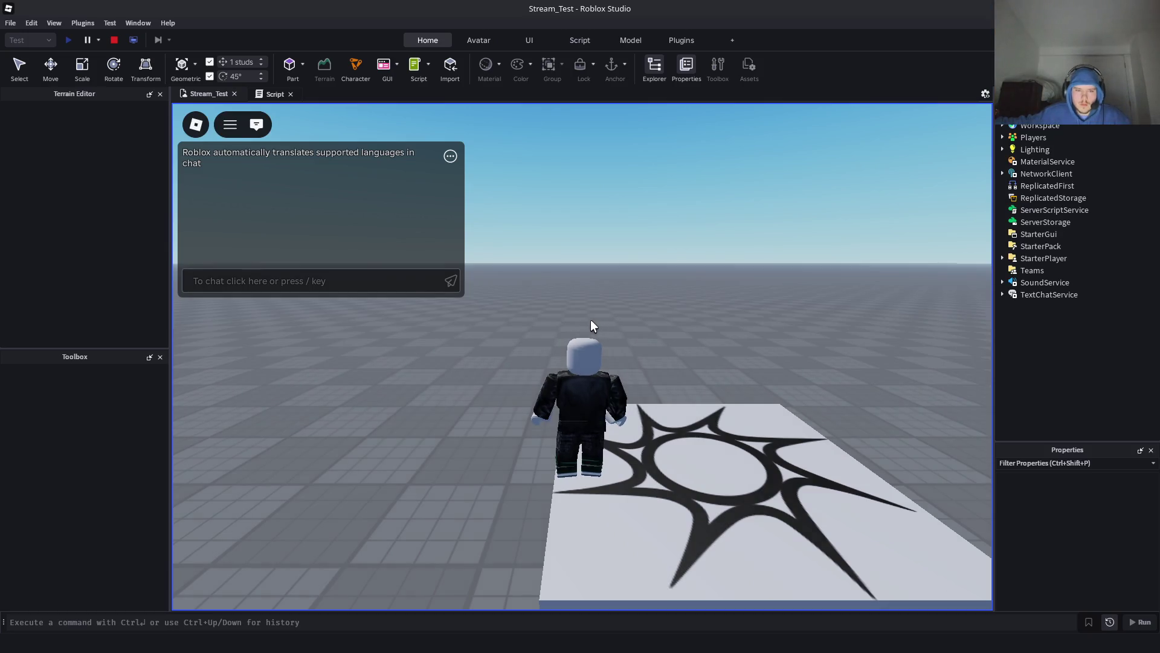
{"action": "key", "text": "s"}
{"action": "key", "text": "w"}
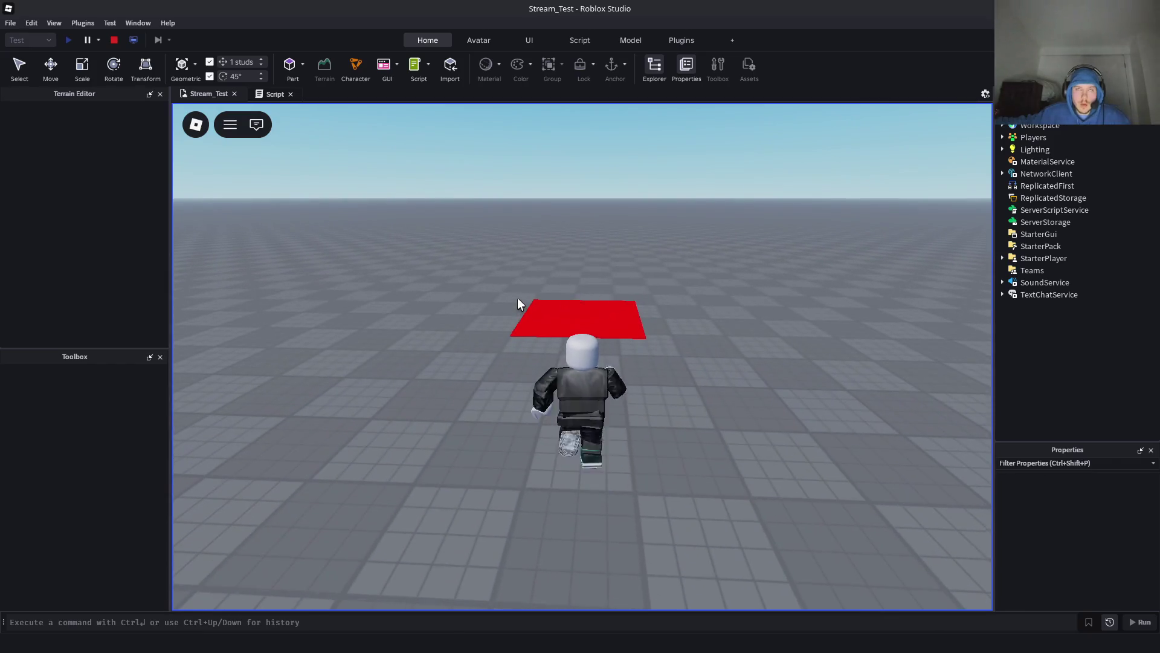
{"action": "key", "text": "a"}
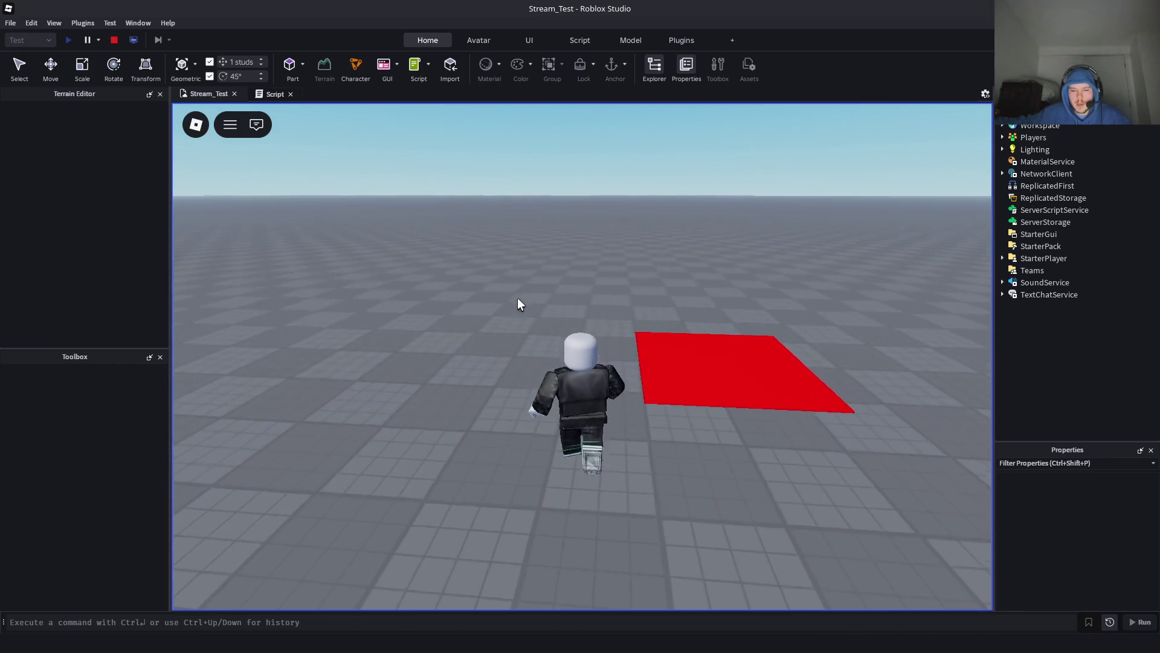
{"action": "key", "text": "s"}
{"action": "key", "text": "space"}
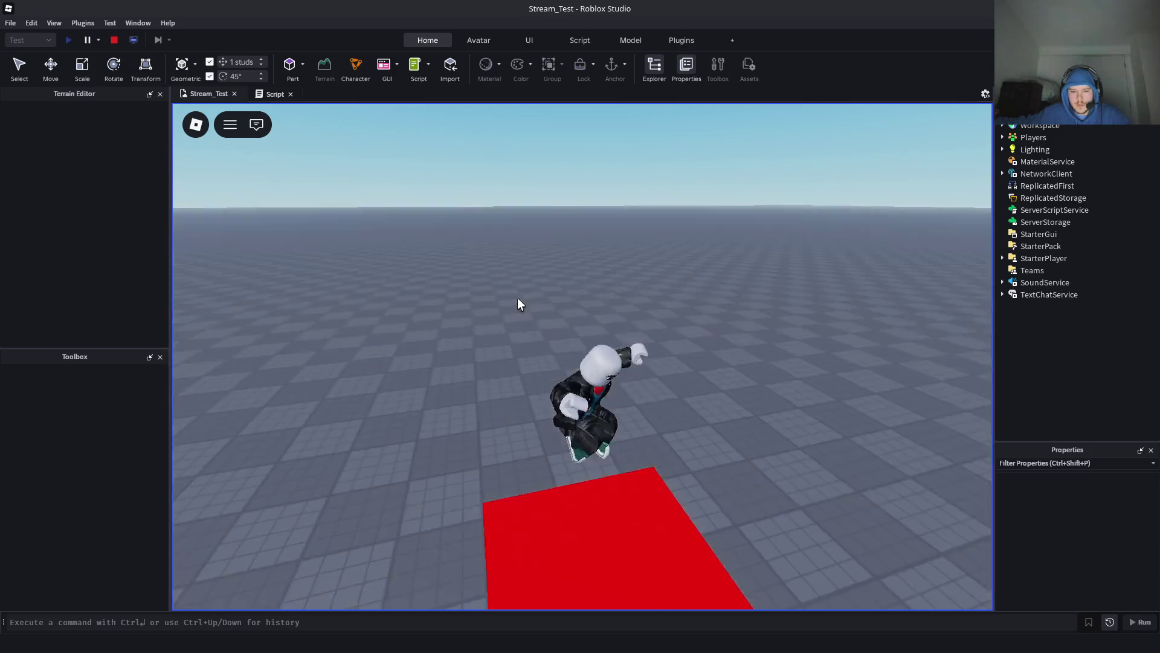
Walk the character on and off the red pad a few times, then bring up the deathpad script
{"action": "key", "text": "w"}
{"action": "key", "text": "a"}
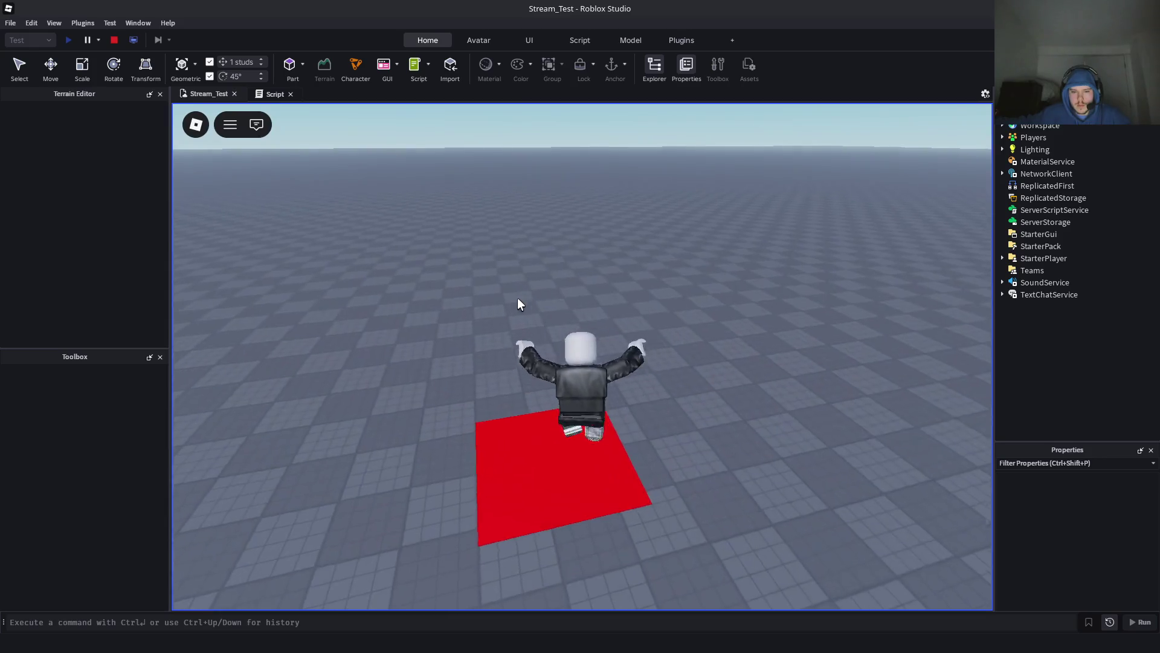
{"action": "key", "text": "w"}
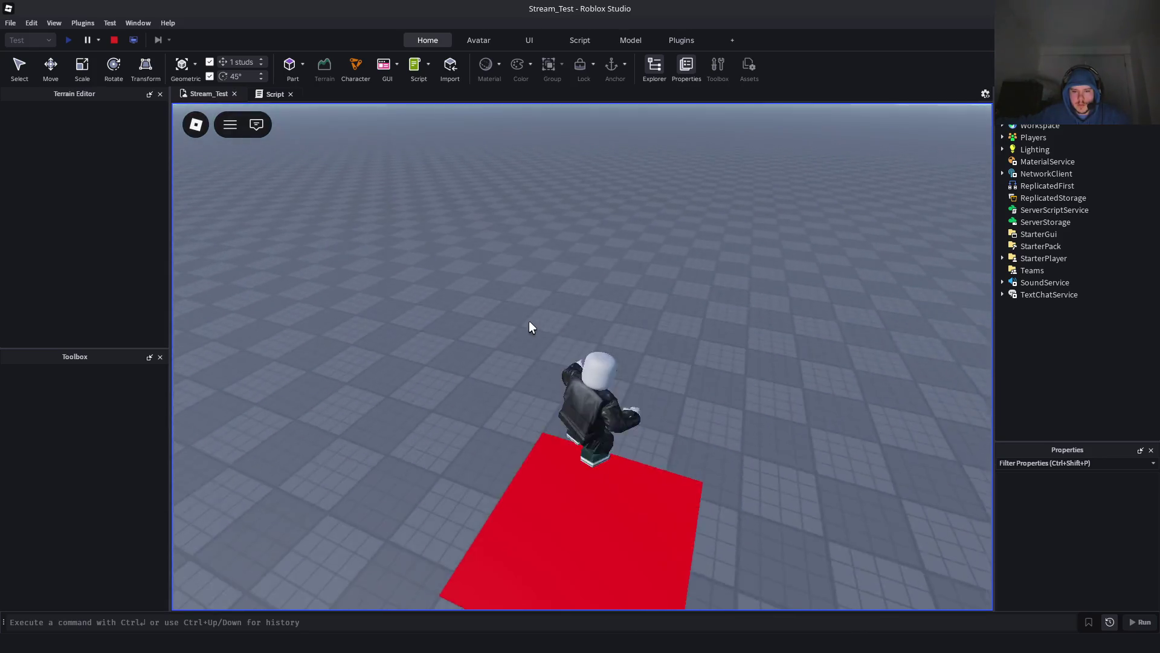
{"action": "key", "text": "space"}
{"action": "key", "text": "s"}
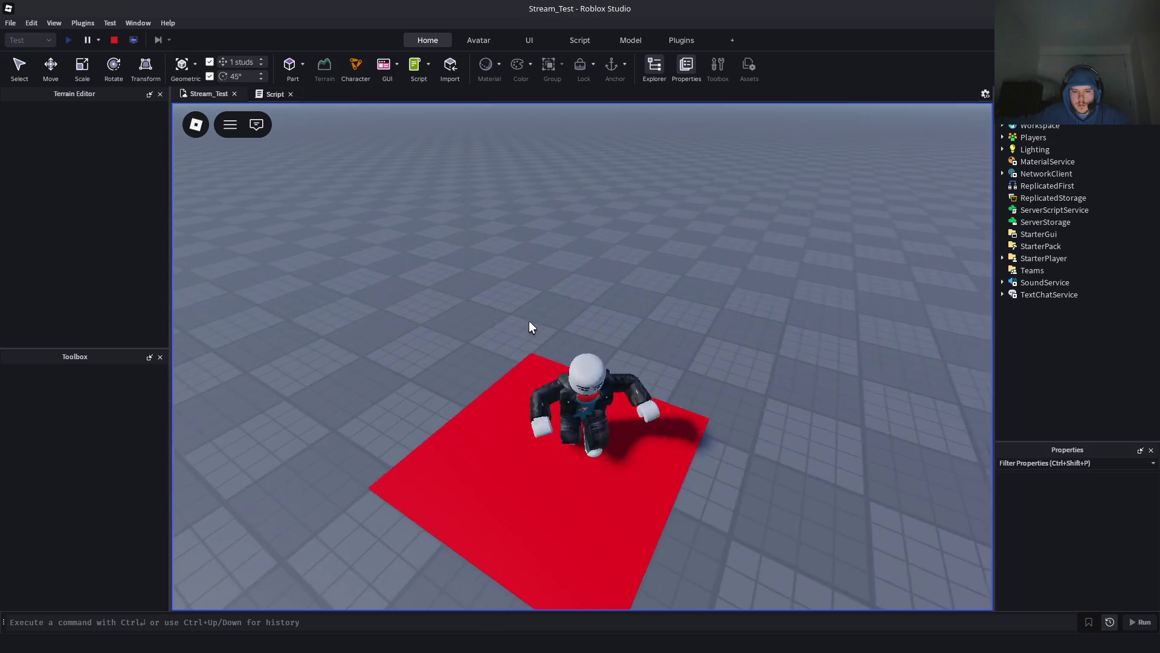
{"action": "key", "text": "a"}
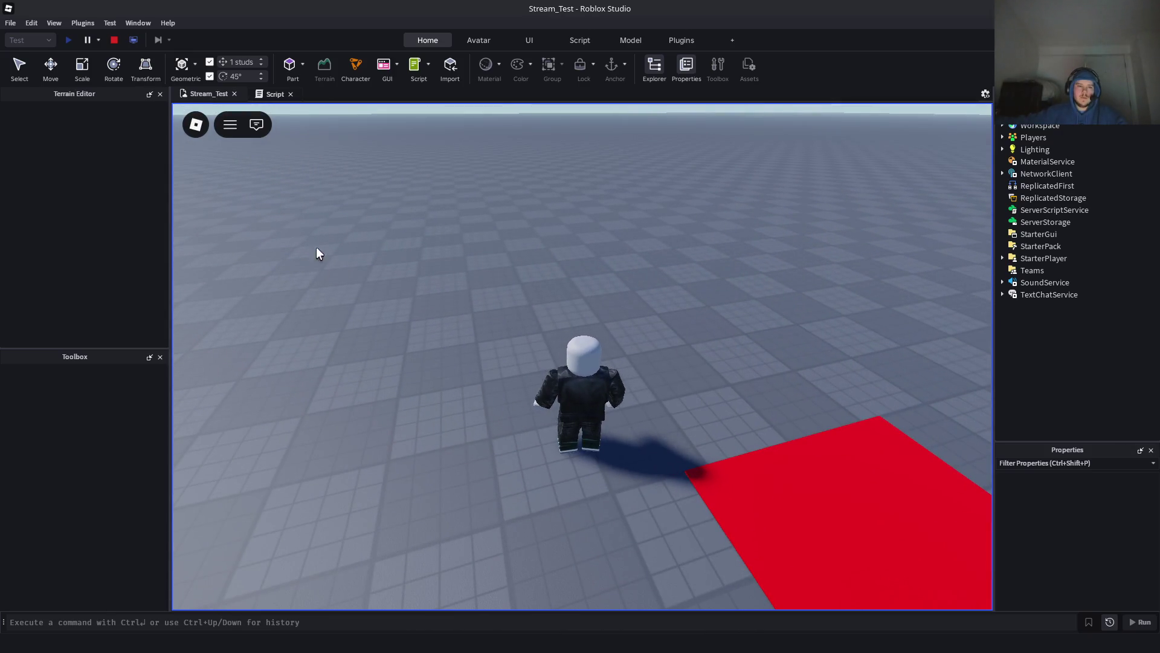
{"action": "left_click", "coordinate": [275, 94]}
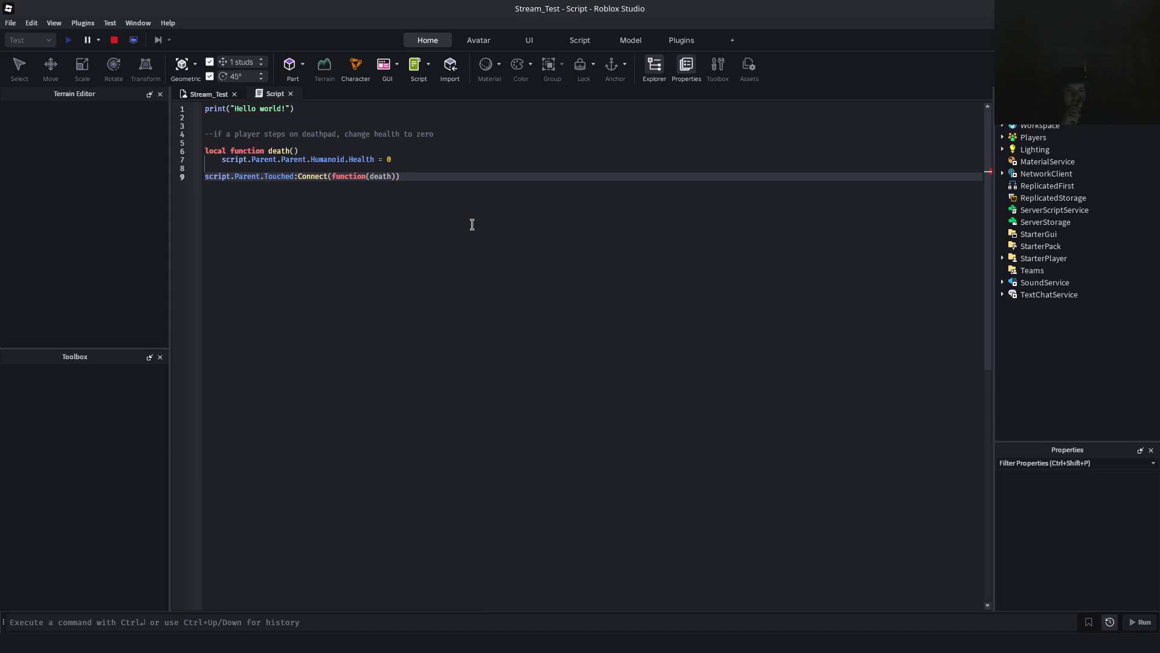
Insert a blank line below the comment and delete the stray colon after death()
{"action": "key", "text": "Up"}
{"action": "key", "text": "Up"}
{"action": "key", "text": "Up"}
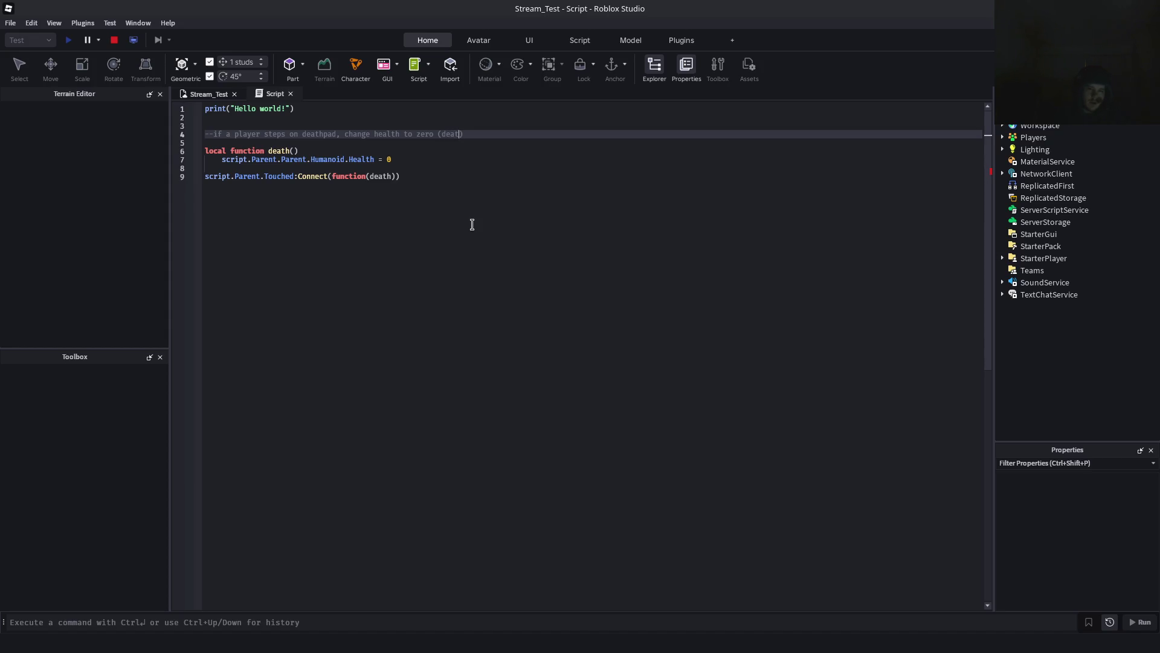
{"action": "key", "text": "Down"}
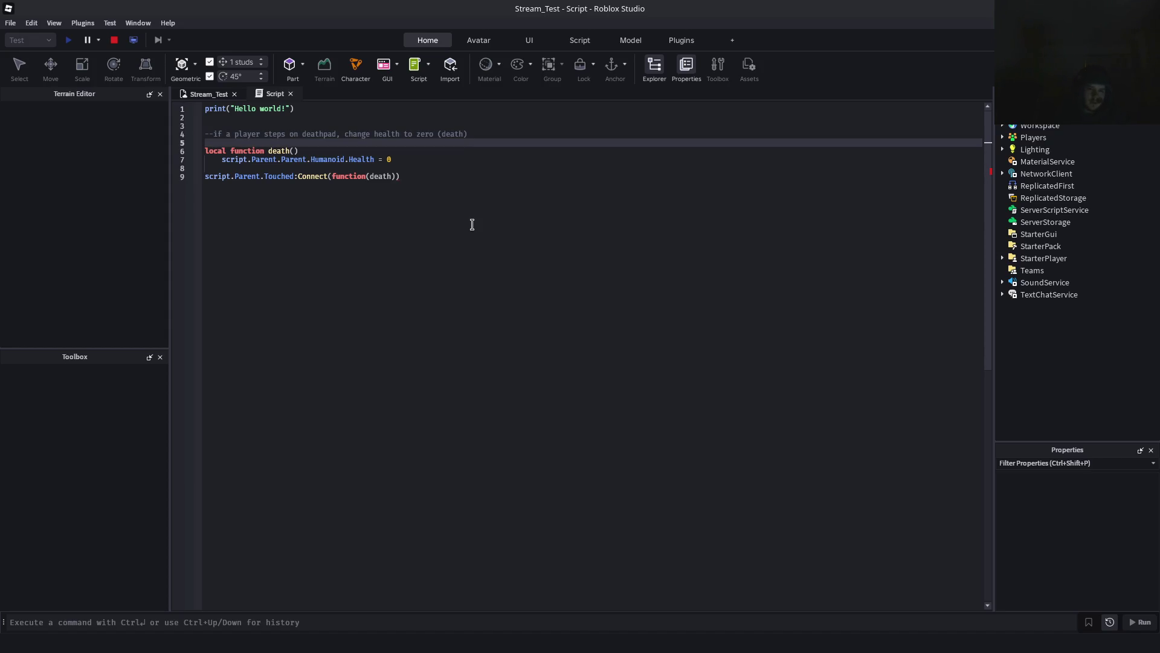
{"action": "key", "text": "Return"}
{"action": "key", "text": "Down"}
{"action": "key", "text": "Down"}
{"action": "key", "text": "Up"}
{"action": "key", "text": "End"}
{"action": "key", "text": "Down"}
{"action": "key", "text": "Up"}
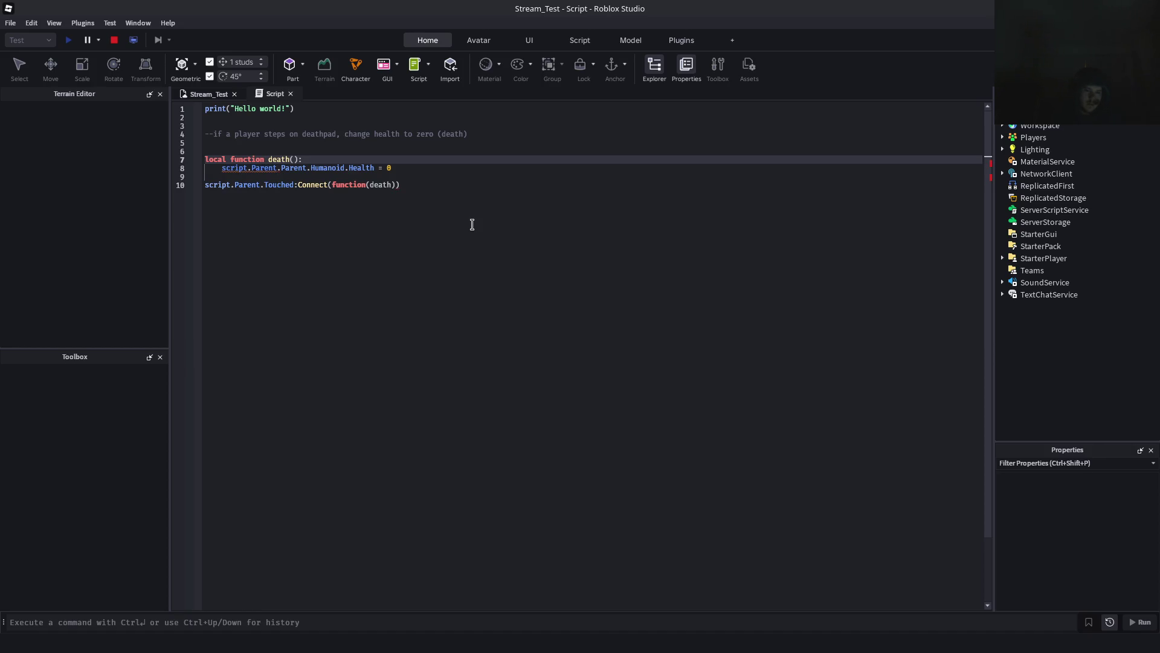
{"action": "key", "text": "BackSpace"}
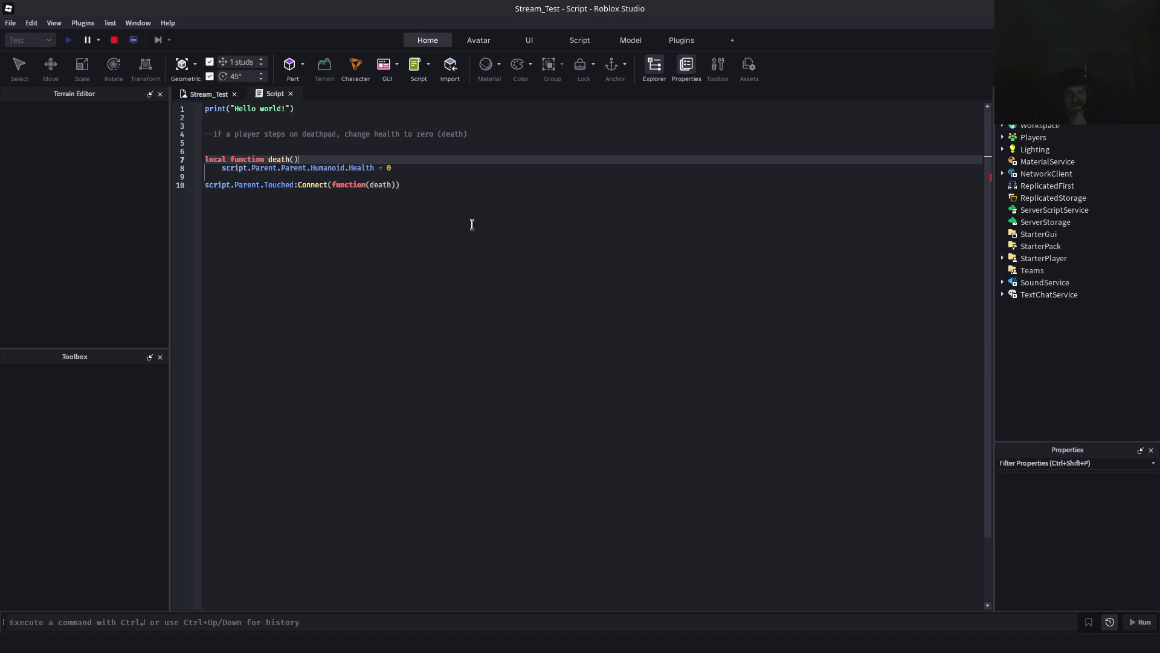
Remove the extra Parent so line 8 reads script.Parent.Humanoid.Health = 0, then return to the play-test
{"action": "key", "text": "Down"}
{"action": "key", "text": "Right"}
{"action": "key", "text": "Right"}
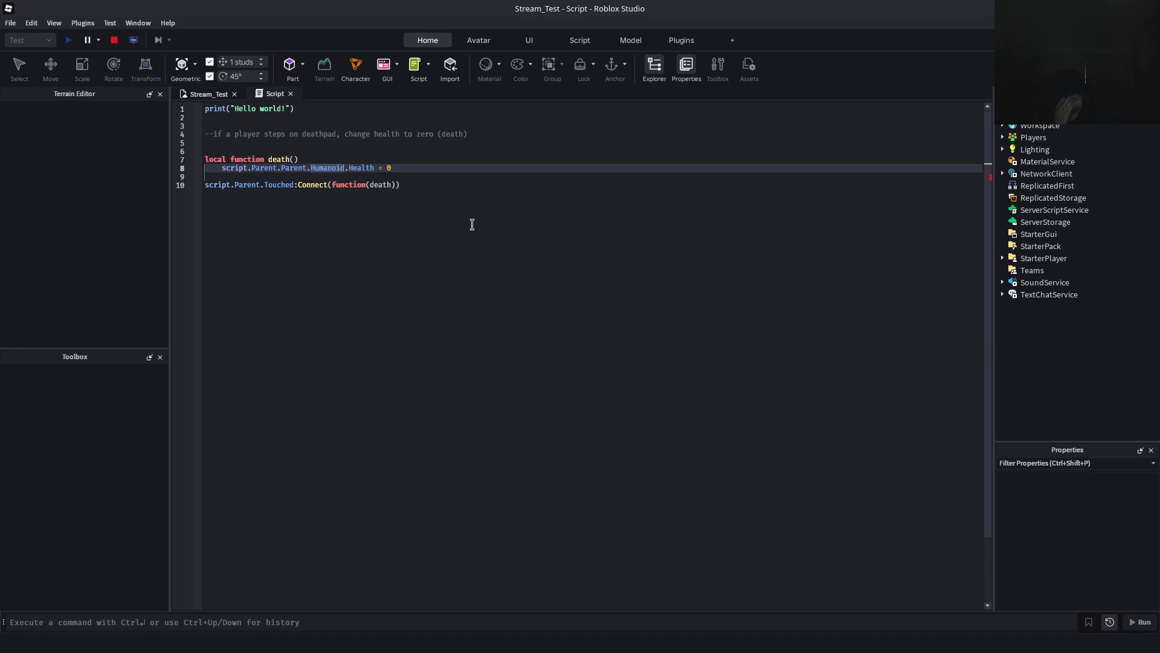
{"action": "key", "text": "BackSpace"}
{"action": "key", "text": "BackSpace"}
{"action": "key", "text": "BackSpace"}
{"action": "key", "text": "BackSpace"}
{"action": "key", "text": "BackSpace"}
{"action": "key", "text": "BackSpace"}
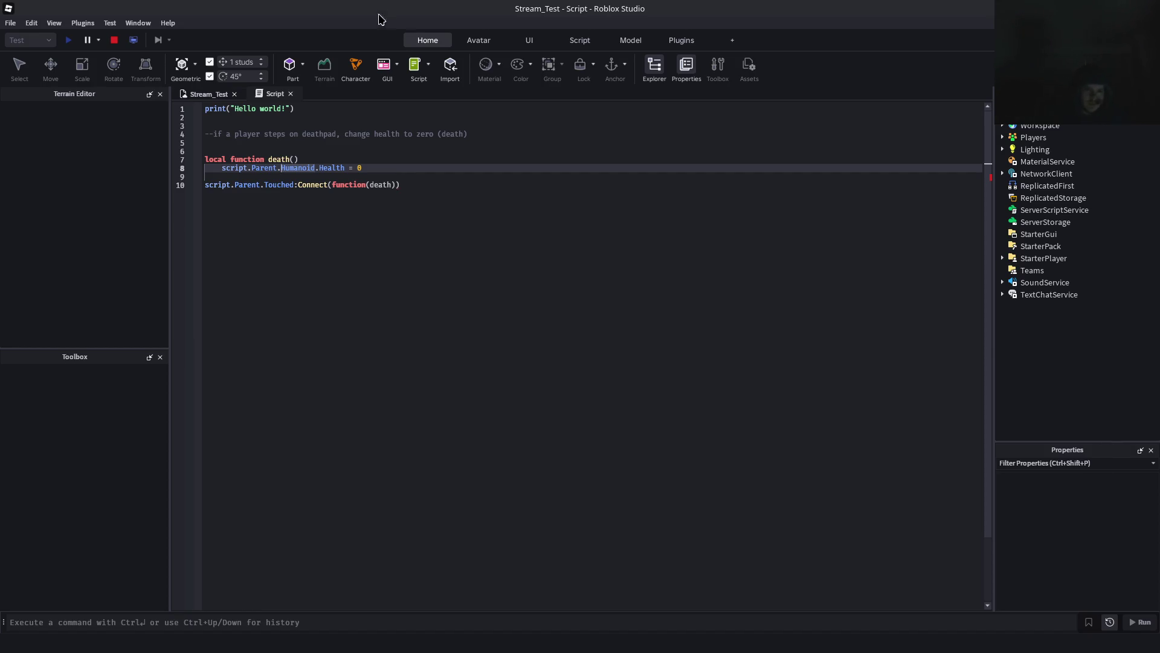
{"action": "left_click", "coordinate": [197, 99]}
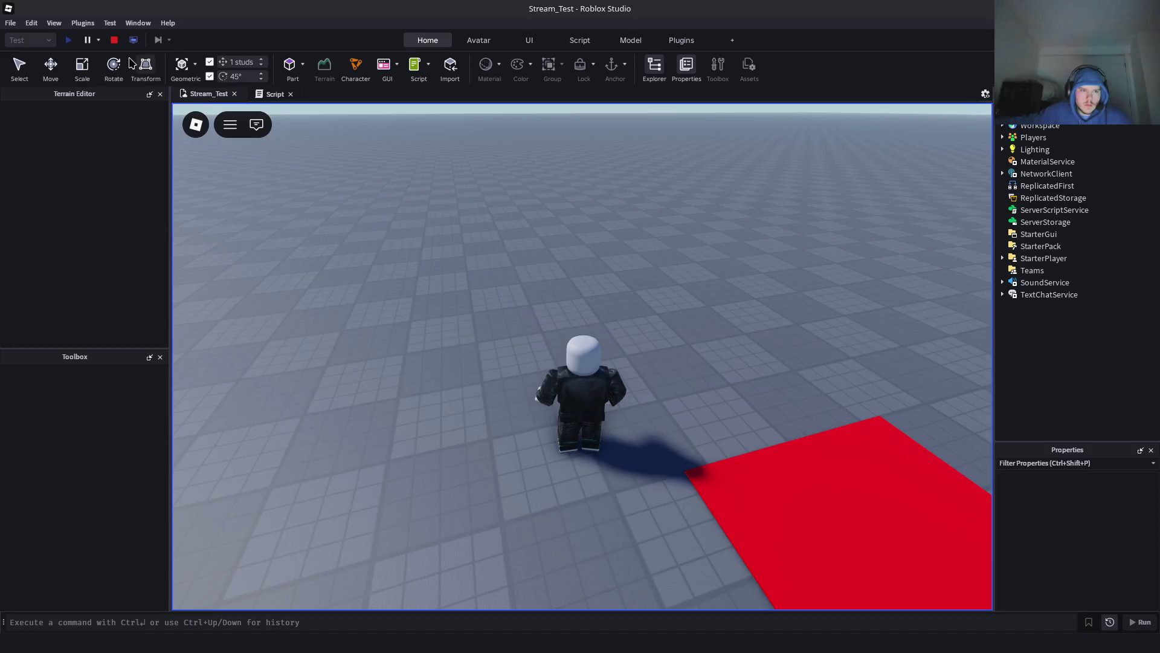
Stop the play-test, check the deathpad script, and start a new play-test from Stream_Test
{"action": "left_click", "coordinate": [114, 40]}
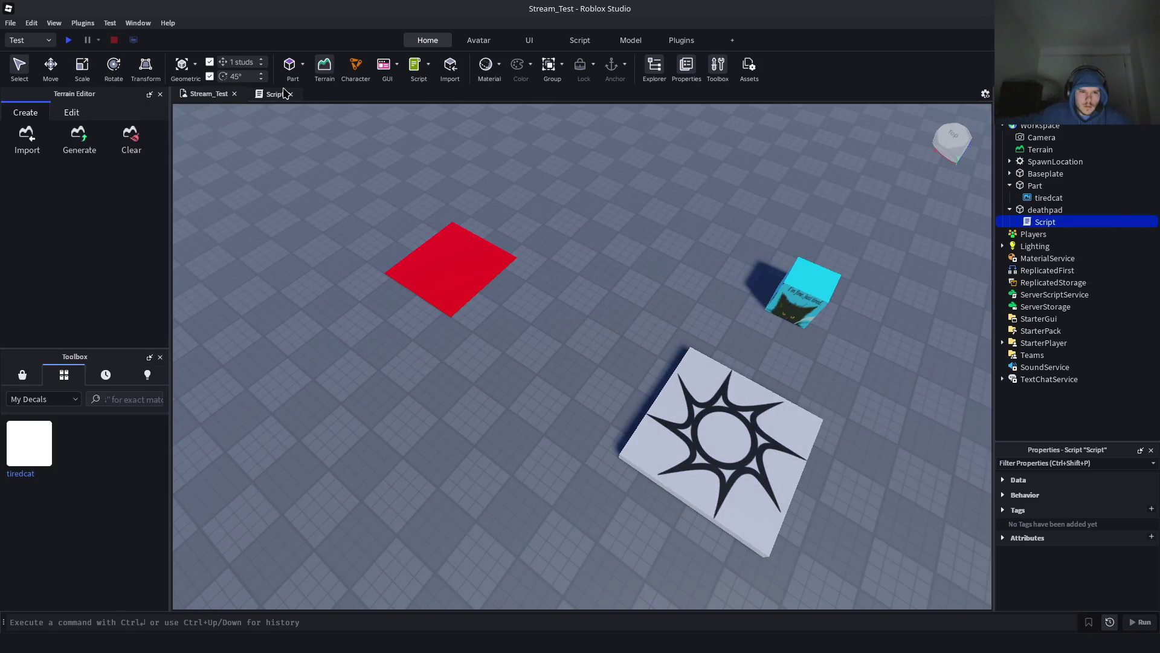
{"action": "left_click", "coordinate": [277, 95]}
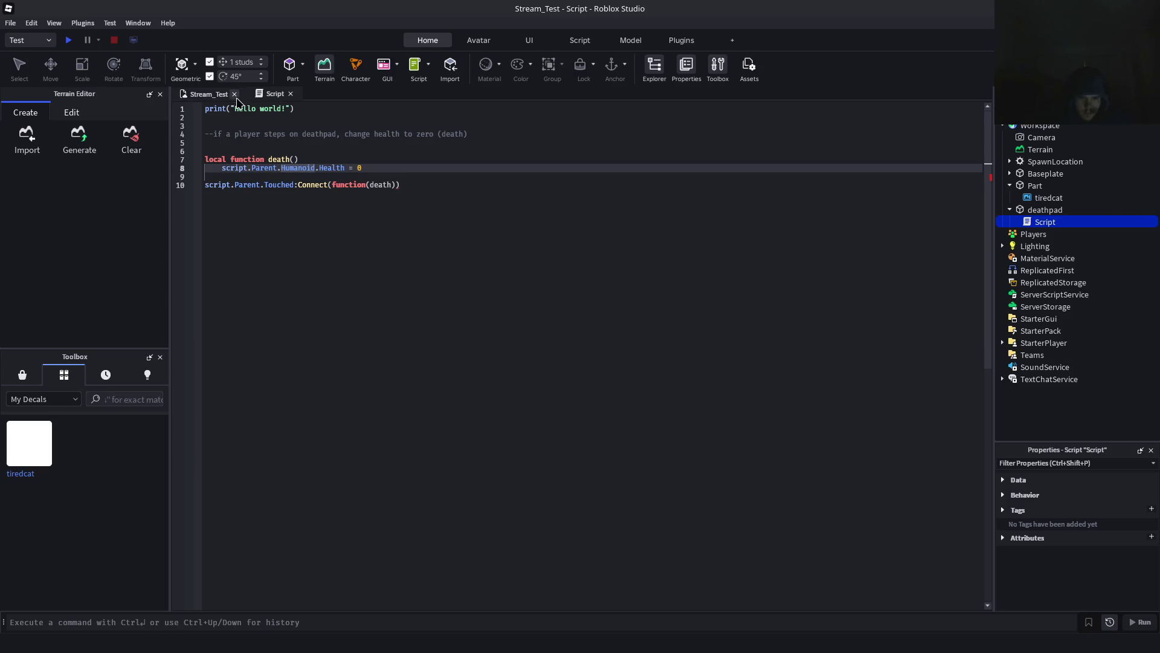
{"action": "left_click", "coordinate": [218, 96]}
{"action": "left_click", "coordinate": [69, 40]}
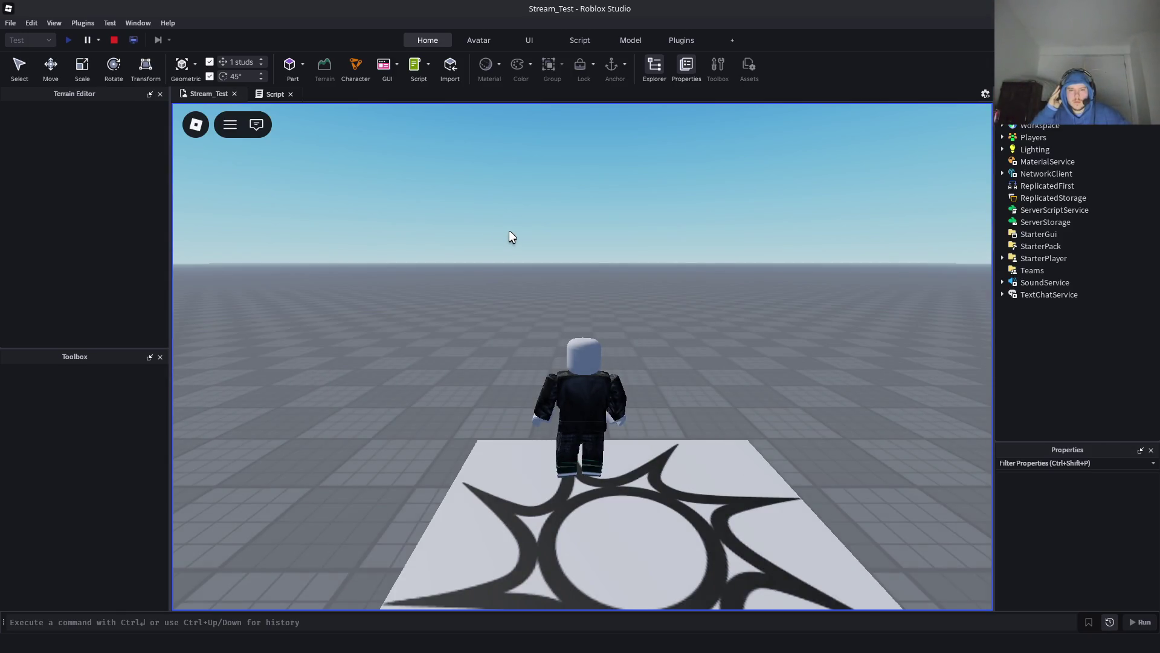
Run the character onto the red deathpad and open the developer console with F9
{"action": "key", "text": "d"}
{"action": "key", "text": "w"}
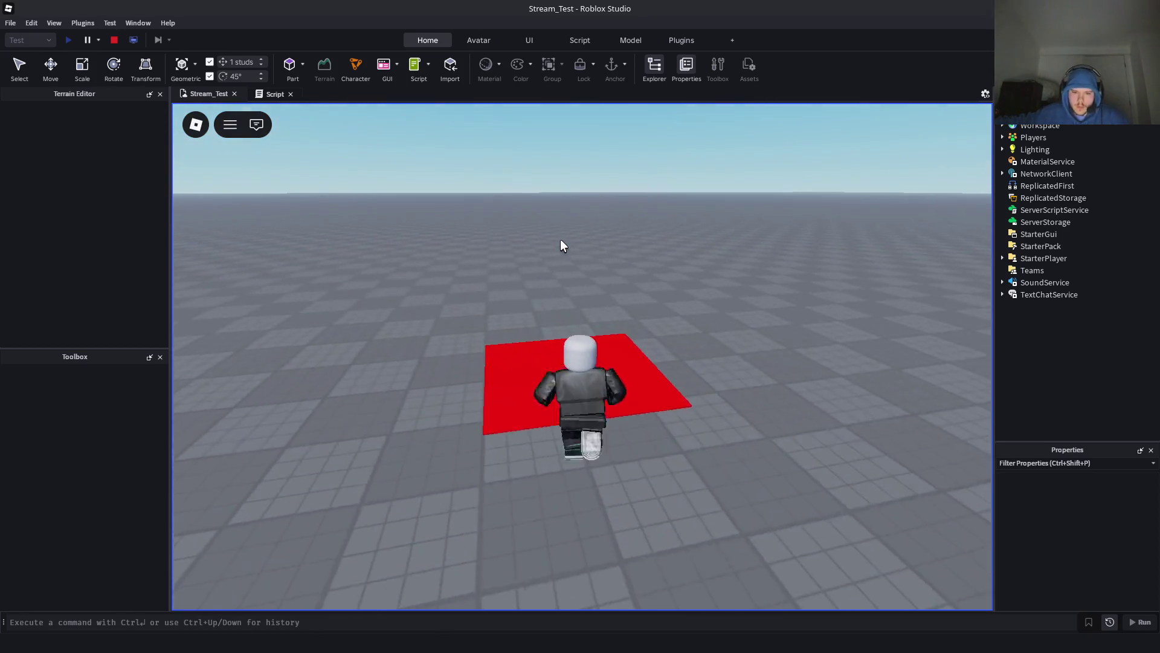
{"action": "key", "text": "space"}
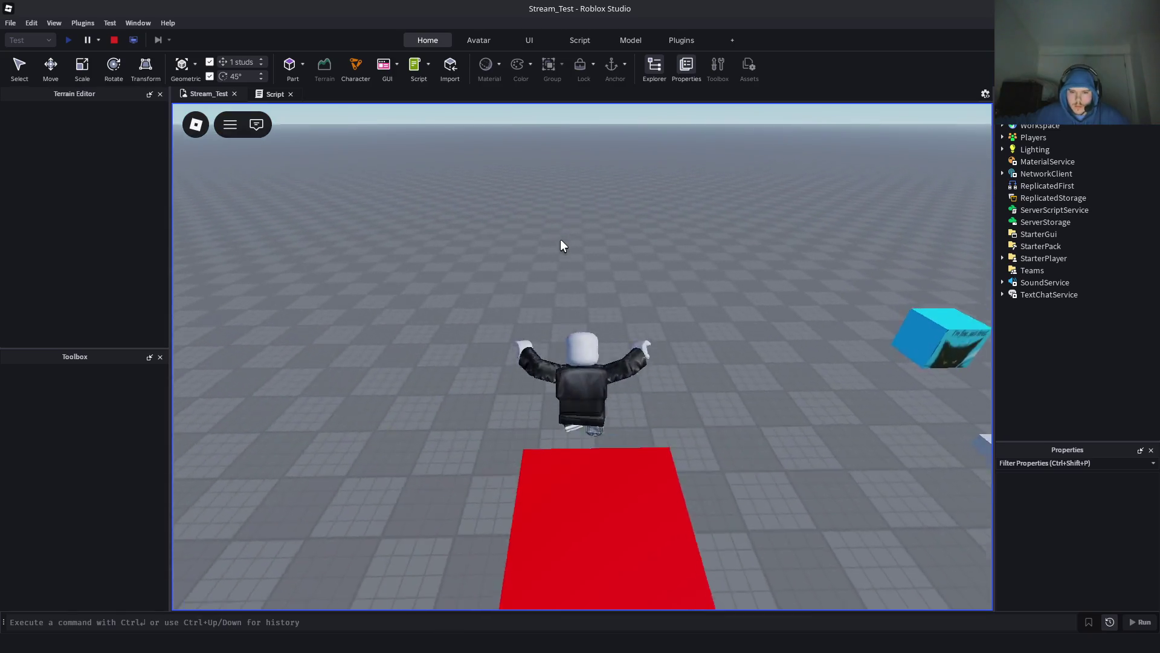
{"action": "key", "text": "F9"}
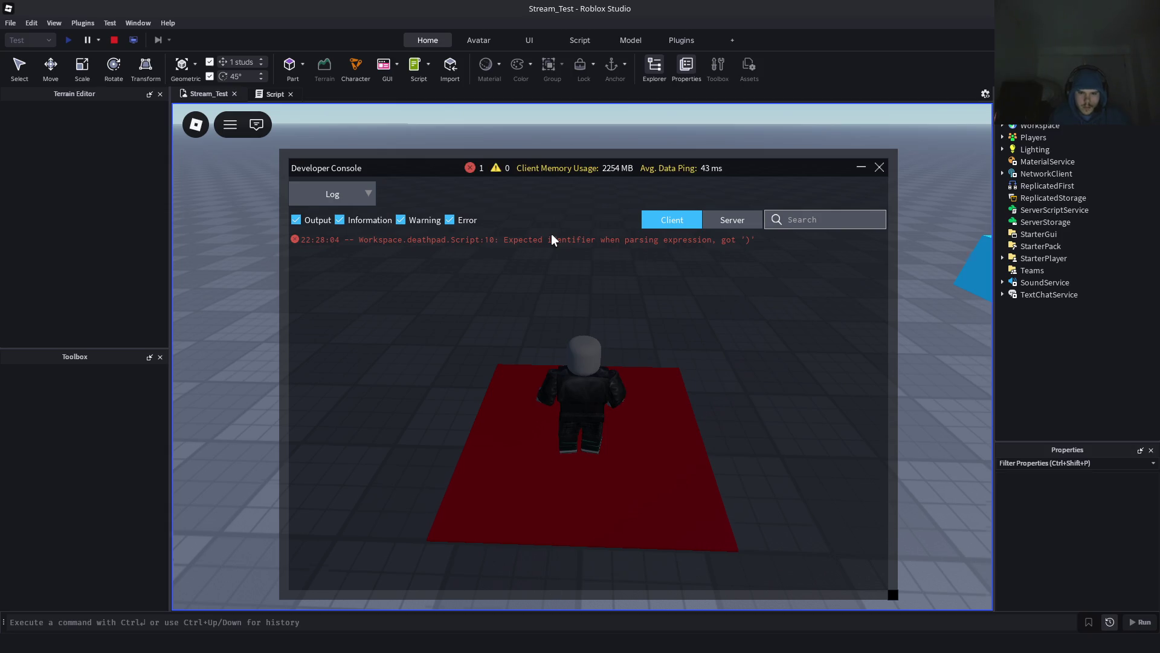
Read the deathpad script's line 10 parse error in the console, close it, and stop the test
{"action": "key", "text": "s"}
{"action": "key", "text": "w"}
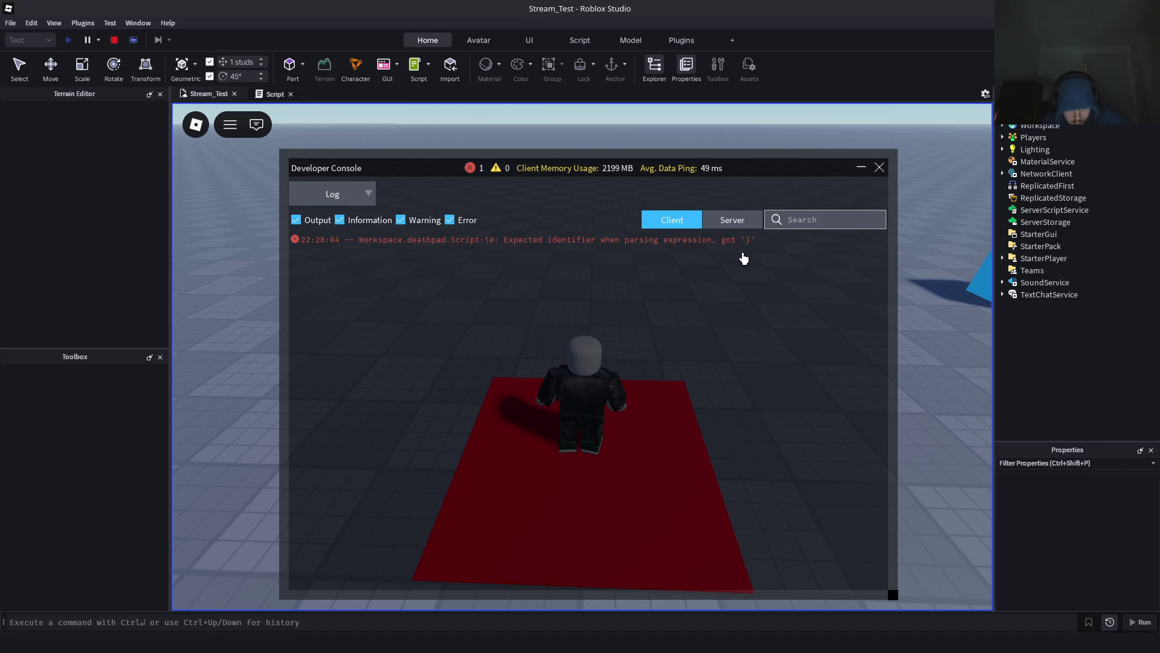
{"action": "key", "text": "F9"}
{"action": "key", "text": "F9"}
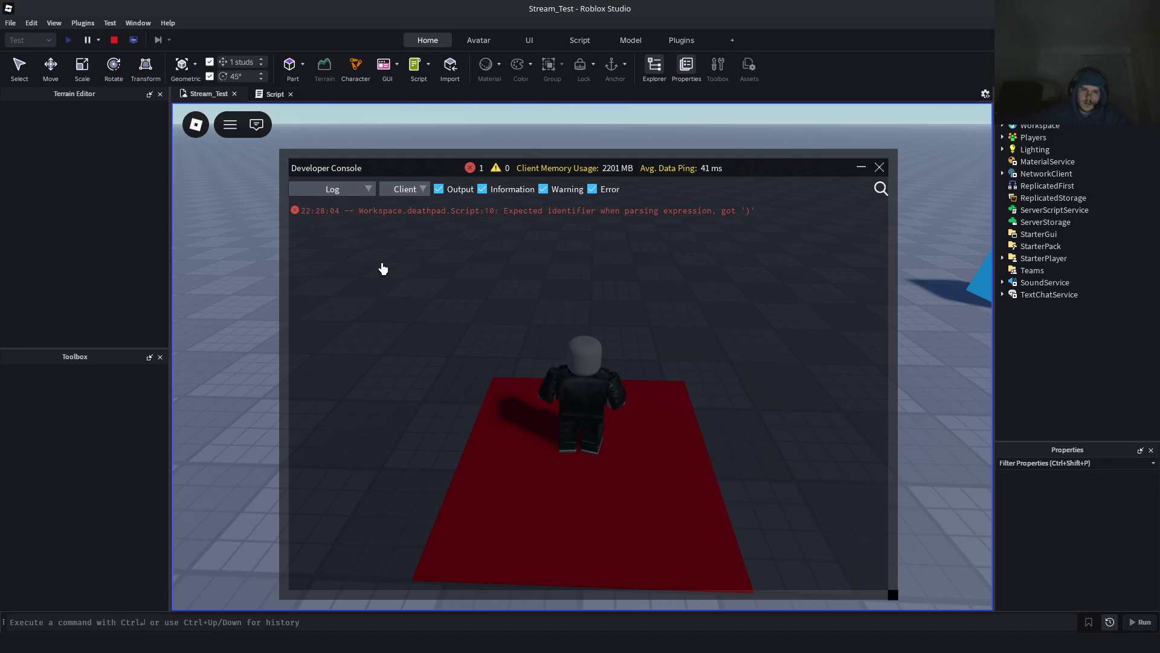
{"action": "key", "text": "F9"}
{"action": "key", "text": "w"}
{"action": "left_click", "coordinate": [114, 42]}
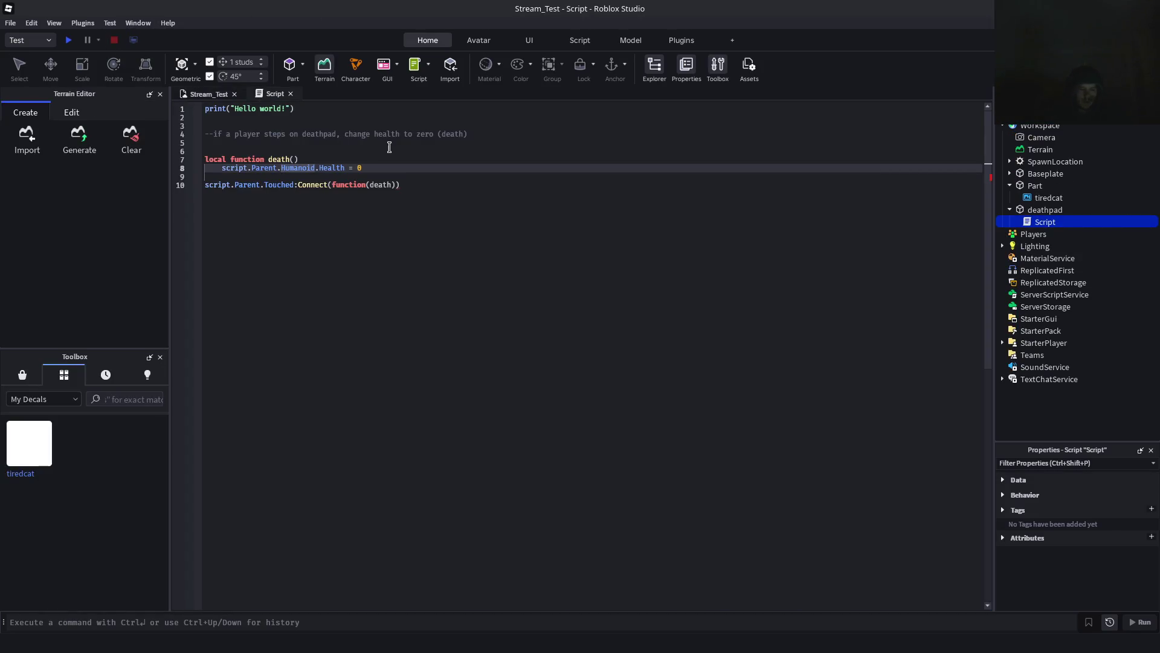
Add end on line 9 to close the death function
{"action": "left_click", "coordinate": [453, 260]}
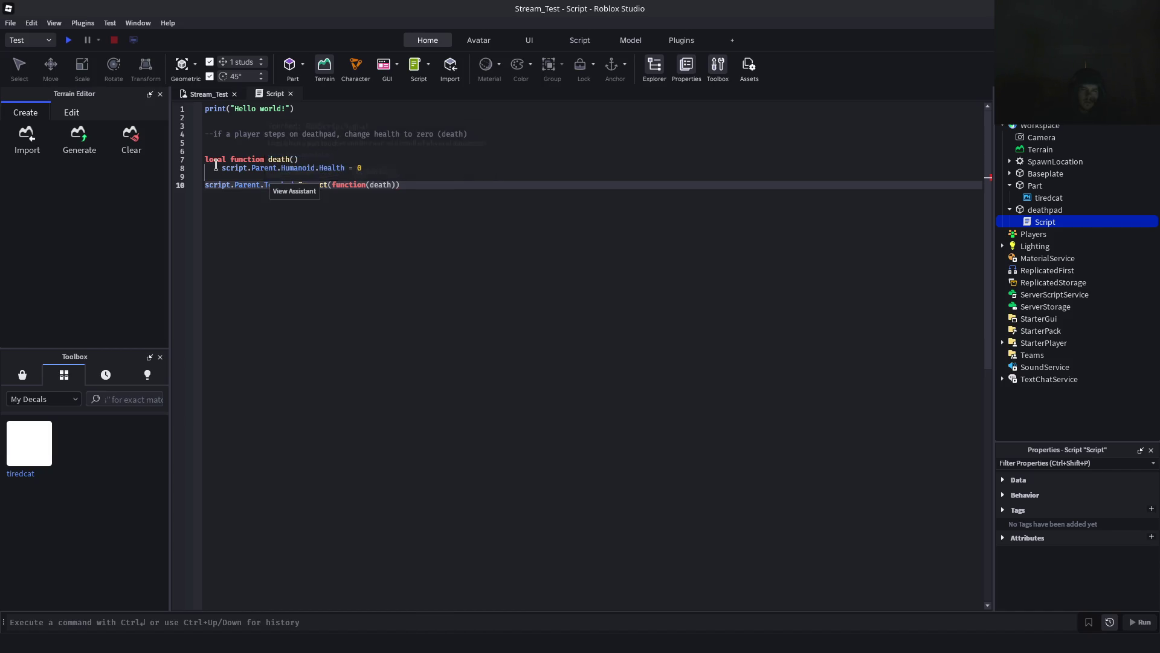
{"action": "left_click", "coordinate": [379, 175]}
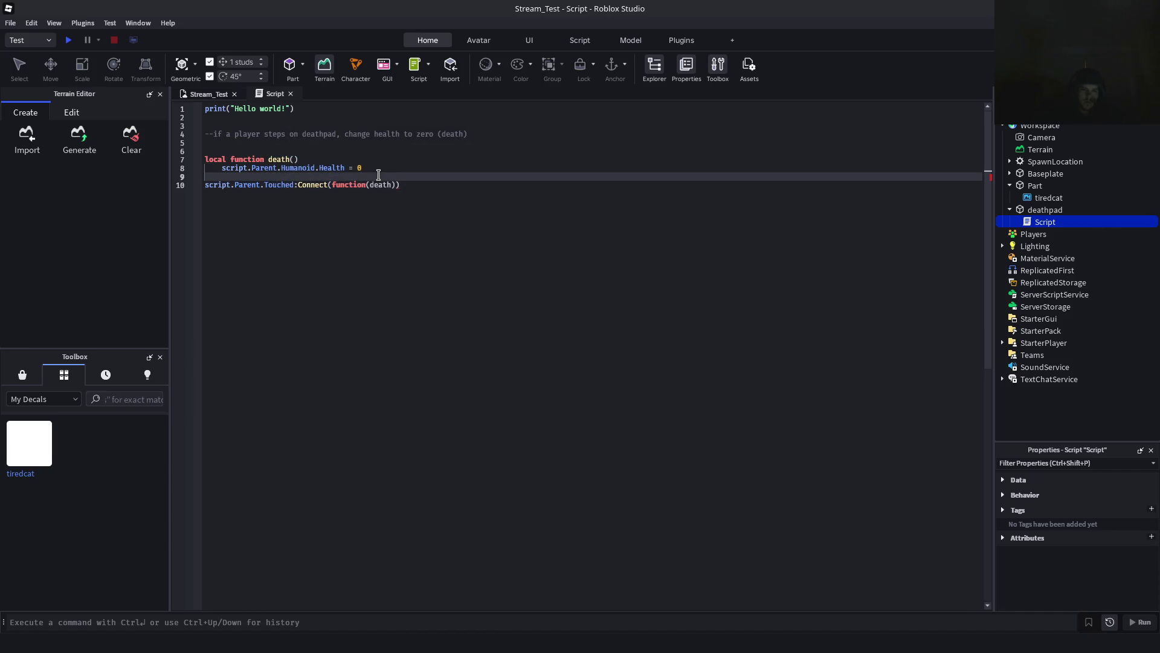
{"action": "double_click", "coordinate": [298, 168]}
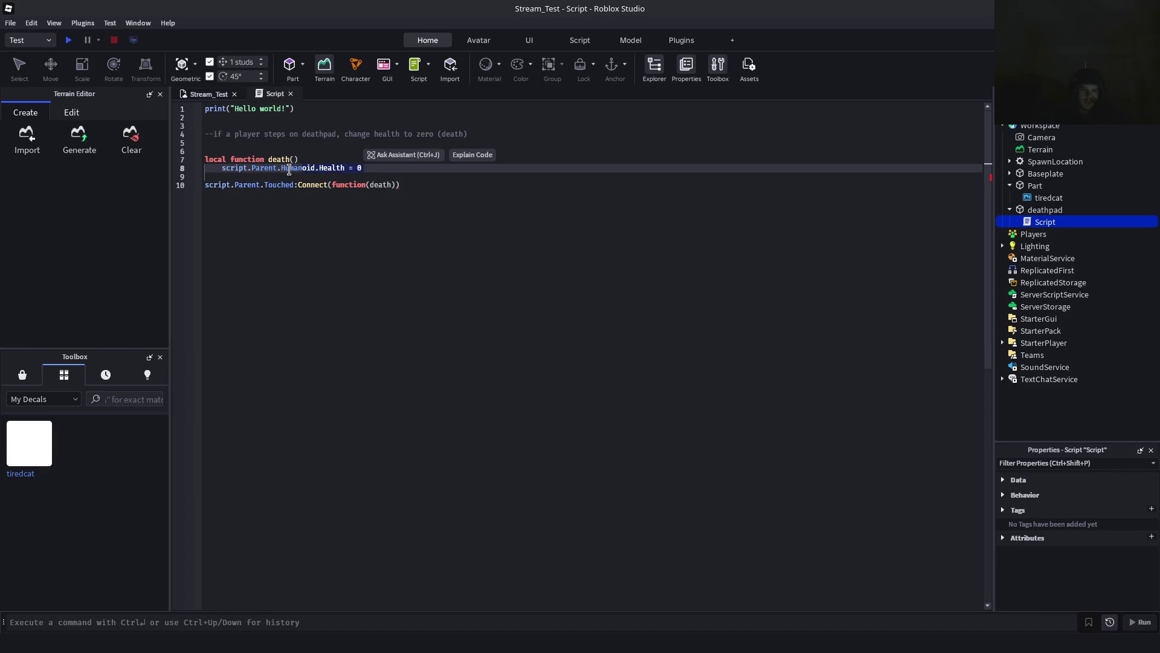
{"action": "left_click", "coordinate": [406, 175]}
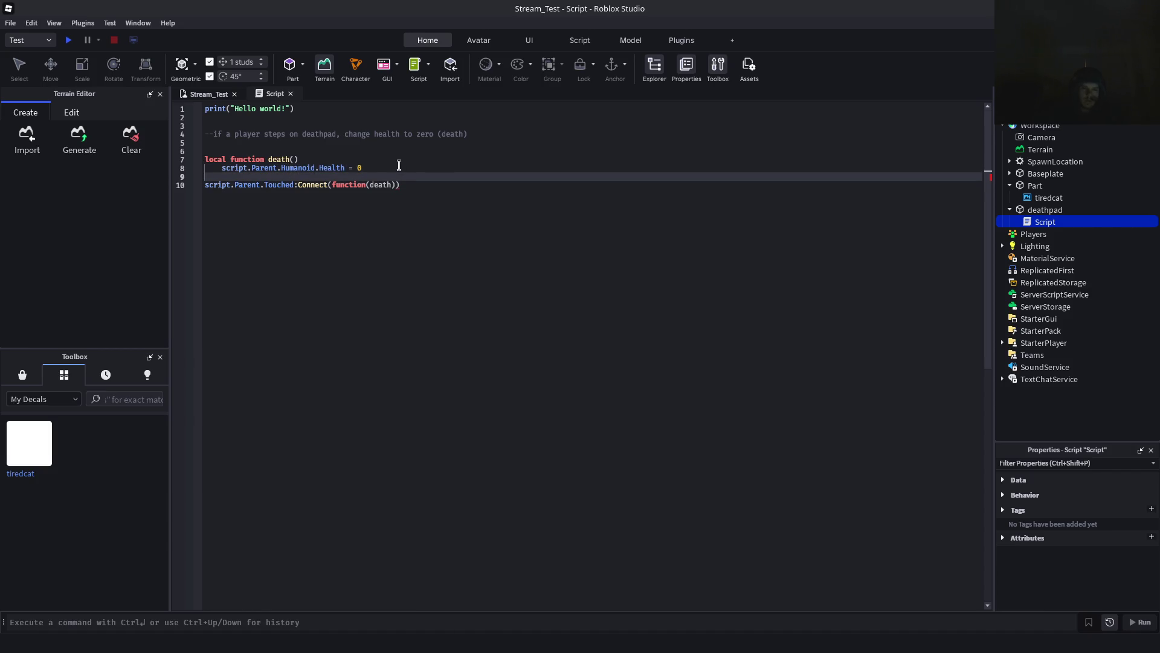
{"action": "type", "text": "en"}
{"action": "key", "text": "Tab"}
Collapse the death function's body in the script editor
{"action": "left_click", "coordinate": [198, 160]}
{"action": "left_click", "coordinate": [198, 160]}
{"action": "left_click", "coordinate": [198, 161]}
{"action": "left_click", "coordinate": [198, 161]}
{"action": "left_click", "coordinate": [198, 161]}
{"action": "left_click", "coordinate": [199, 161]}
{"action": "left_click", "coordinate": [198, 161]}
{"action": "left_click", "coordinate": [198, 160]}
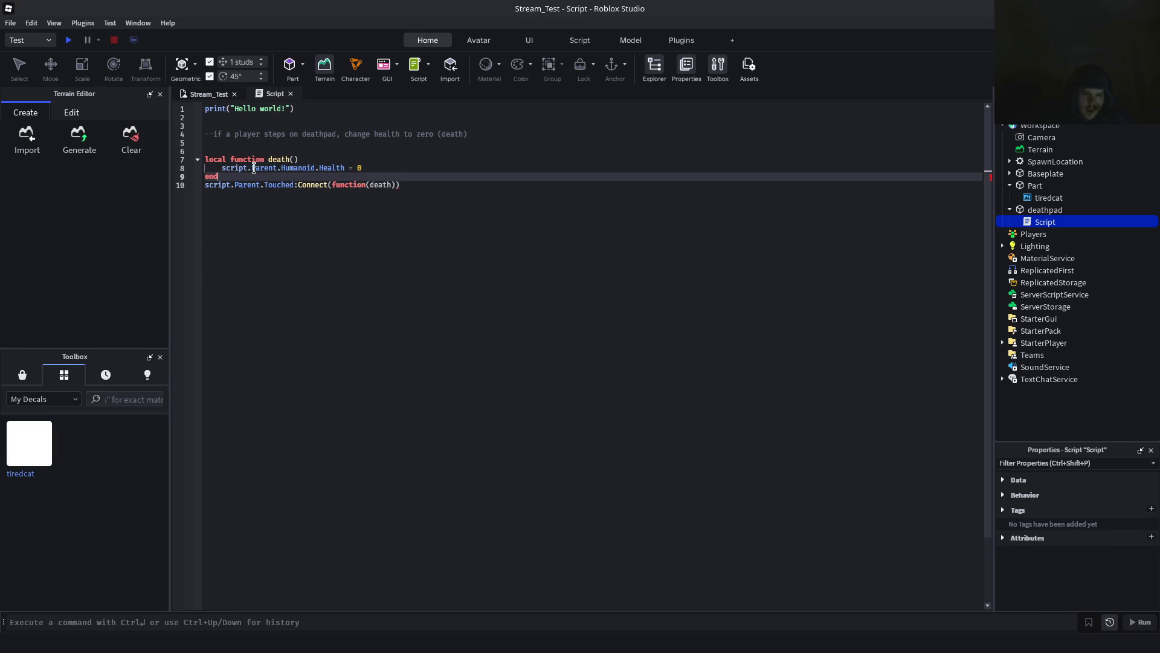
{"action": "left_click", "coordinate": [198, 161]}
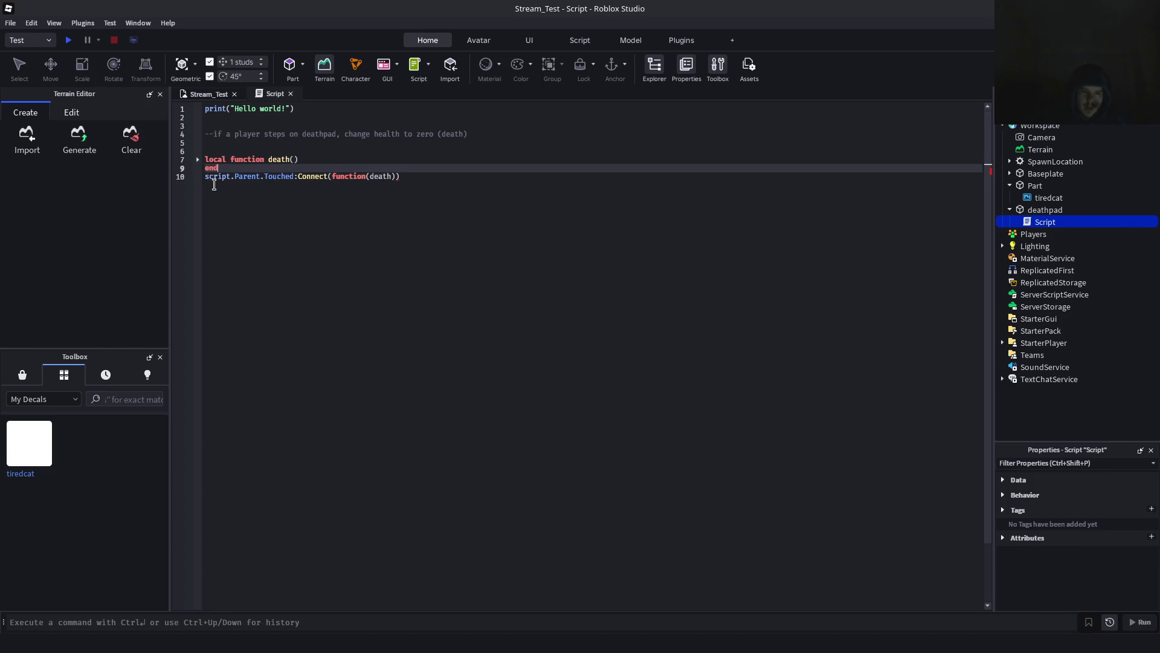
Edit the start of the Touched connection line, save, and launch a new play-test from Stream_Test
{"action": "left_click_drag", "start_coordinate": [204, 176], "coordinate": [332, 177]}
{"action": "type", "text": "f"}
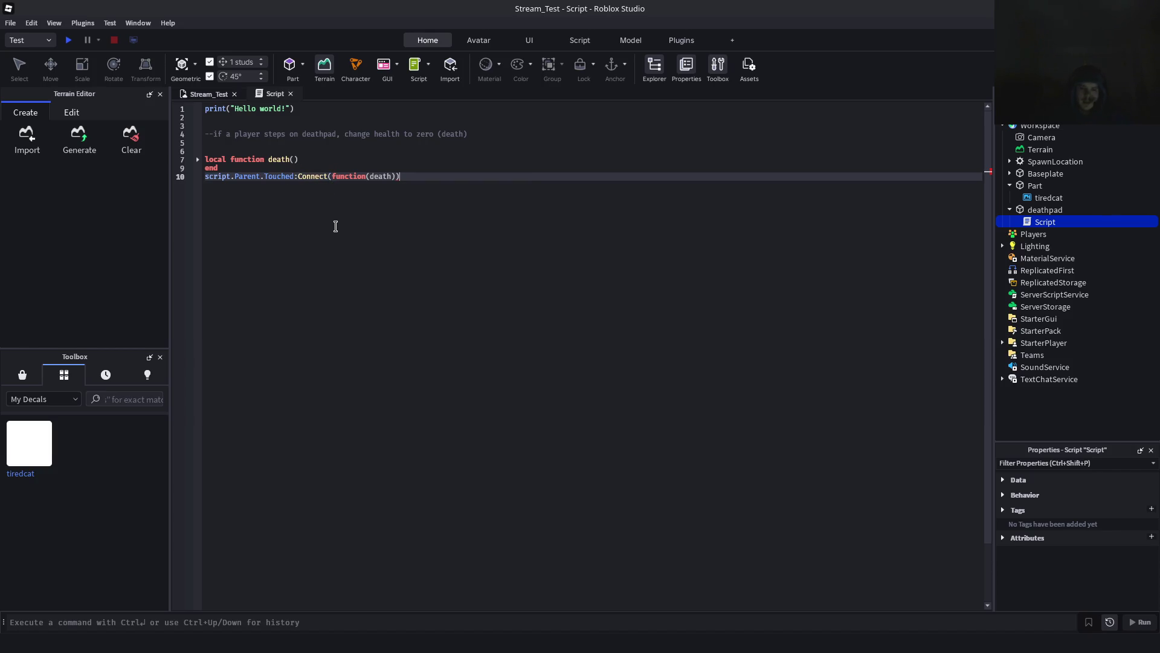
{"action": "key", "text": "ctrl+s"}
{"action": "left_click", "coordinate": [208, 93]}
{"action": "left_click", "coordinate": [69, 40]}
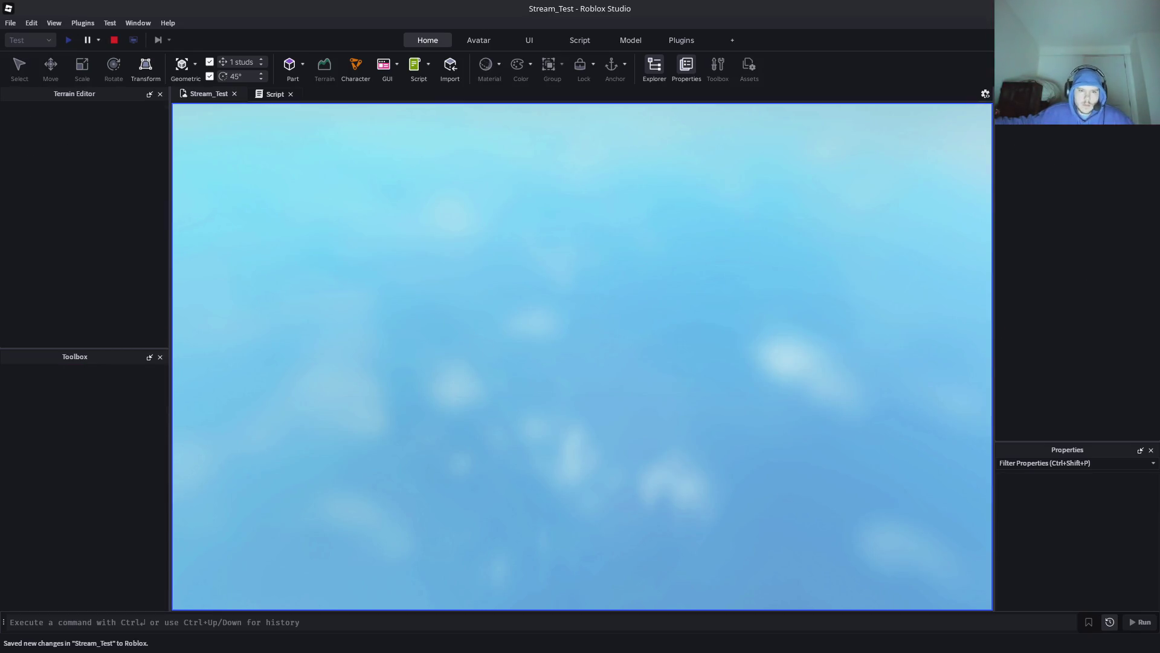
Run the avatar onto the red deathpad, see the console's line 10 parse error, and stop the test
{"action": "key", "text": "w"}
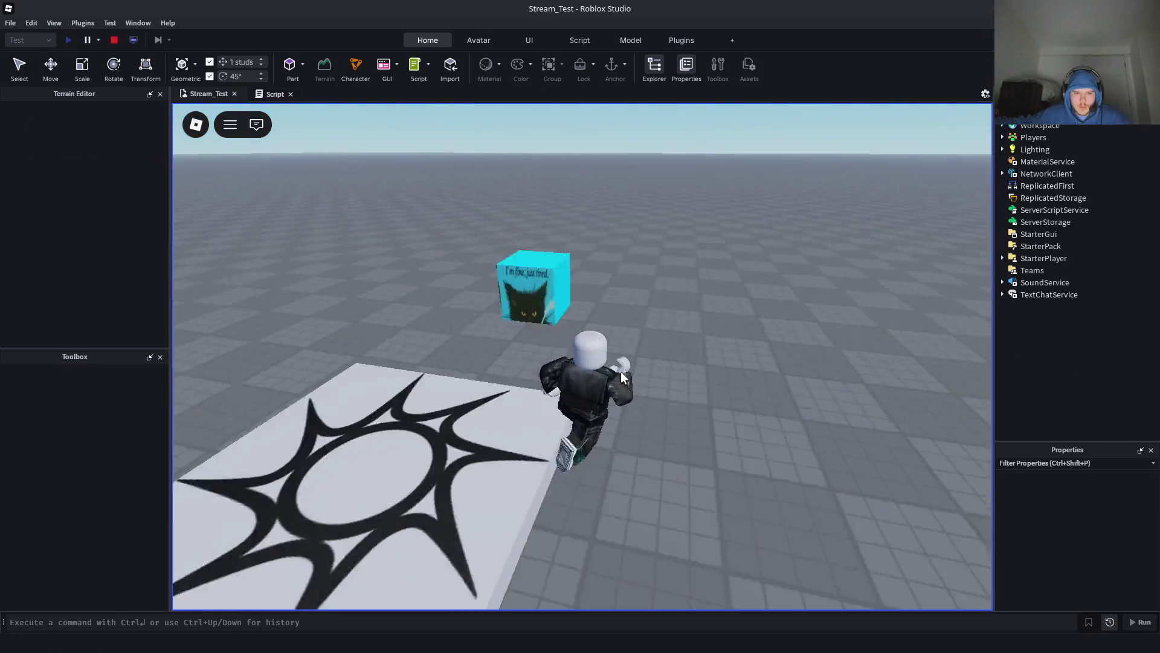
{"action": "key", "text": "w"}
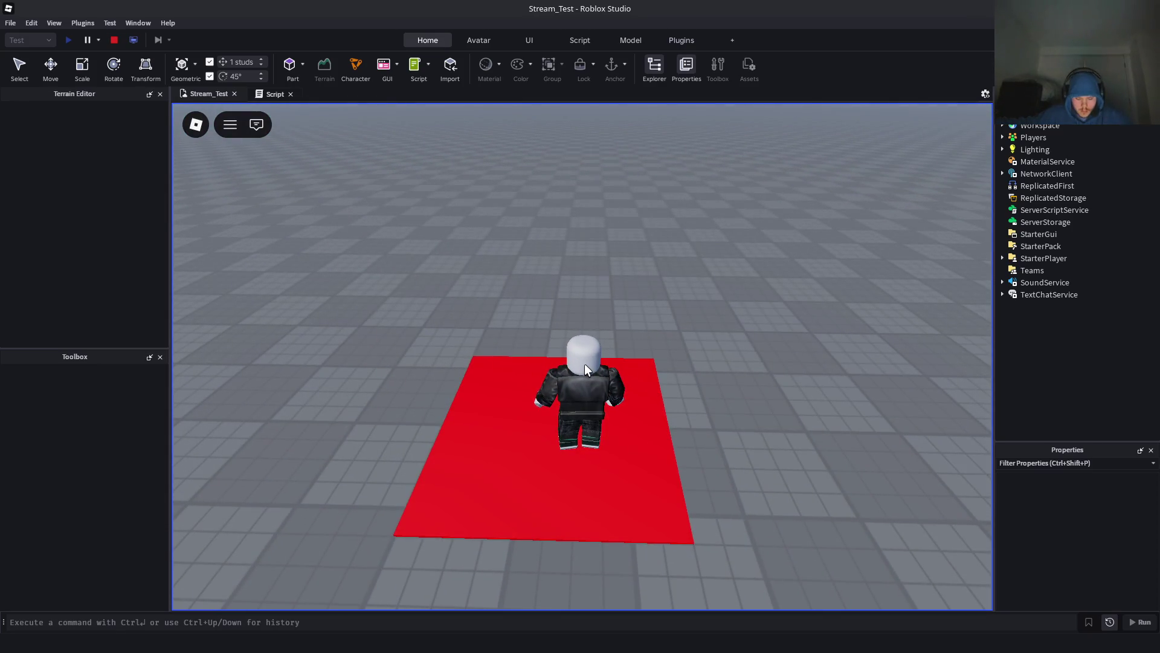
{"action": "key", "text": "F9"}
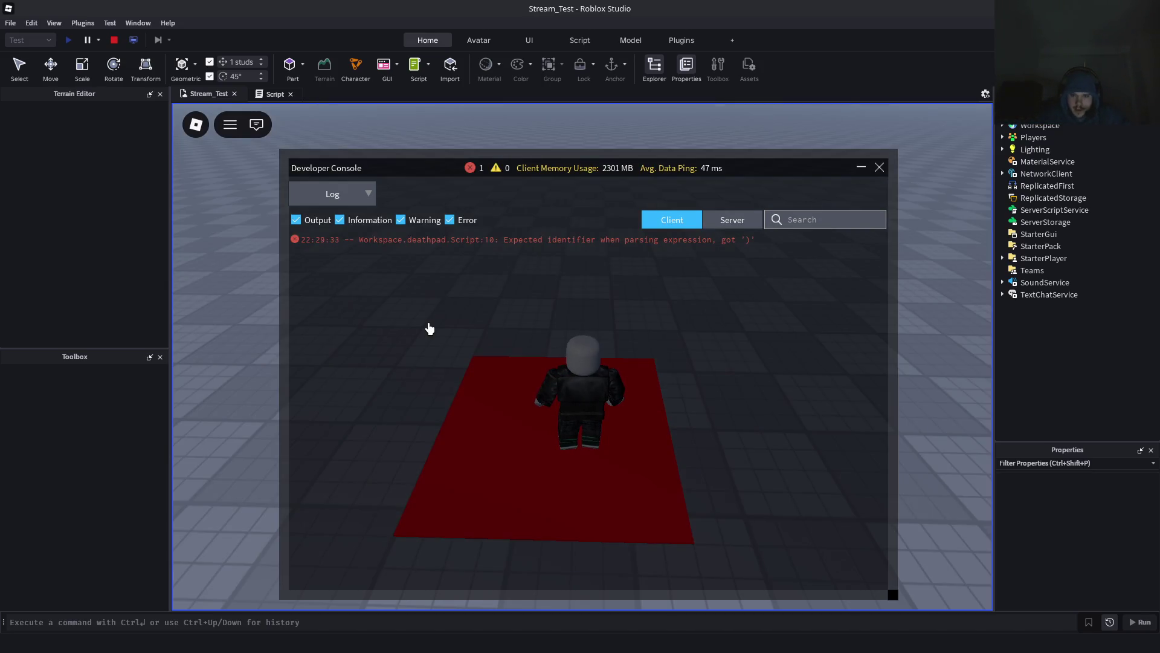
{"action": "key", "text": "F9"}
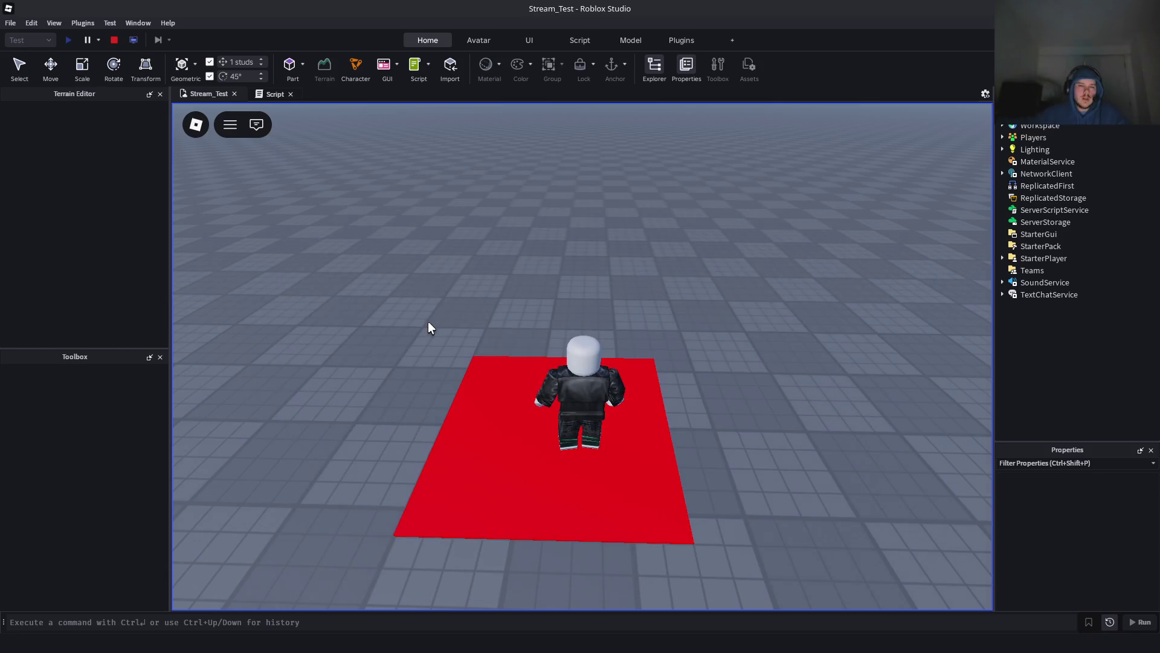
{"action": "left_click", "coordinate": [114, 40]}
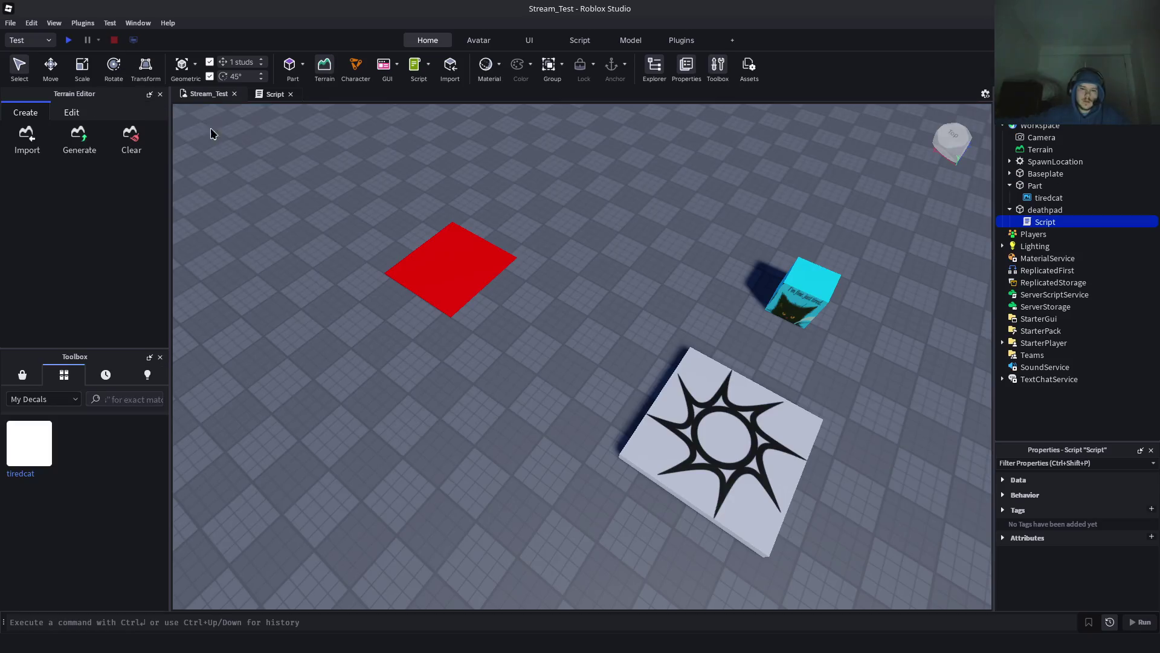
Focus the view on the cat decal part, then on the red deathpad, before switching to Firefox
{"action": "scroll", "coordinate": [603, 399], "scroll_direction": "up", "scroll_amount": 15}
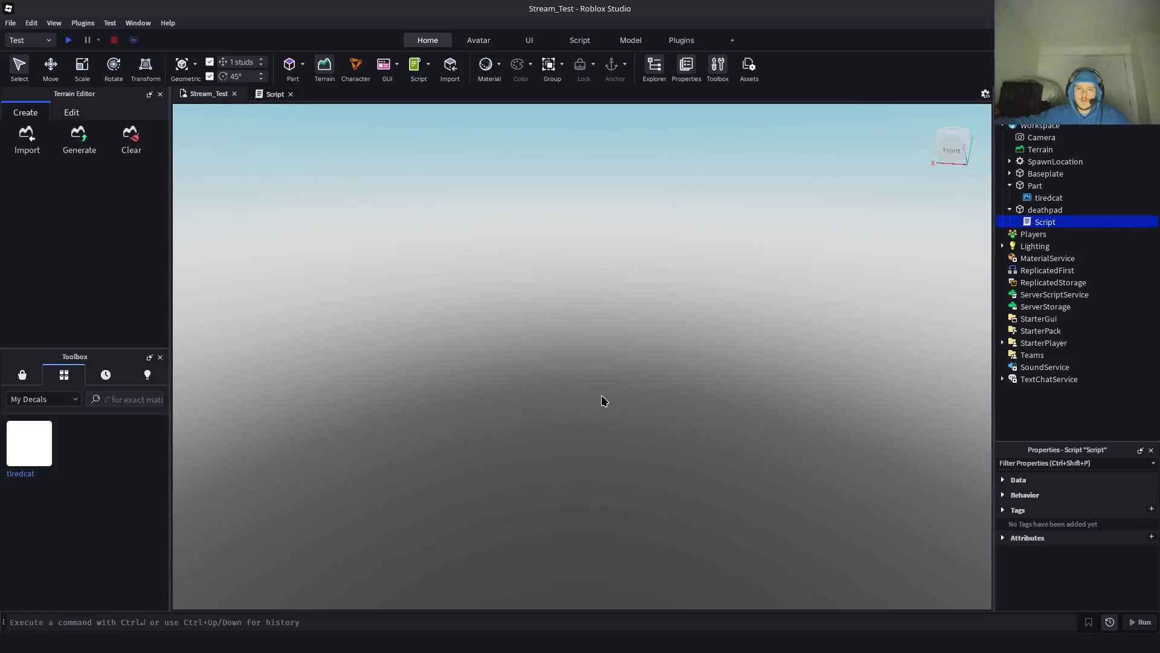
{"action": "key", "text": "f"}
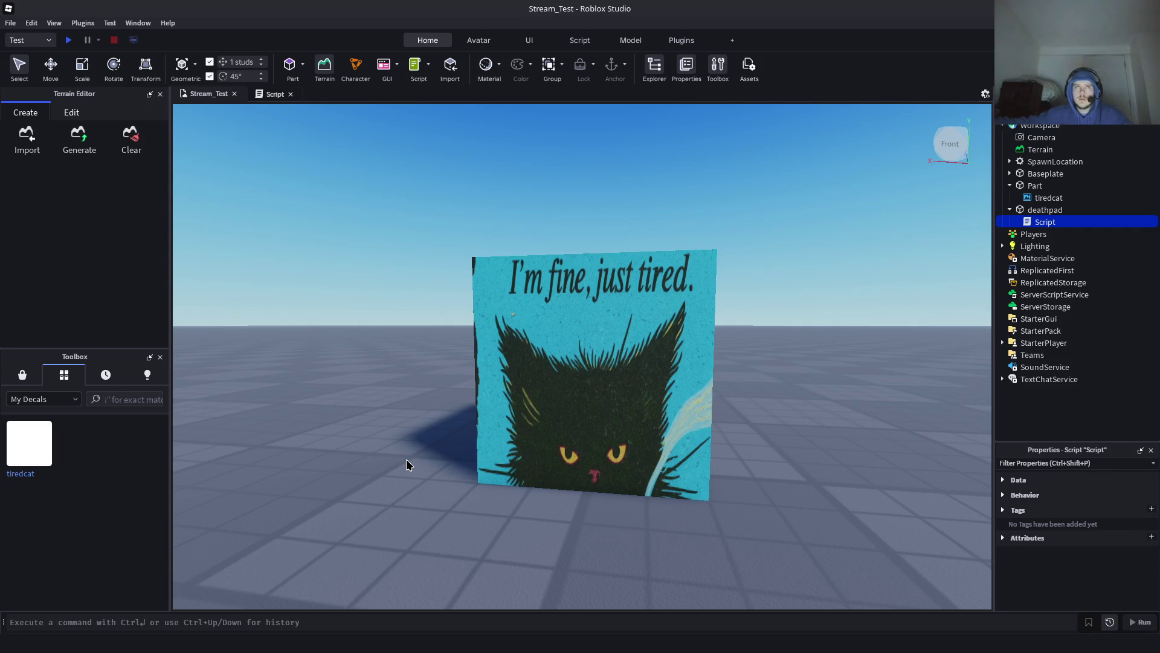
{"action": "key", "text": "f"}
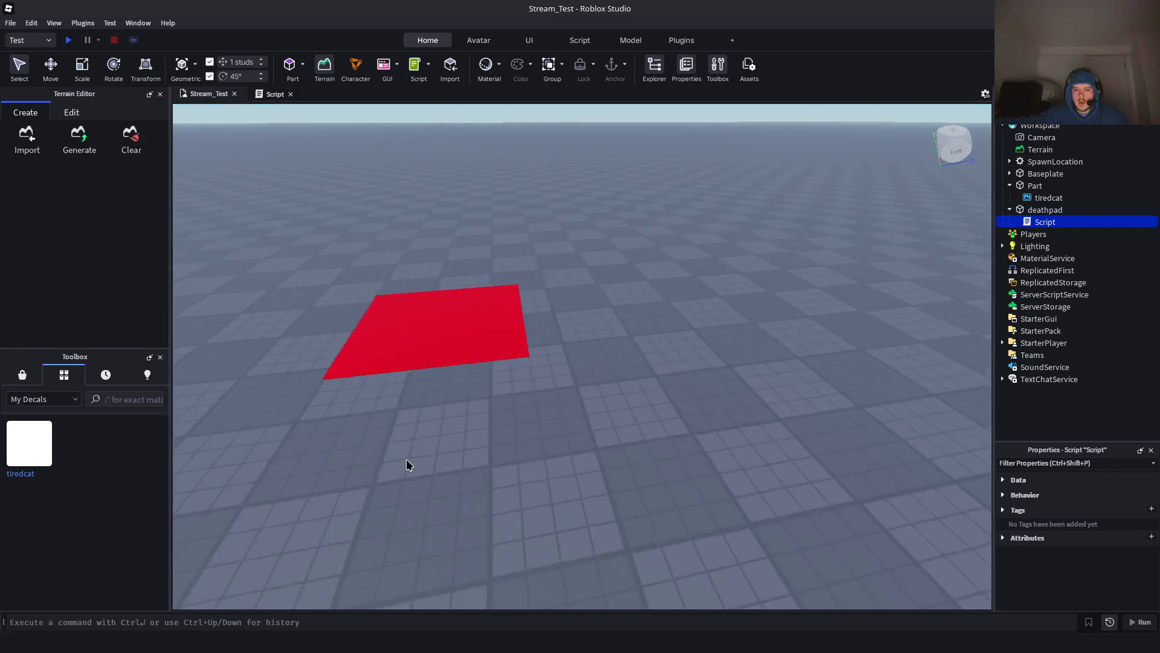
{"action": "scroll", "coordinate": [407, 458], "scroll_direction": "up", "scroll_amount": 5}
{"action": "scroll", "coordinate": [406, 459], "scroll_direction": "down", "scroll_amount": 5}
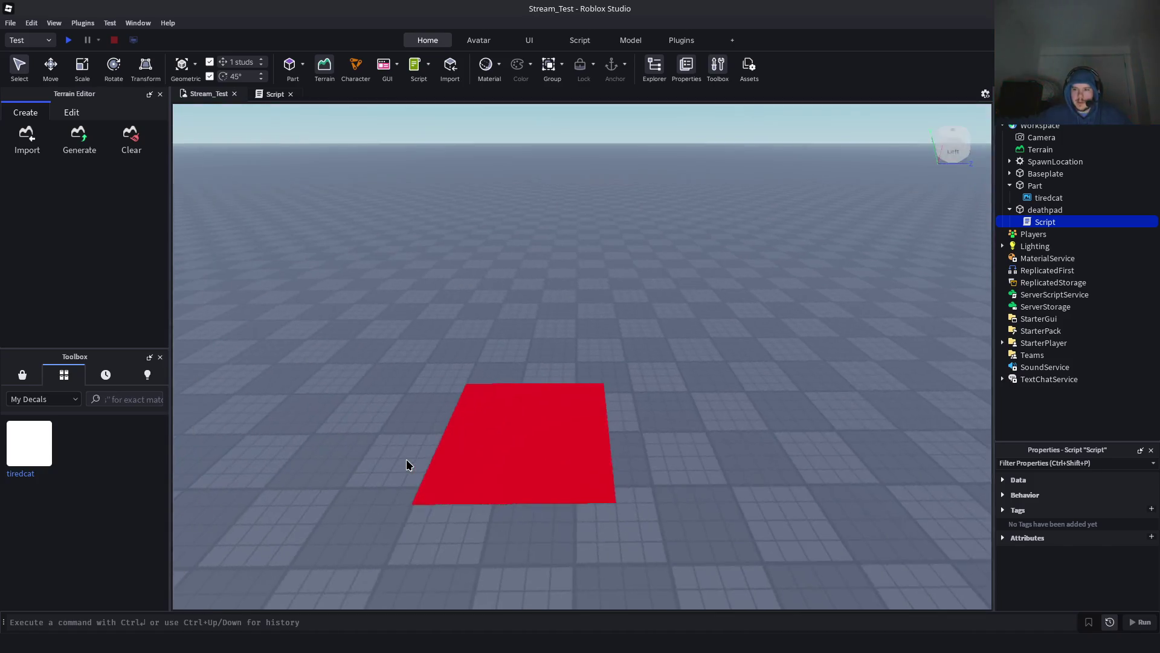
{"action": "key", "text": "alt+Tab"}
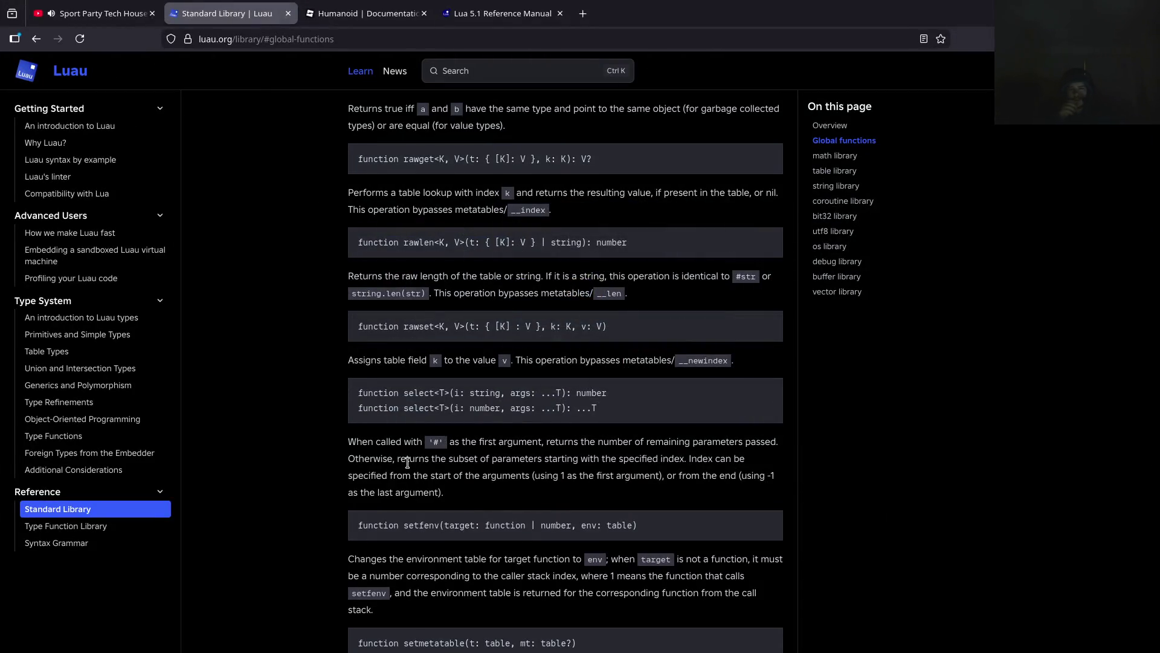
On the Humanoid documentation page, search the reference for 'death', then for 'health'
{"action": "left_click", "coordinate": [371, 14]}
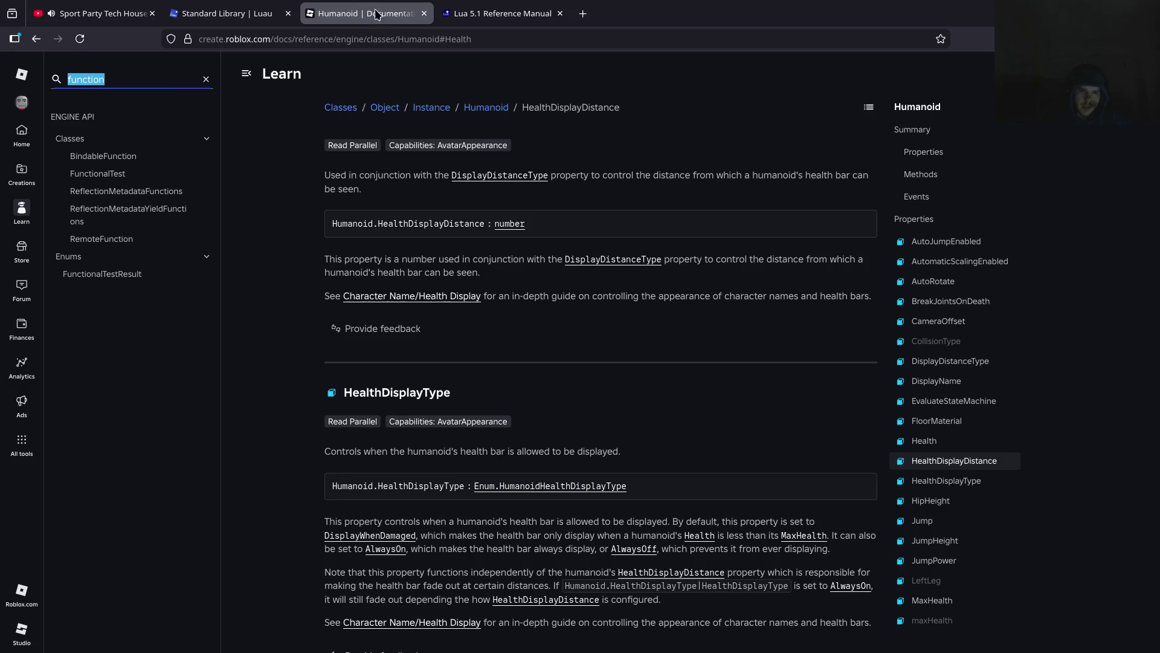
{"action": "left_click", "coordinate": [199, 81]}
{"action": "left_click", "coordinate": [204, 80]}
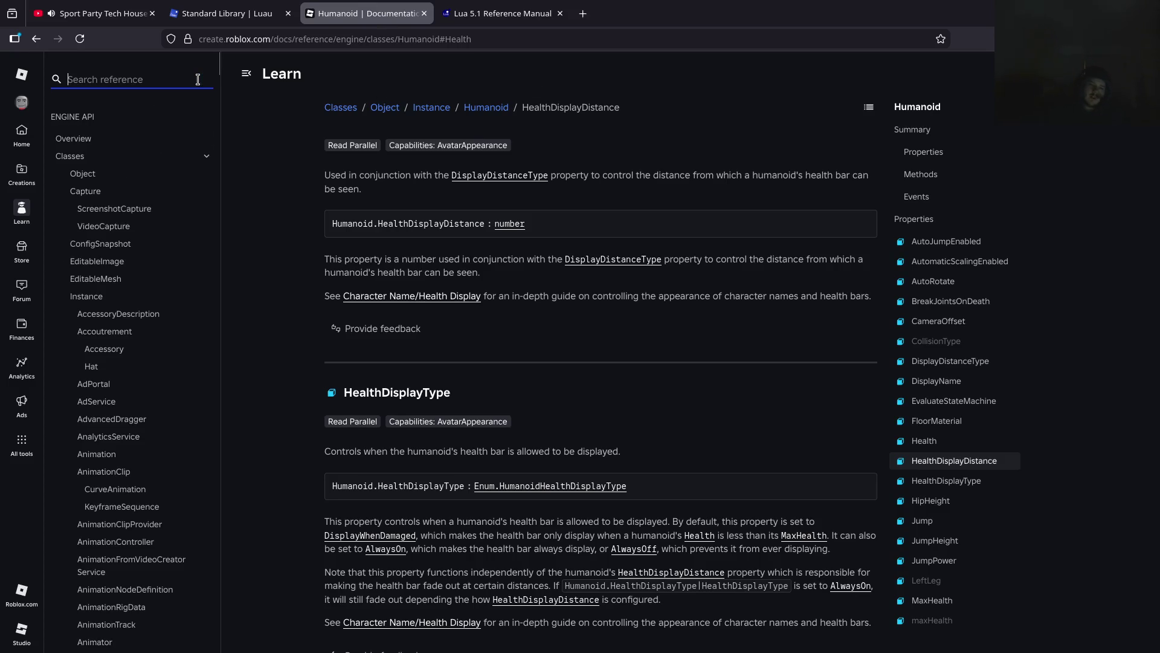
{"action": "type", "text": "d"}
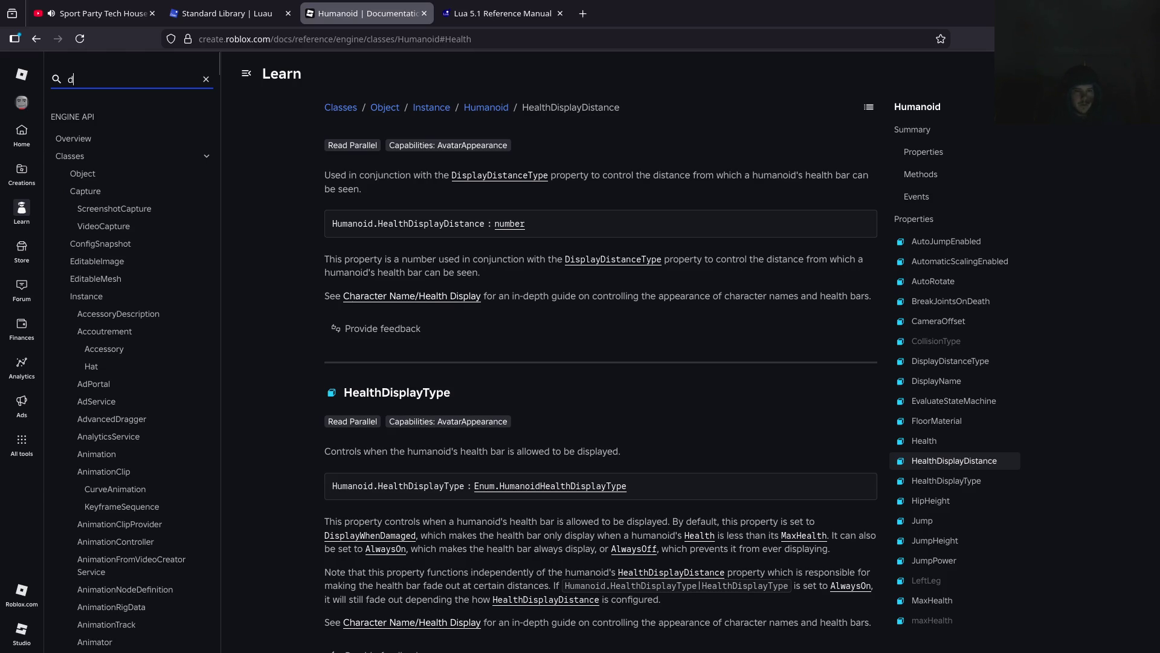
{"action": "type", "text": "eath"}
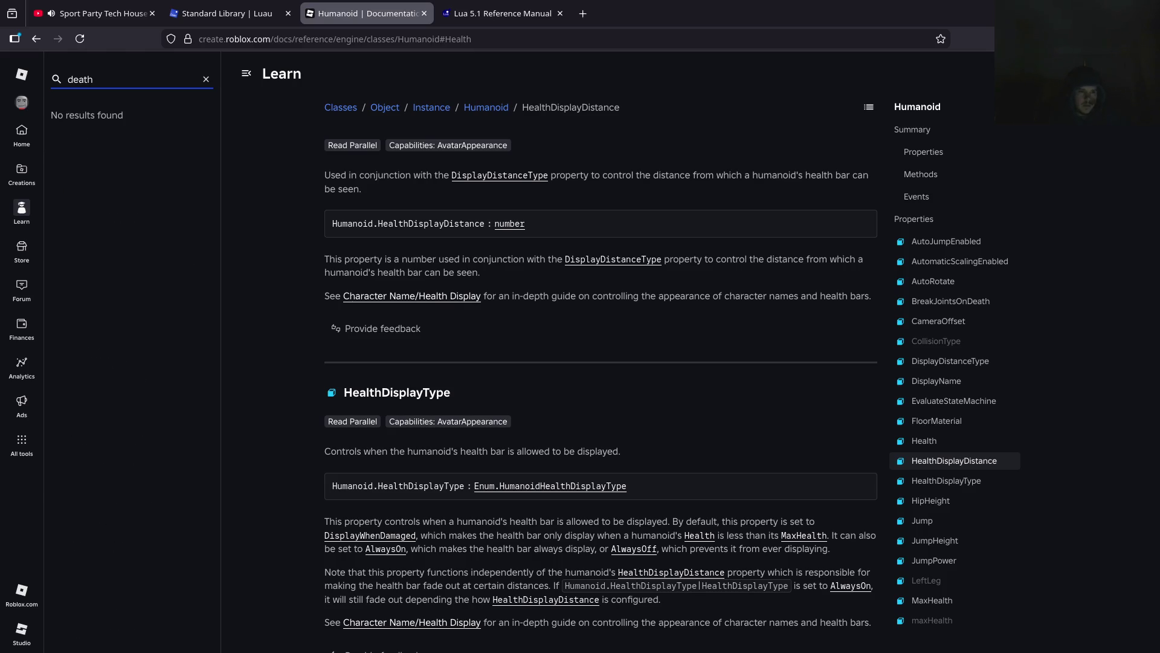
{"action": "key", "text": "ctrl+a"}
{"action": "type", "text": "health"}
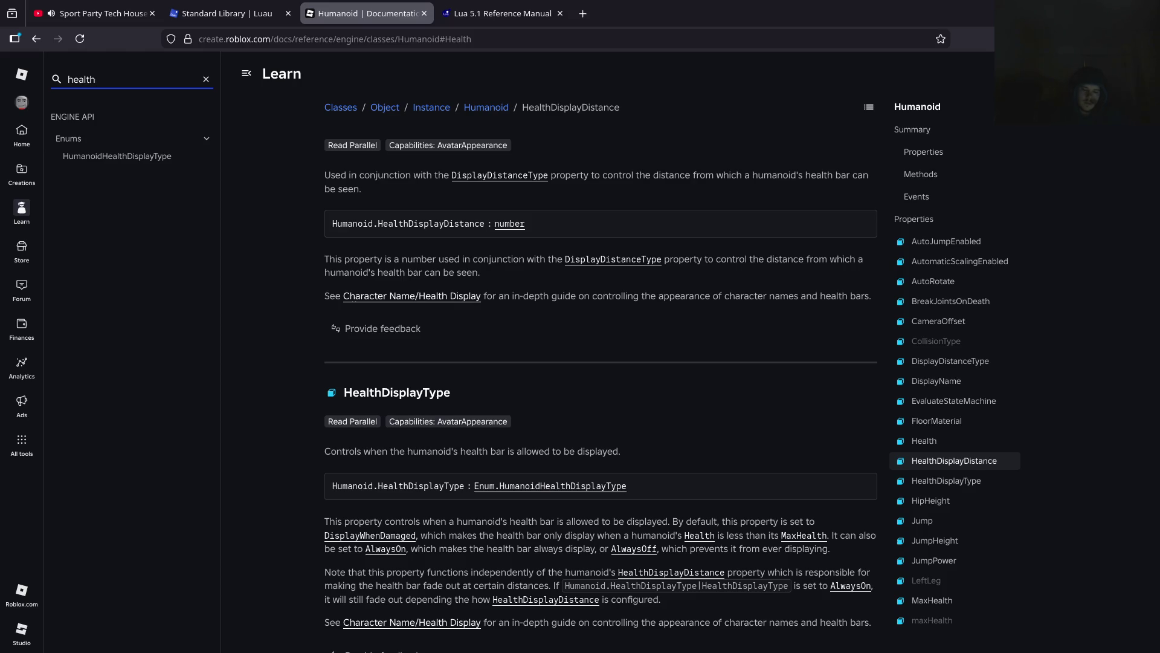
Cycle through the open windows back to the Roblox Studio project
{"action": "key", "text": "alt+Tab"}
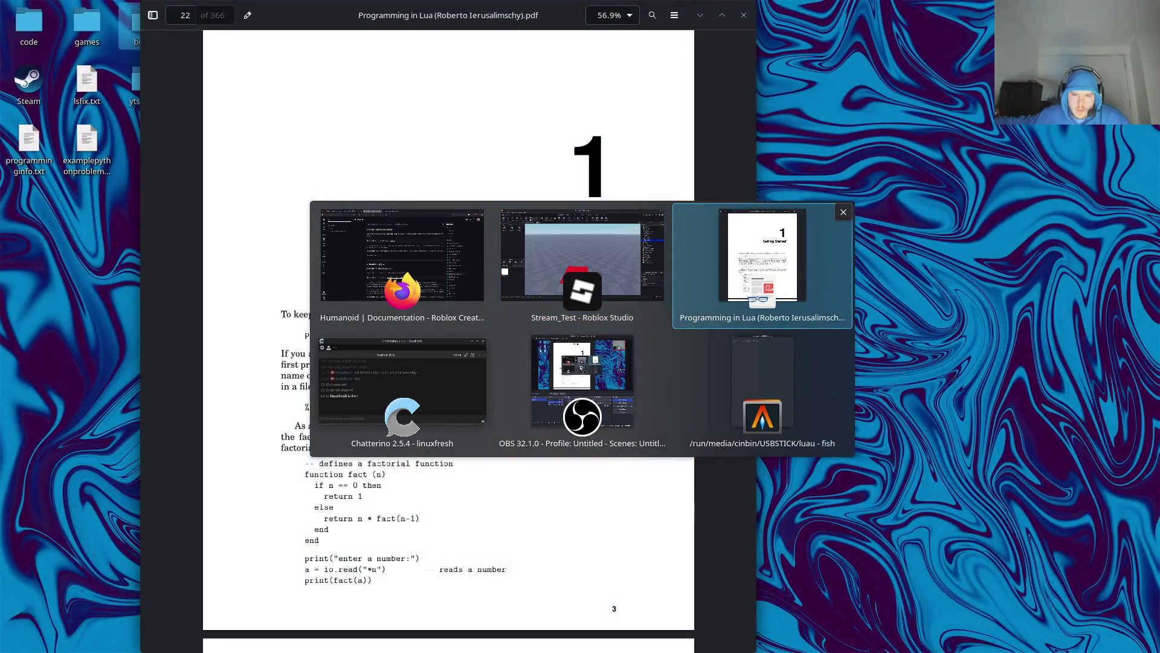
{"action": "key", "text": "alt+Tab"}
{"action": "key", "text": "Tab"}
{"action": "key", "text": "Tab"}
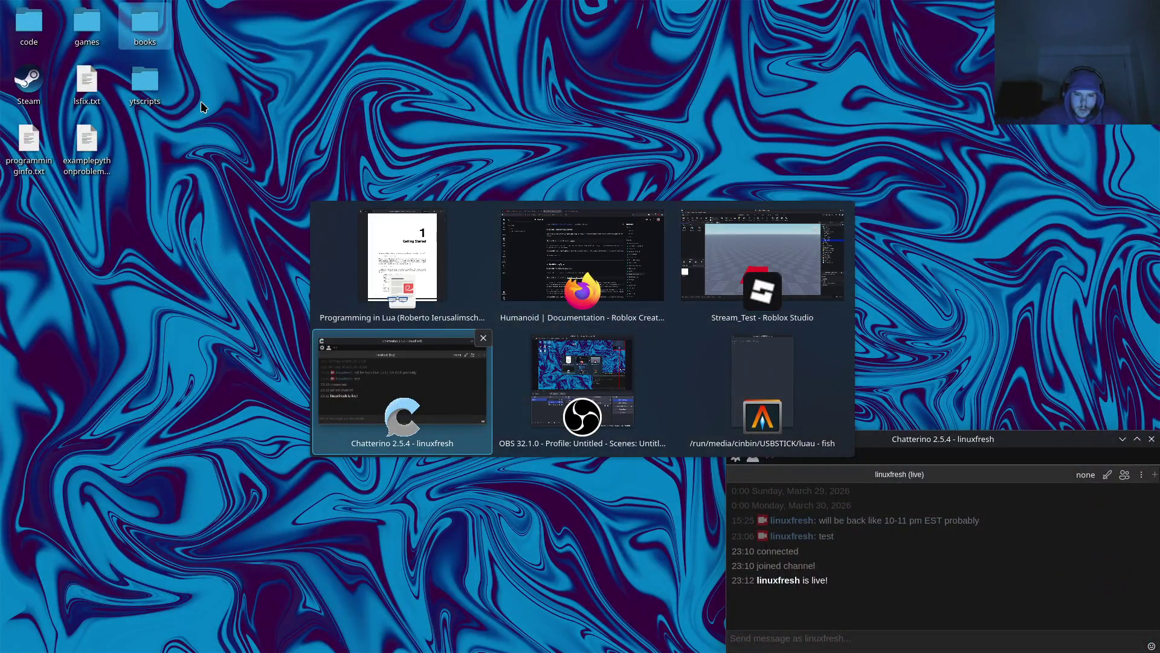
{"action": "key", "text": "Tab"}
{"action": "key", "text": "Tab"}
{"action": "key", "text": "Tab"}
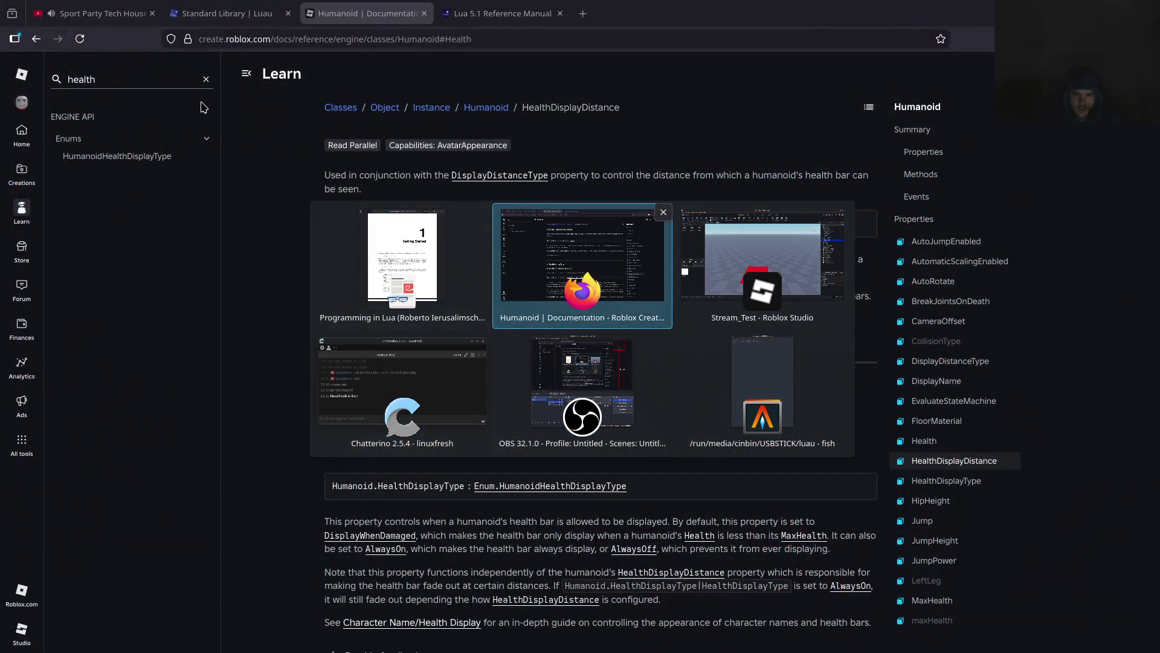
{"action": "key", "text": "alt+Tab"}
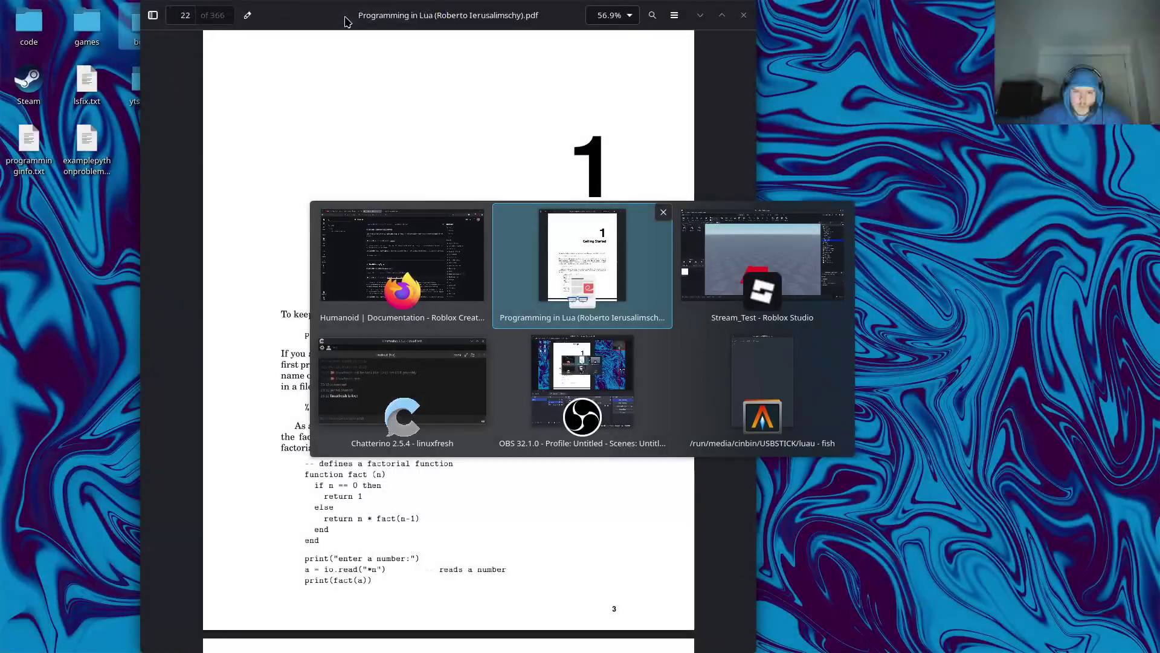
{"action": "key", "text": "Tab"}
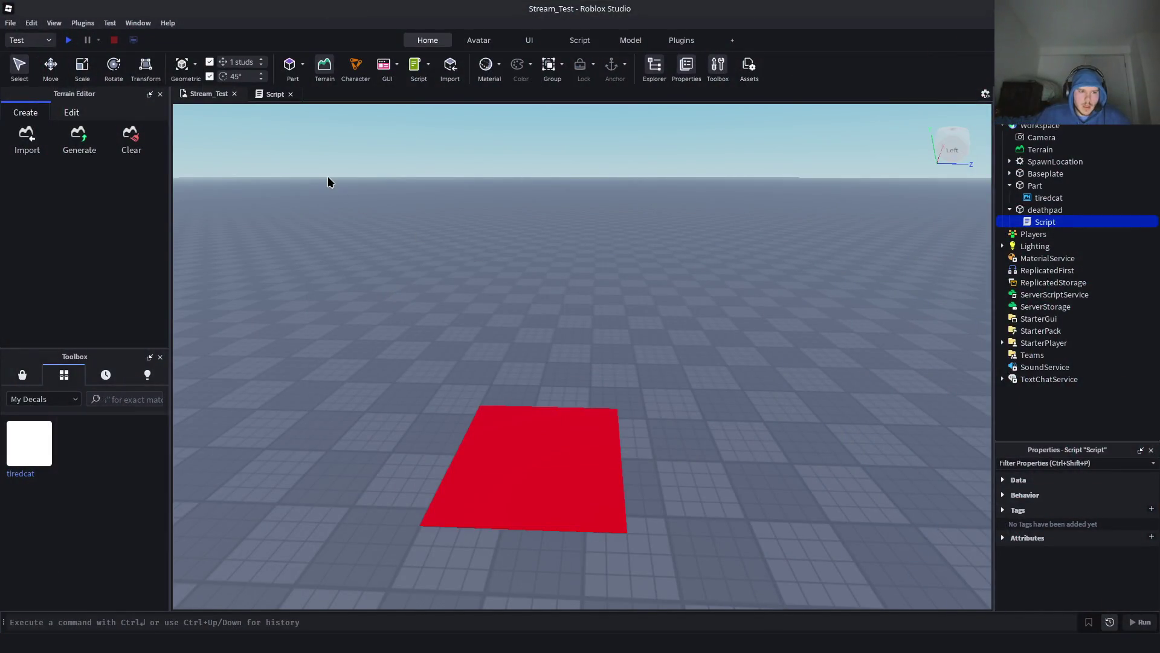
Select the red deathpad, expand its Collision and Part properties, and tick Anchored
{"action": "scroll", "coordinate": [525, 401], "scroll_direction": "down", "scroll_amount": 2}
{"action": "left_click", "coordinate": [529, 415]}
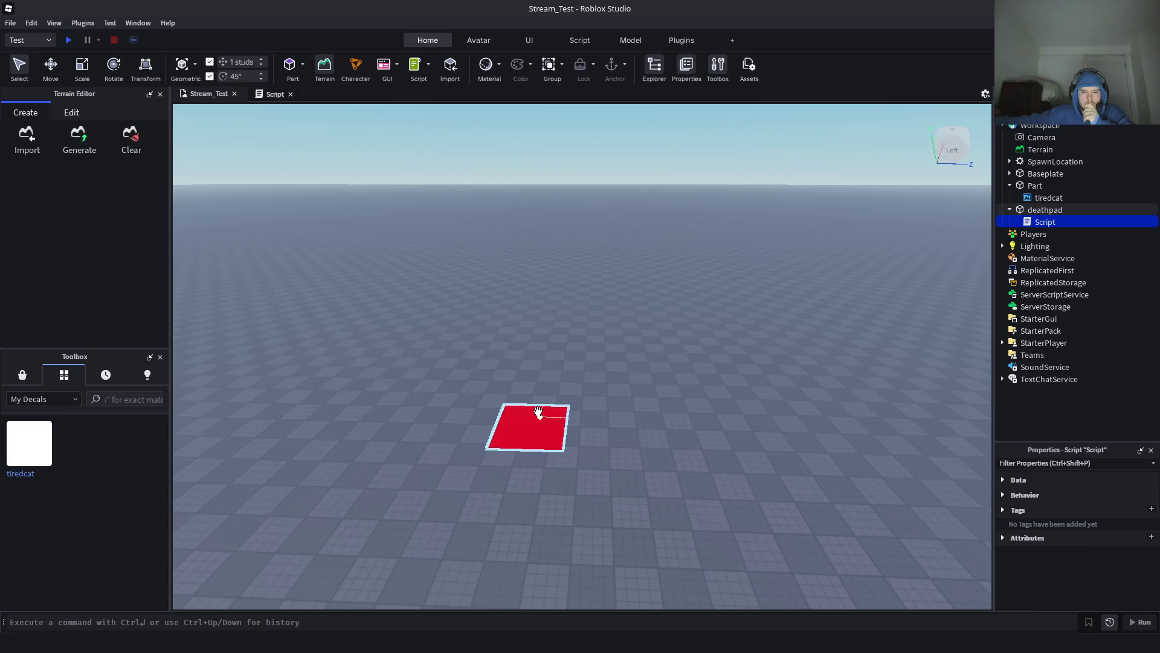
{"action": "scroll", "coordinate": [531, 416], "scroll_direction": "up", "scroll_amount": 2}
{"action": "scroll", "coordinate": [1062, 554], "scroll_direction": "down", "scroll_amount": 6}
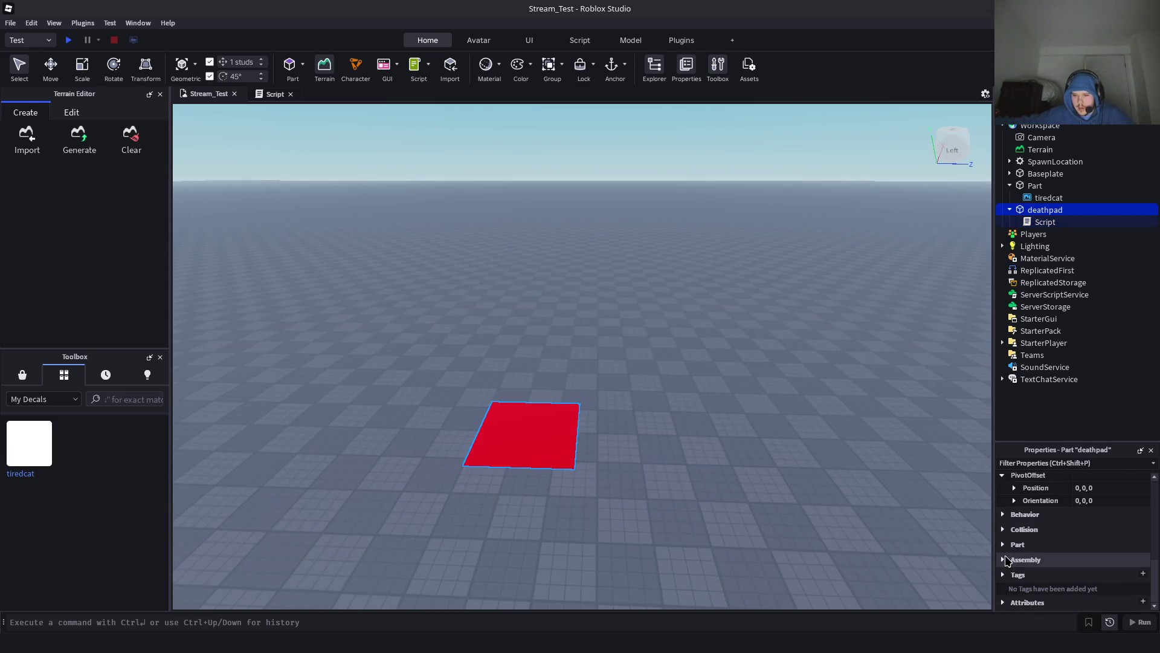
{"action": "scroll", "coordinate": [1000, 526], "scroll_direction": "up", "scroll_amount": 5}
{"action": "scroll", "coordinate": [998, 521], "scroll_direction": "down", "scroll_amount": 3}
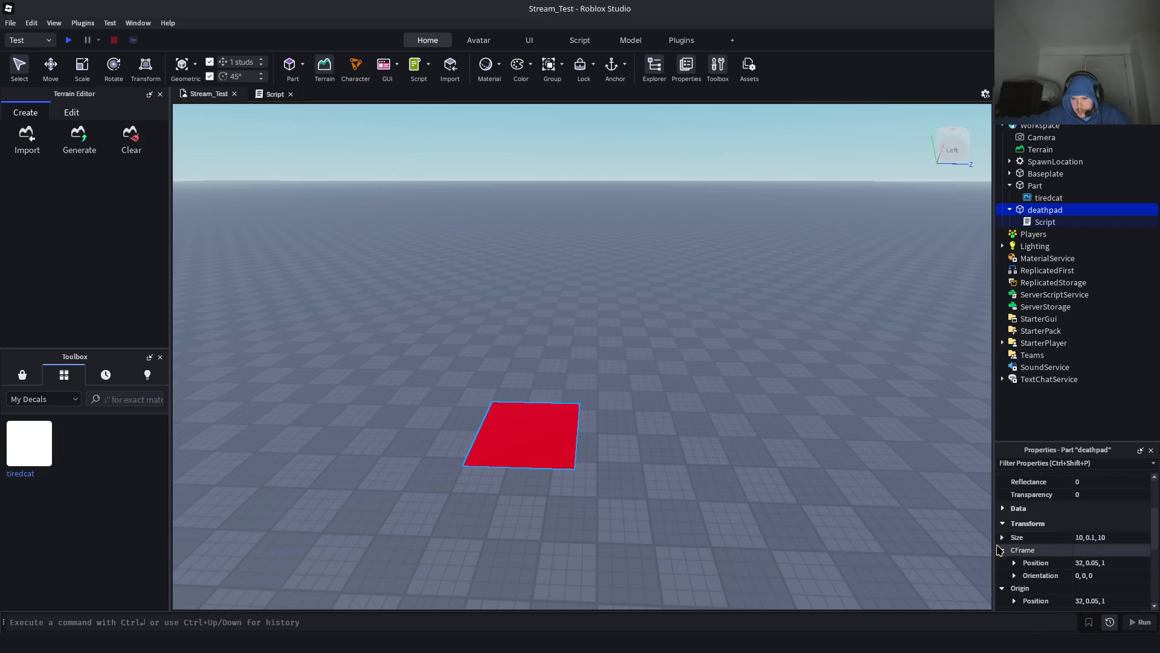
{"action": "scroll", "coordinate": [1012, 541], "scroll_direction": "down", "scroll_amount": 3}
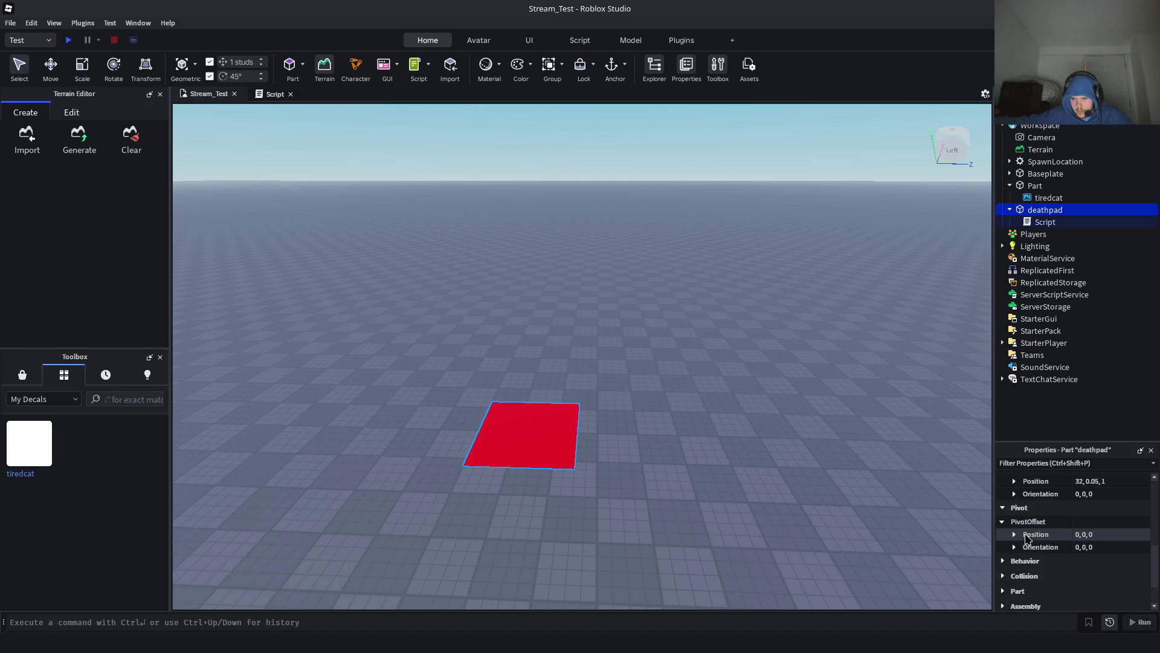
{"action": "left_click", "coordinate": [1018, 575]}
{"action": "scroll", "coordinate": [1016, 547], "scroll_direction": "down", "scroll_amount": 3}
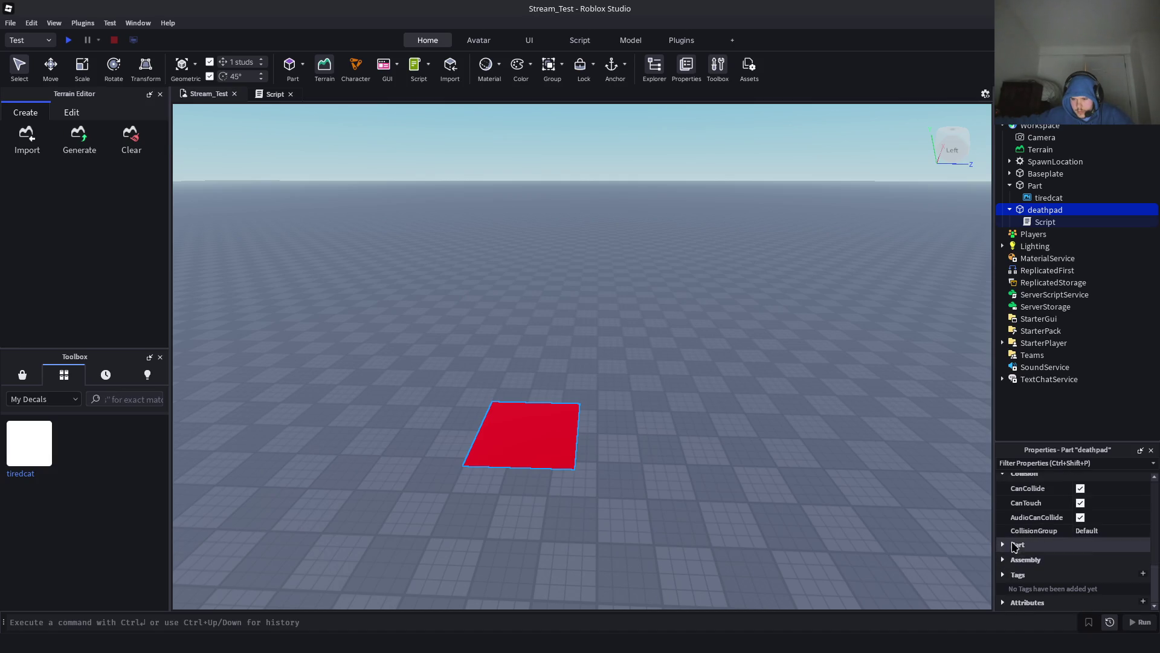
{"action": "left_click", "coordinate": [1016, 546]}
{"action": "scroll", "coordinate": [1024, 542], "scroll_direction": "down", "scroll_amount": 2}
{"action": "scroll", "coordinate": [1025, 544], "scroll_direction": "up", "scroll_amount": 1}
{"action": "left_click", "coordinate": [1081, 531]}
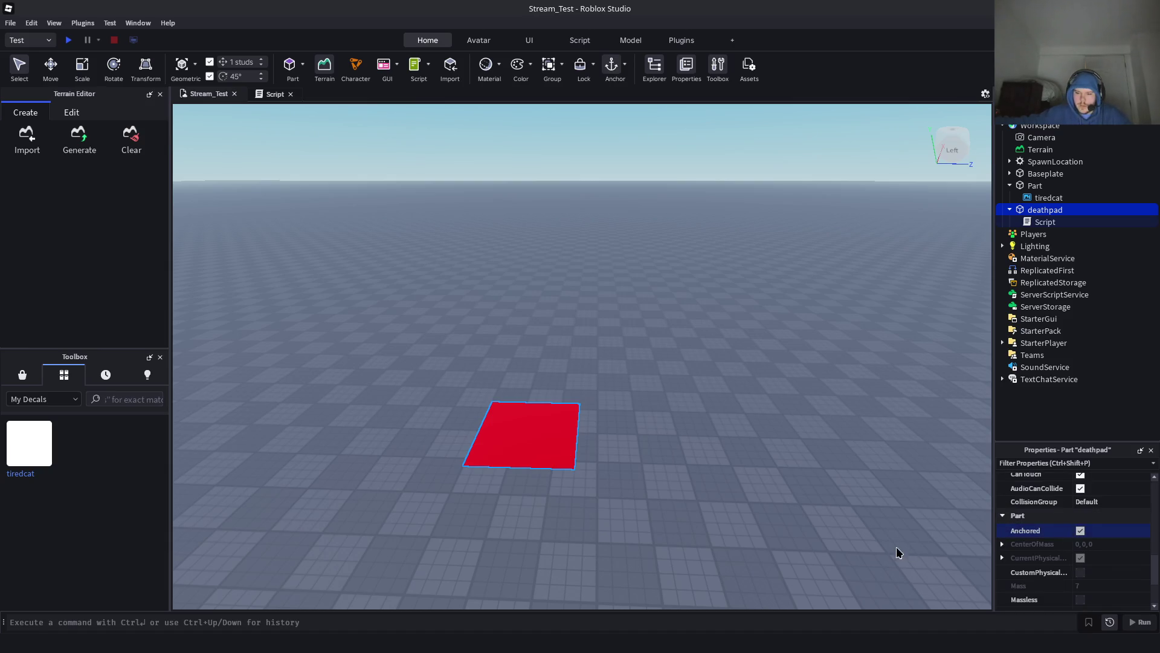
Orbit and zoom the camera to centre the red deathpad, then reopen its script
{"action": "right_click", "coordinate": [658, 431]}
{"action": "scroll", "coordinate": [1006, 512], "scroll_direction": "up", "scroll_amount": 5}
{"action": "scroll", "coordinate": [1006, 512], "scroll_direction": "up", "scroll_amount": 1}
{"action": "right_click", "coordinate": [774, 463]}
{"action": "right_click", "coordinate": [753, 451]}
{"action": "right_click", "coordinate": [595, 421]}
{"action": "right_click", "coordinate": [586, 423]}
{"action": "scroll", "coordinate": [586, 422], "scroll_direction": "up", "scroll_amount": 3}
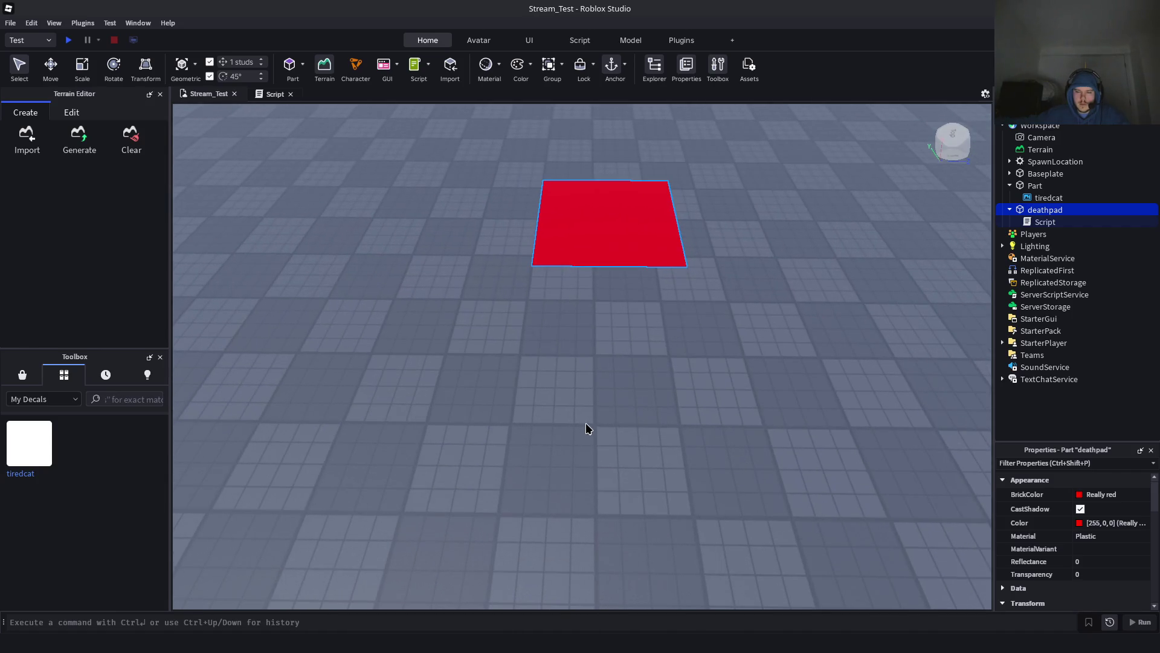
{"action": "key", "text": "w"}
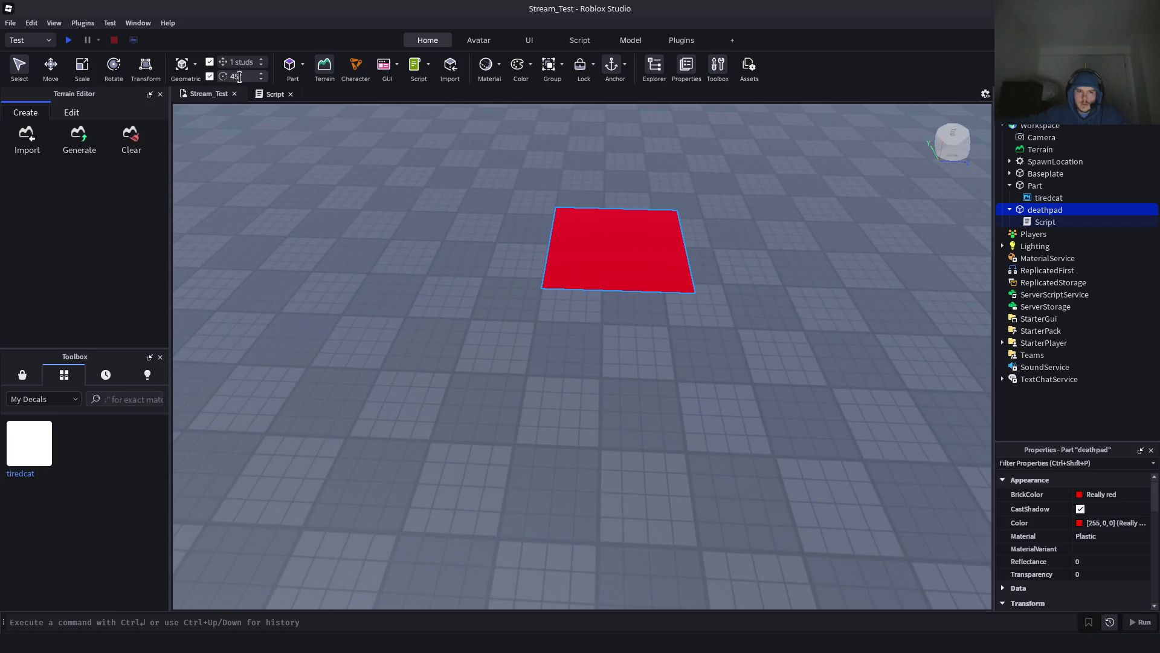
{"action": "left_click", "coordinate": [259, 95]}
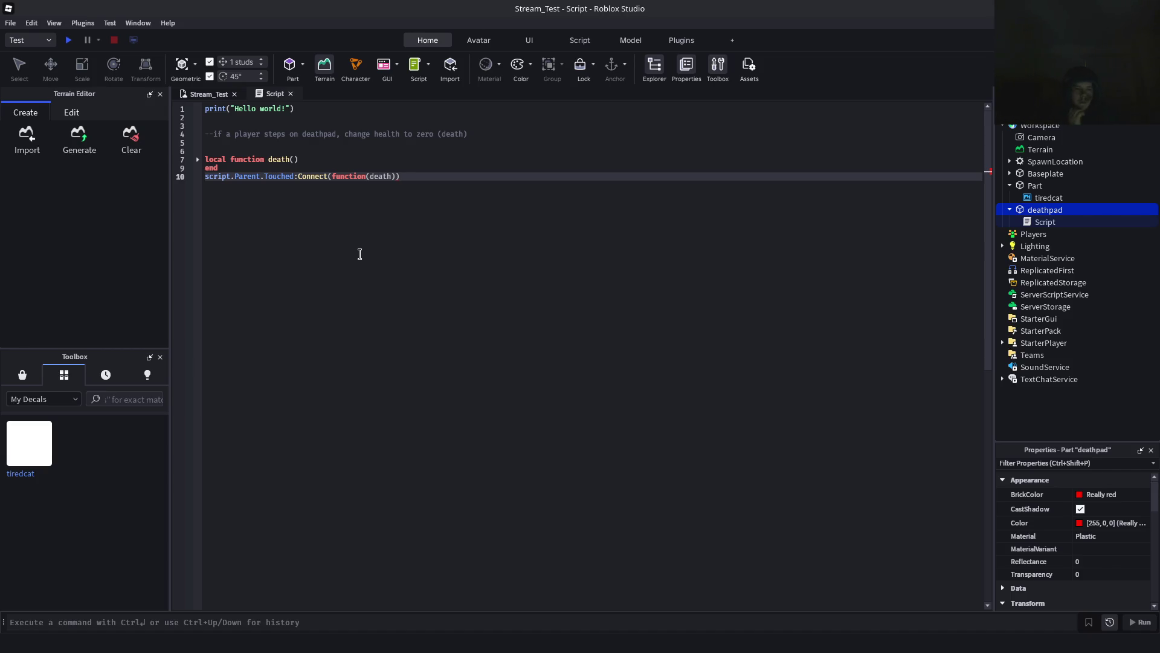
Delete the Hello world print line, the blank lines and the Touched connection line
{"action": "key", "text": "Up"}
{"action": "key", "text": "Up"}
{"action": "key", "text": "Up"}
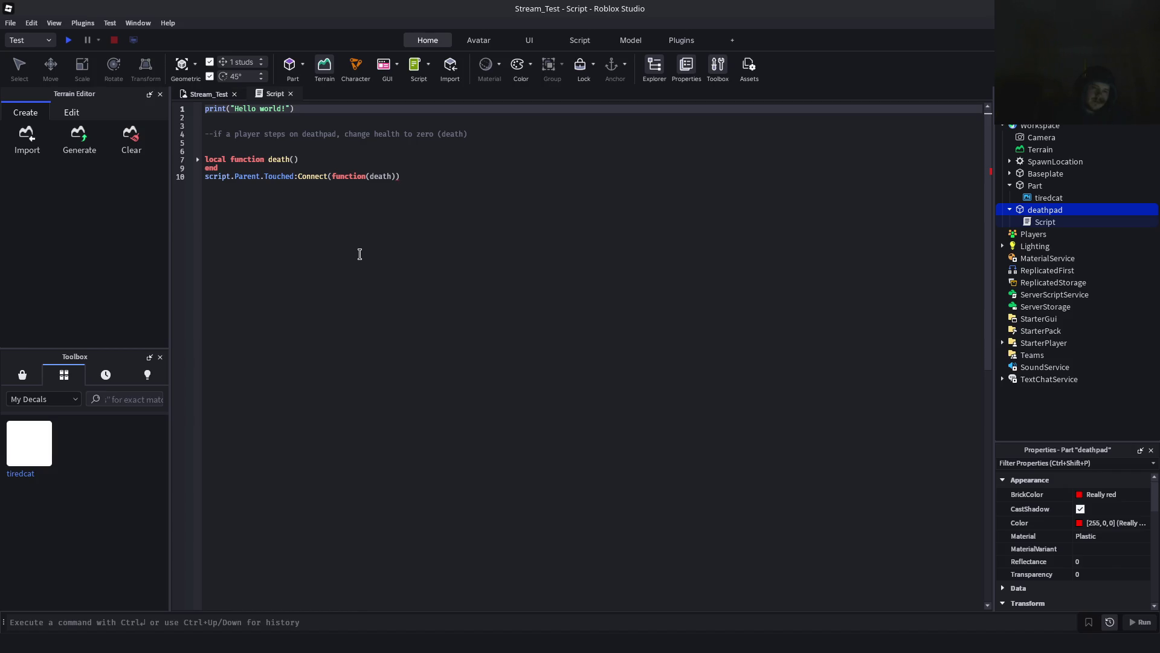
{"action": "key", "text": "BackSpace"}
{"action": "key", "text": "BackSpace"}
{"action": "key", "text": "BackSpace"}
{"action": "key", "text": "Down"}
{"action": "key", "text": "Down"}
{"action": "key", "text": "BackSpace"}
{"action": "key", "text": "BackSpace"}
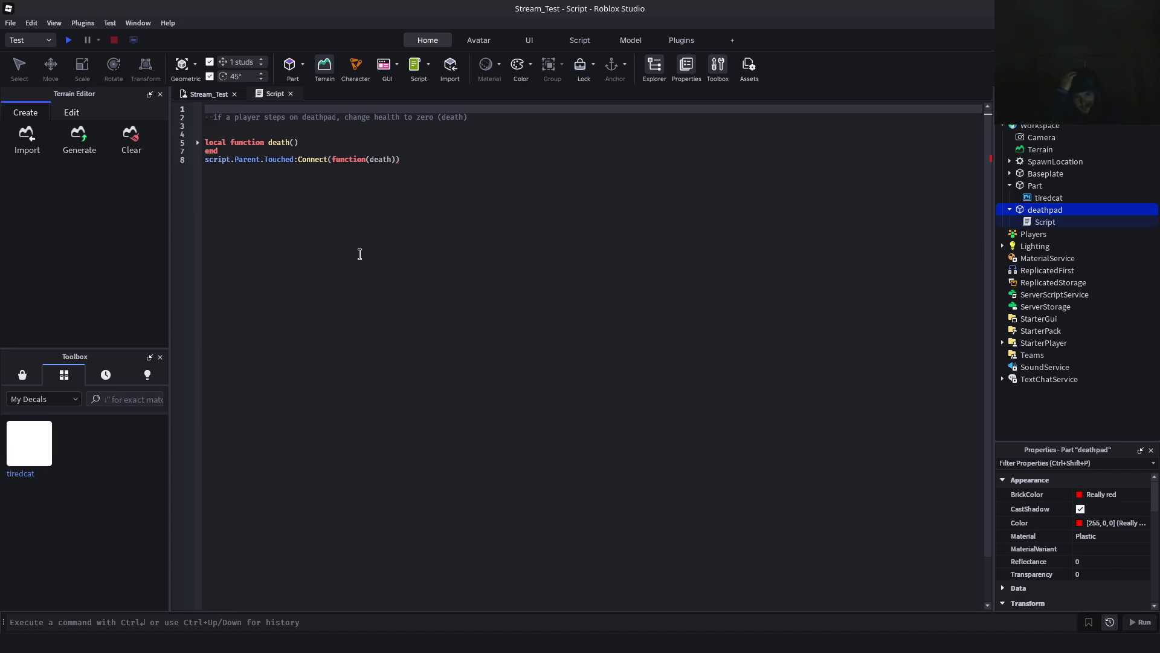
{"action": "key", "text": "Down"}
{"action": "key", "text": "Down"}
{"action": "key", "text": "Down"}
{"action": "key", "text": "End"}
{"action": "key", "text": "BackSpace"}
{"action": "key", "text": "BackSpace"}
{"action": "key", "text": "BackSpace"}
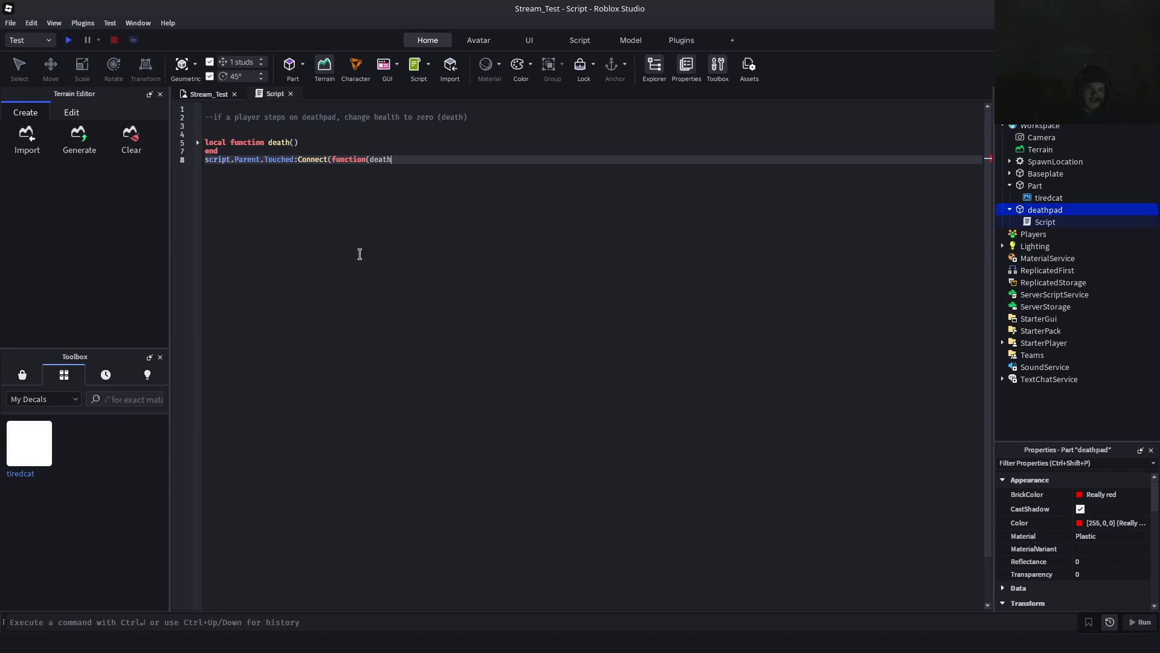
{"action": "key", "text": "BackSpace"}
{"action": "key", "text": "BackSpace"}
{"action": "key", "text": "BackSpace"}
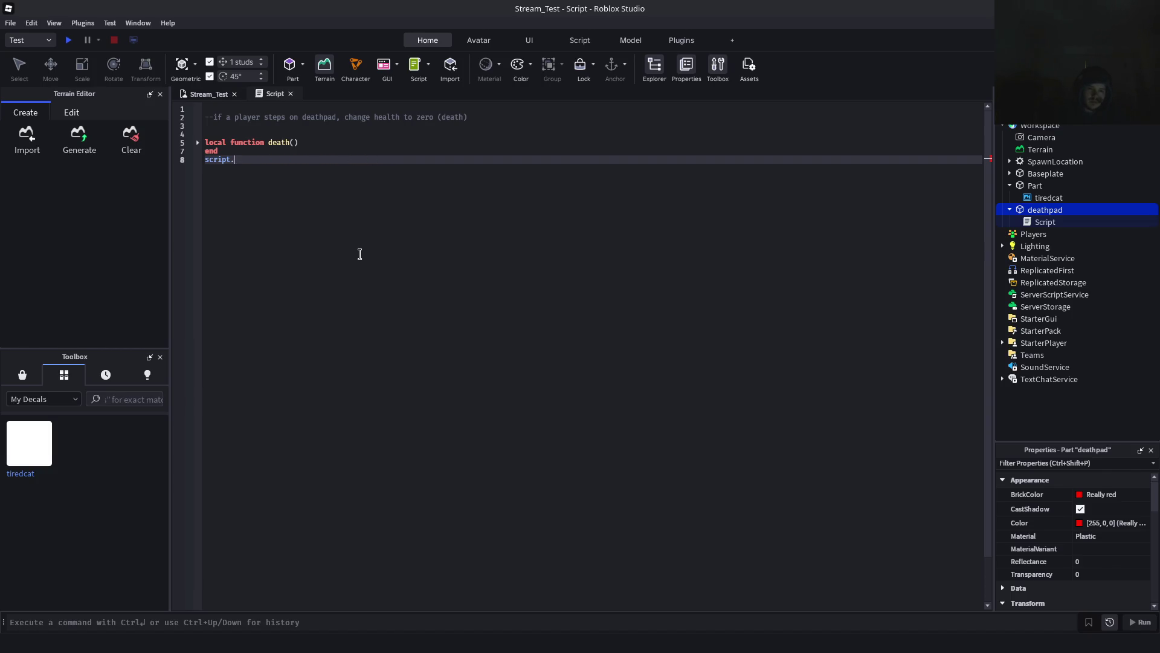
{"action": "key", "text": "BackSpace"}
{"action": "key", "text": "BackSpace"}
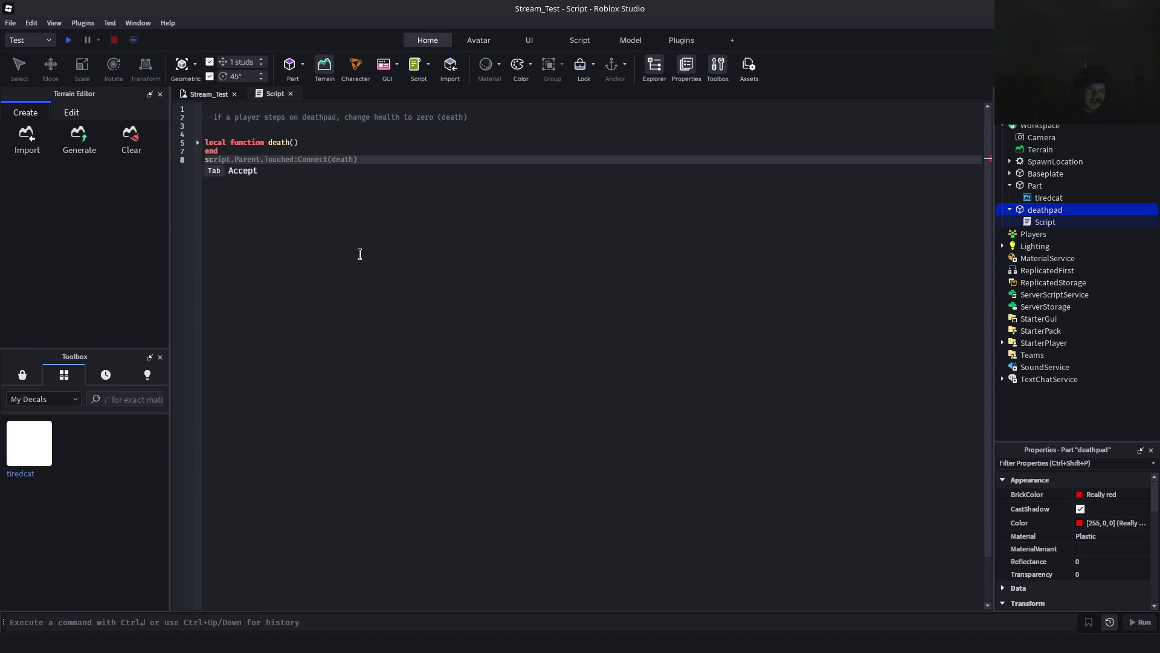
Undo back to the bare function header, rewrite it as local function death(touch), and start a new line
{"action": "key", "text": "ctrl+z"}
{"action": "key", "text": "ctrl+z"}
{"action": "key", "text": "ctrl+z"}
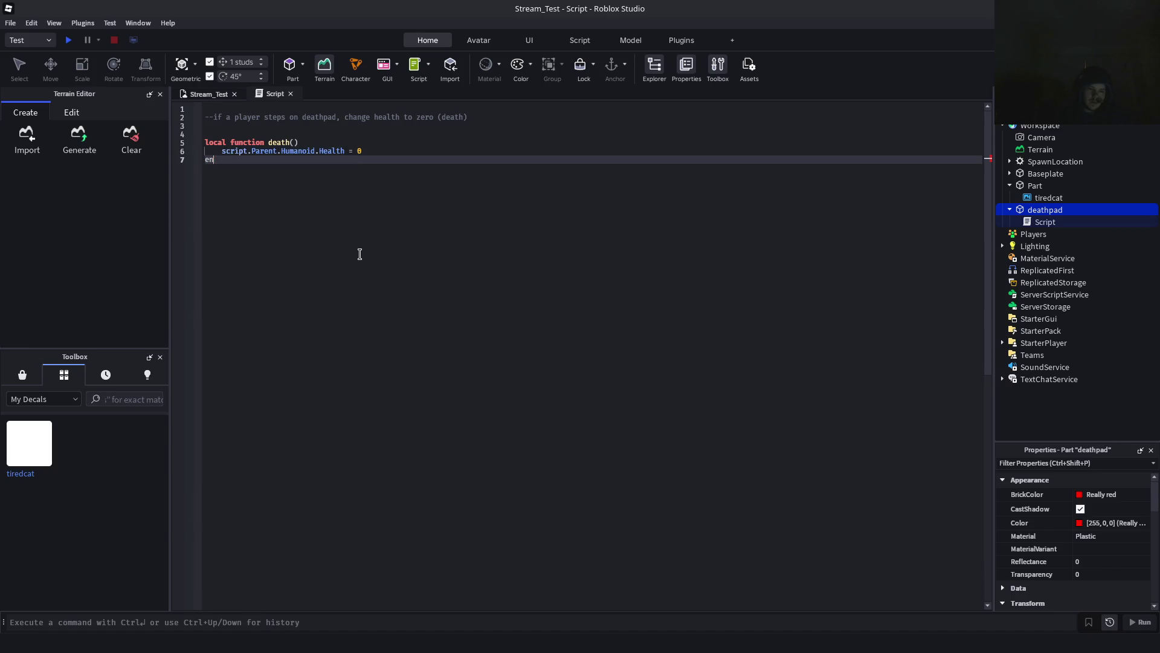
{"action": "key", "text": "ctrl+z"}
{"action": "key", "text": "ctrl+z"}
{"action": "key", "text": "ctrl+z"}
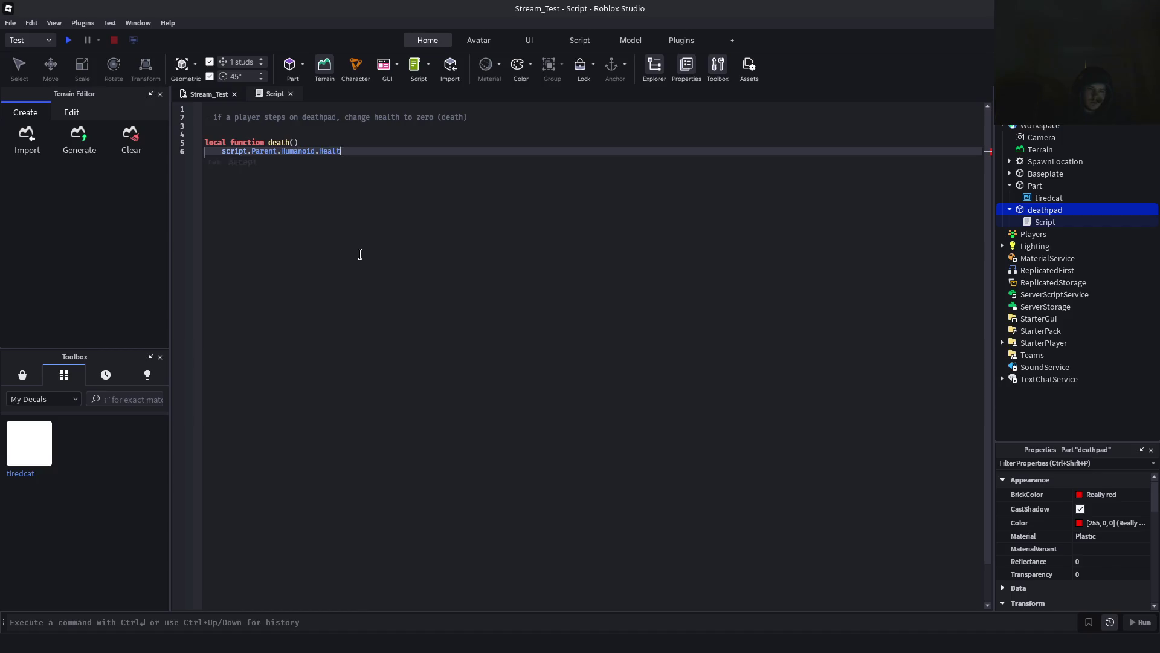
{"action": "key", "text": "ctrl+z"}
{"action": "key", "text": "ctrl+z"}
{"action": "key", "text": "ctrl+z"}
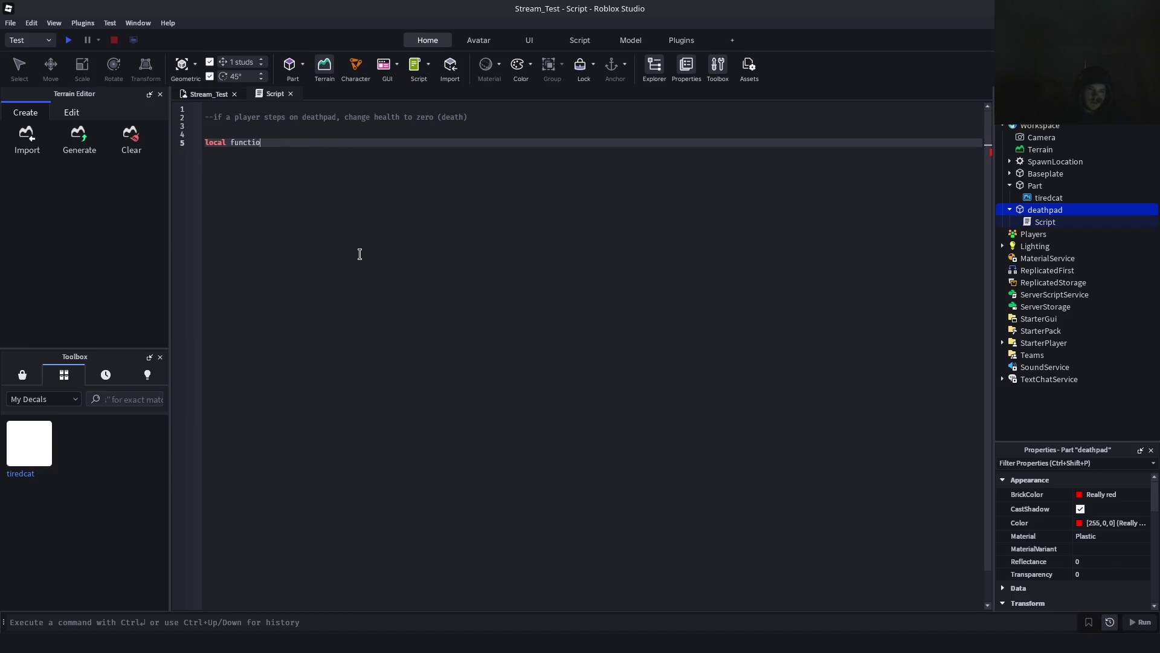
{"action": "type", "text": "n"}
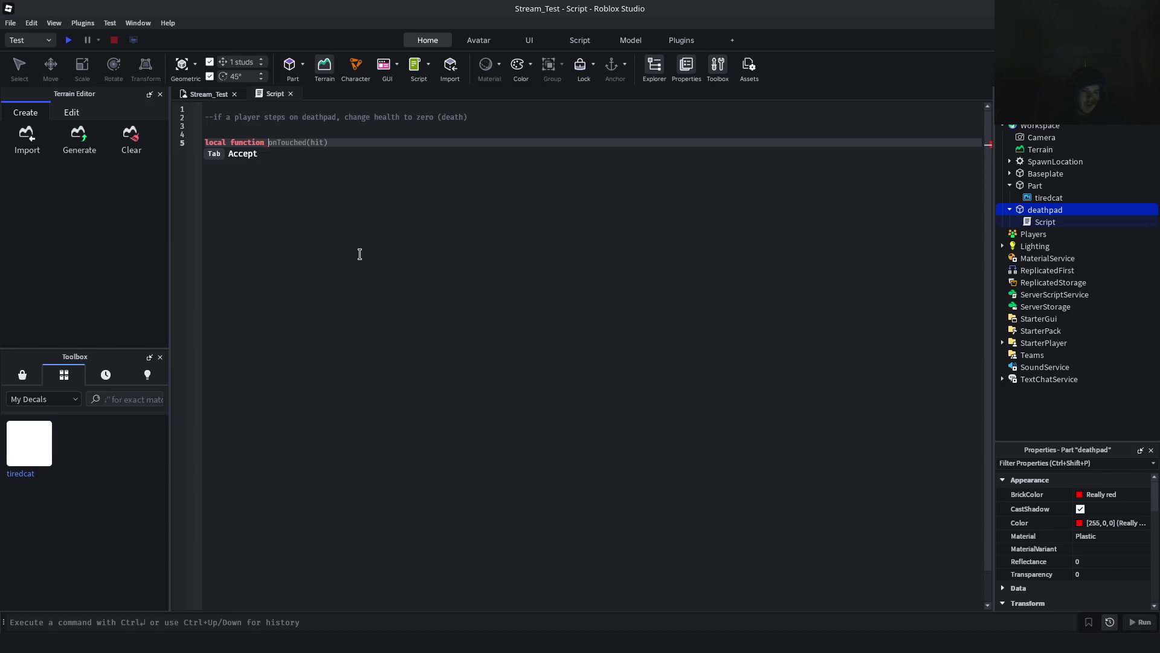
{"action": "type", "text": "death(touch)"}
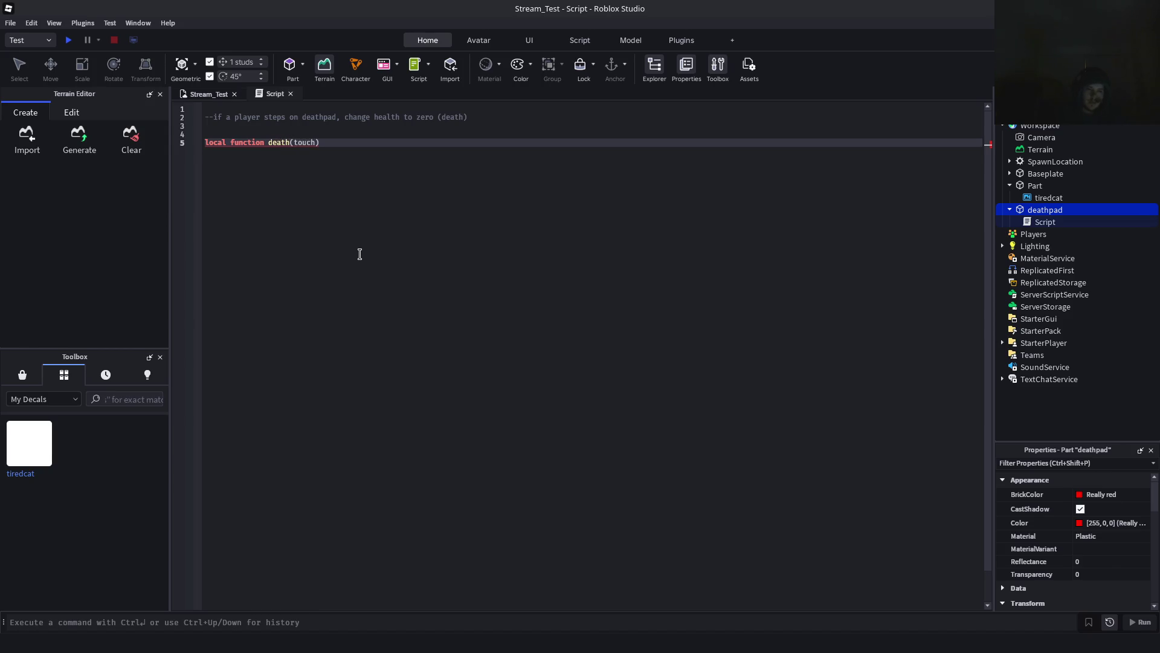
{"action": "key", "text": "BackSpace"}
{"action": "key", "text": "BackSpace"}
{"action": "key", "text": "BackSpace"}
{"action": "type", "text": "hit"}
{"action": "key", "text": "Right"}
{"action": "key", "text": "BackSpace"}
{"action": "key", "text": "BackSpace"}
{"action": "key", "text": "BackSpace"}
{"action": "type", "text": "touch"}
{"action": "key", "text": "Right"}
{"action": "key", "text": "Return"}
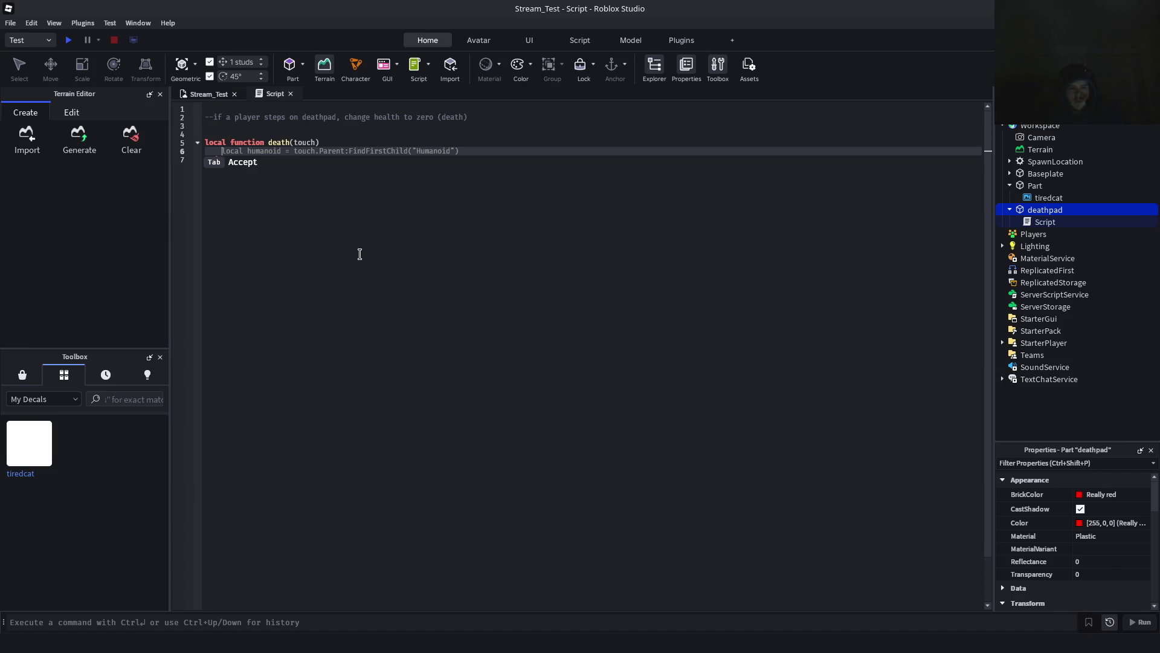
Add the line local humanoid = touch.parent.findFirstChild("Humanoid") inside the death function
{"action": "type", "text": "local humanoid = touch.pare"}
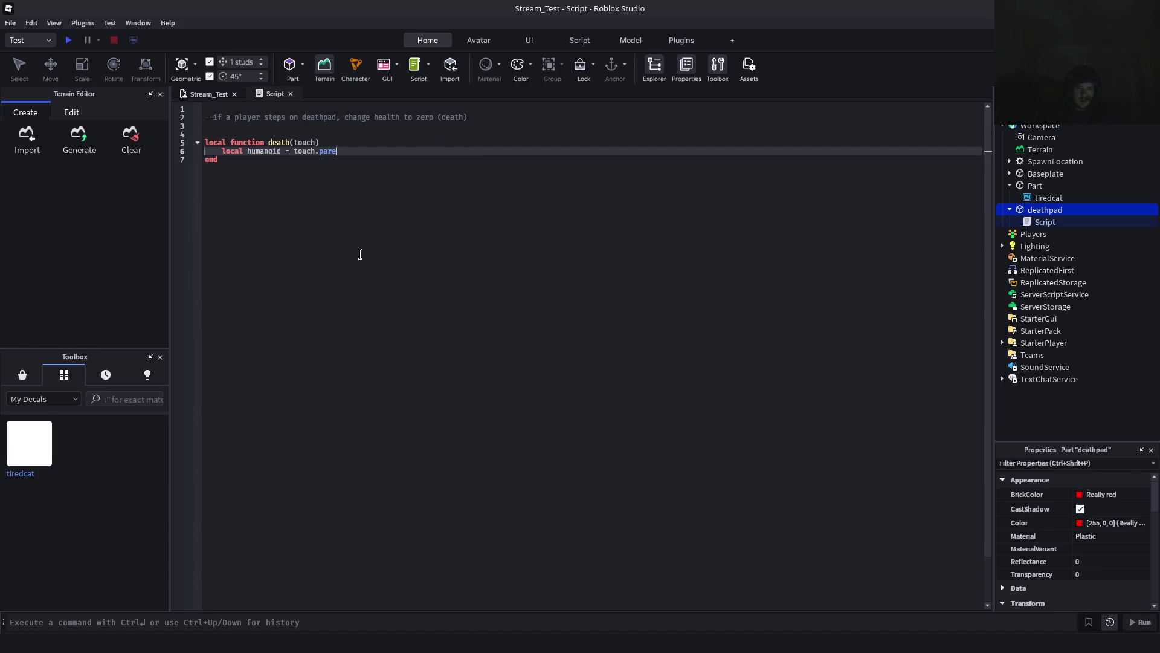
{"action": "type", "text": "nt.findF"}
{"action": "type", "text": "irstChild()"}
{"action": "key", "text": "Left"}
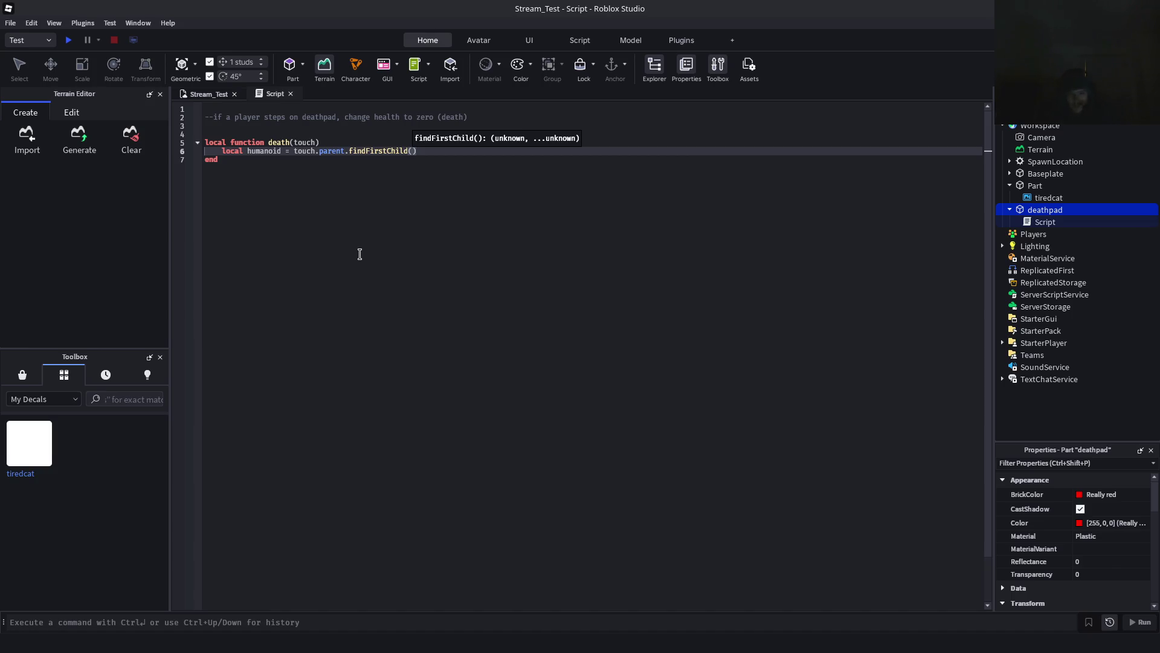
{"action": "type", "text": "hum"}
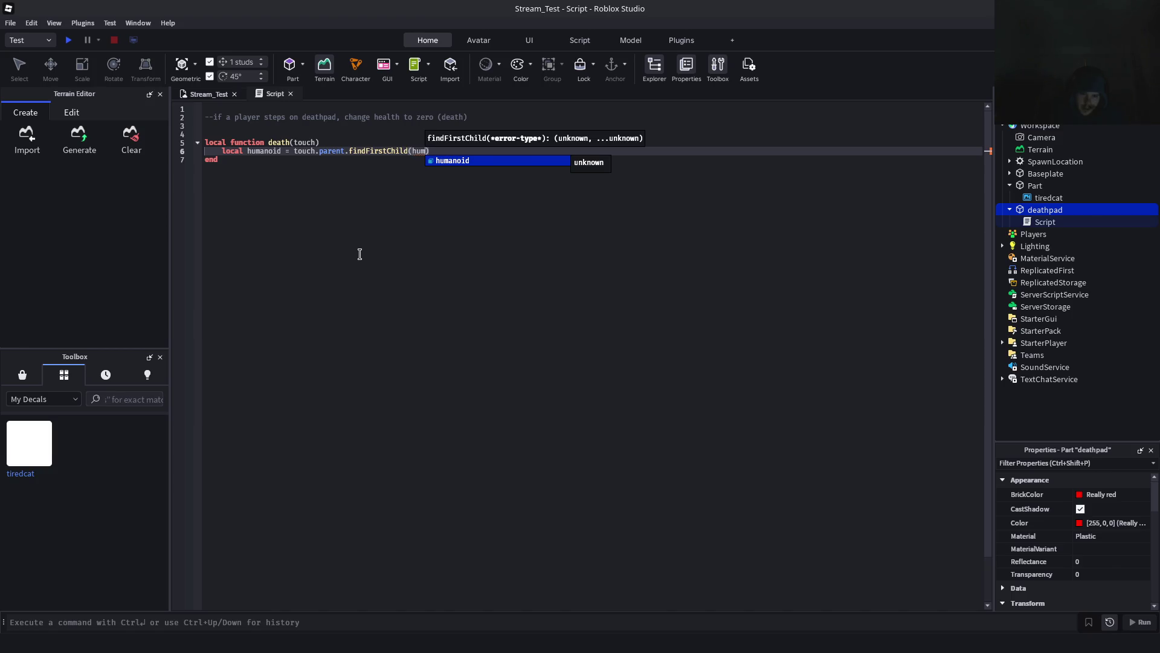
{"action": "key", "text": "BackSpace"}
{"action": "key", "text": "BackSpace"}
{"action": "key", "text": "BackSpace"}
{"action": "type", "text": "touch"}
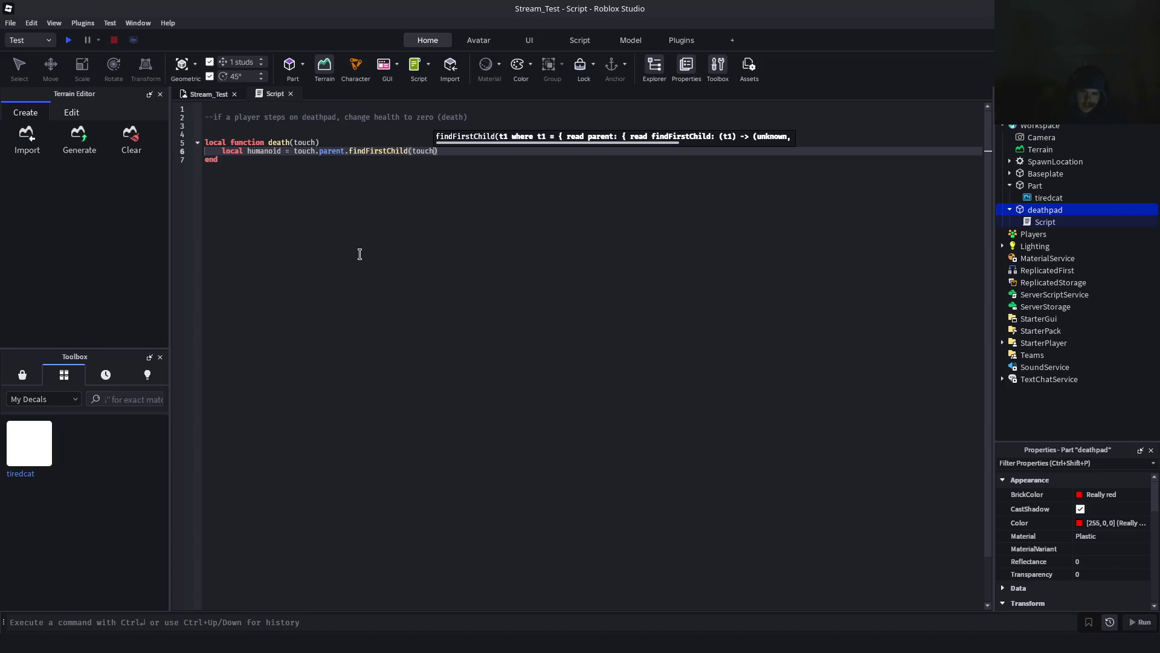
{"action": "key", "text": "BackSpace"}
{"action": "key", "text": "BackSpace"}
{"action": "key", "text": "BackSpace"}
{"action": "type", "text": "human"}
{"action": "key", "text": "Tab"}
{"action": "key", "text": "BackSpace"}
{"action": "key", "text": "BackSpace"}
{"action": "key", "text": "BackSpace"}
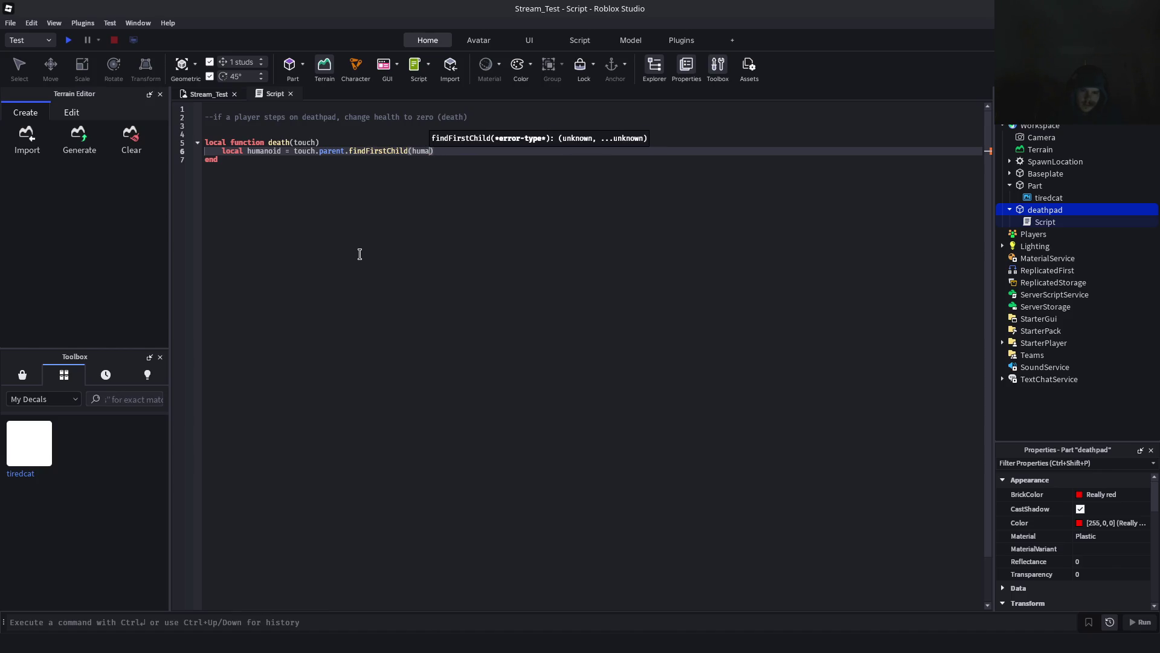
{"action": "key", "text": "Left"}
{"action": "key", "text": "Left"}
{"action": "key", "text": "Left"}
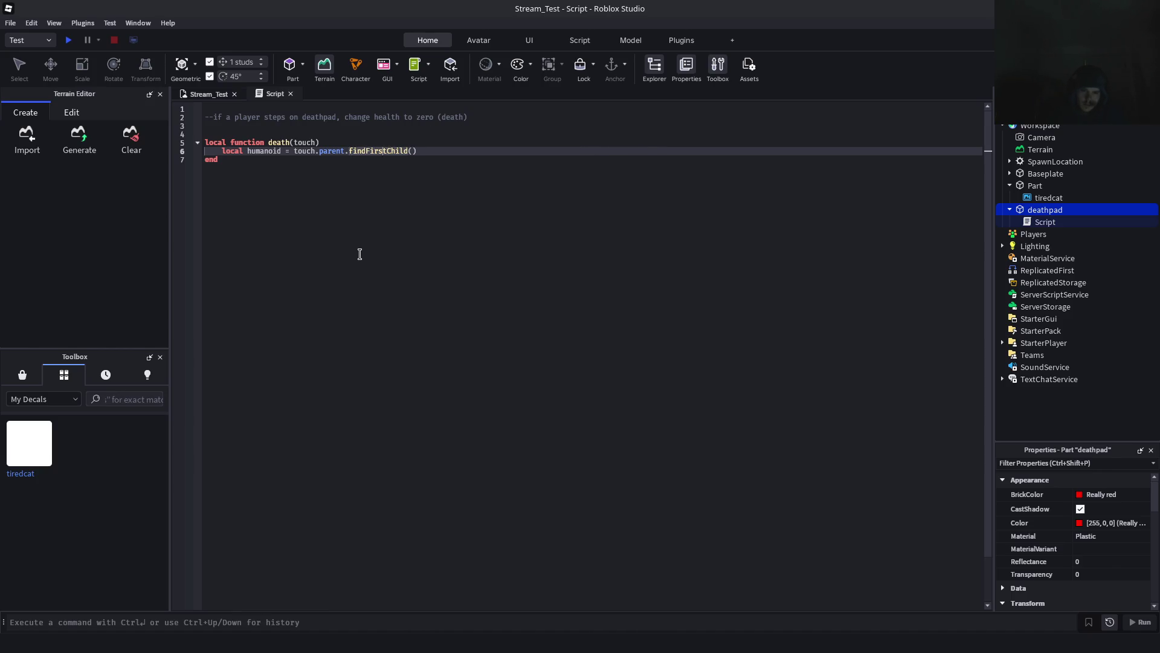
{"action": "key", "text": "End"}
{"action": "key", "text": "BackSpace"}
{"action": "key", "text": "BackSpace"}
{"action": "key", "text": "BackSpace"}
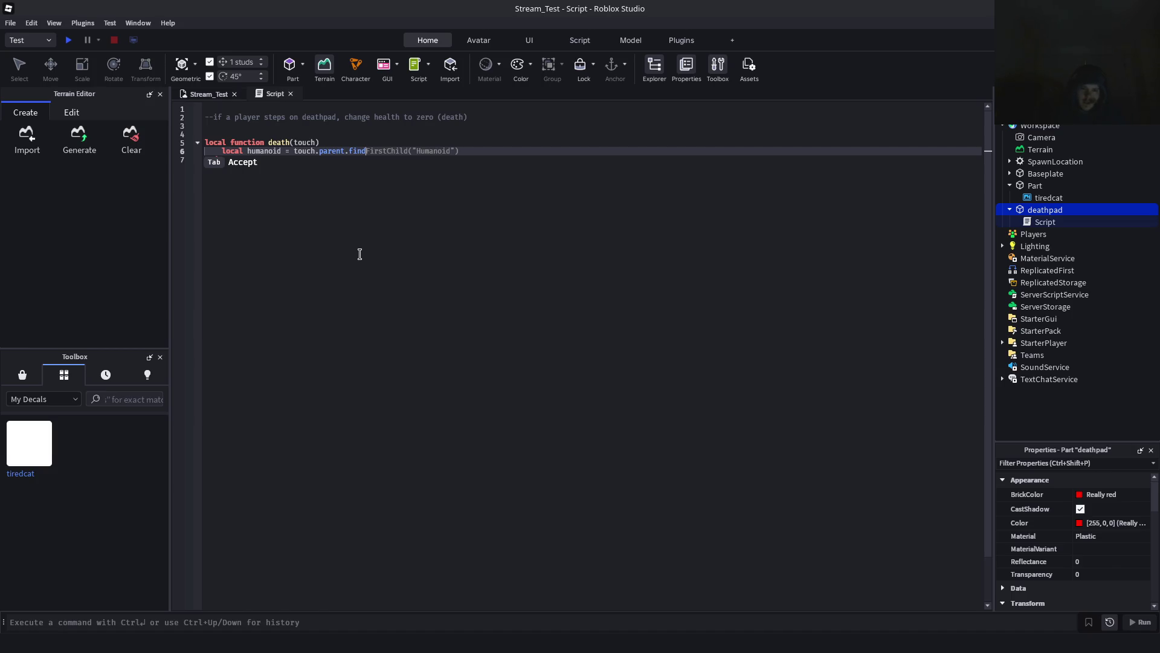
{"action": "type", "text": "FirstChild(\"Humanoid\""}
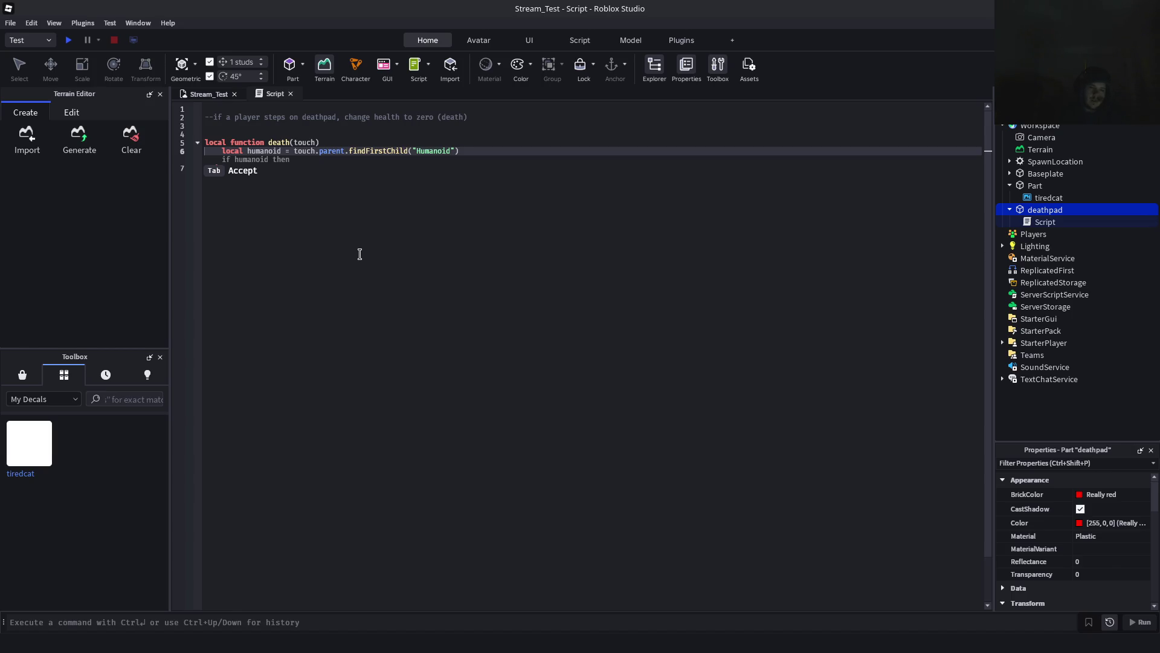
Insert the suggested if block setting the Humanoid's Health to 0, then save to Roblox
{"action": "key", "text": "Down"}
{"action": "key", "text": "Up"}
{"action": "key", "text": "Return"}
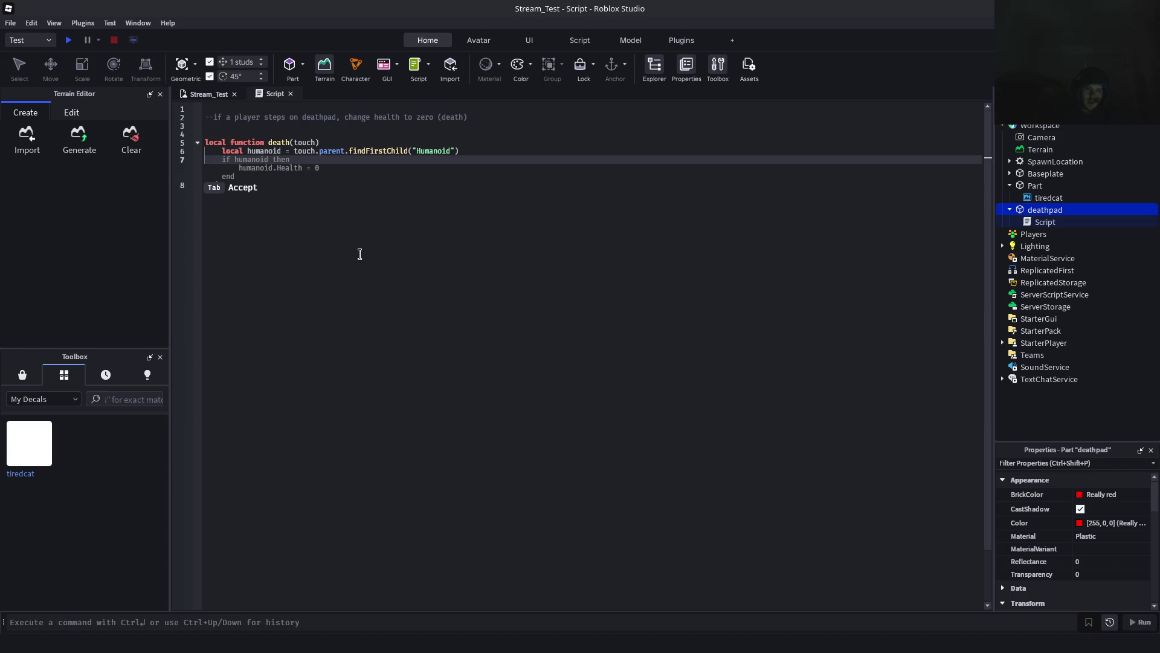
{"action": "key", "text": "Tab"}
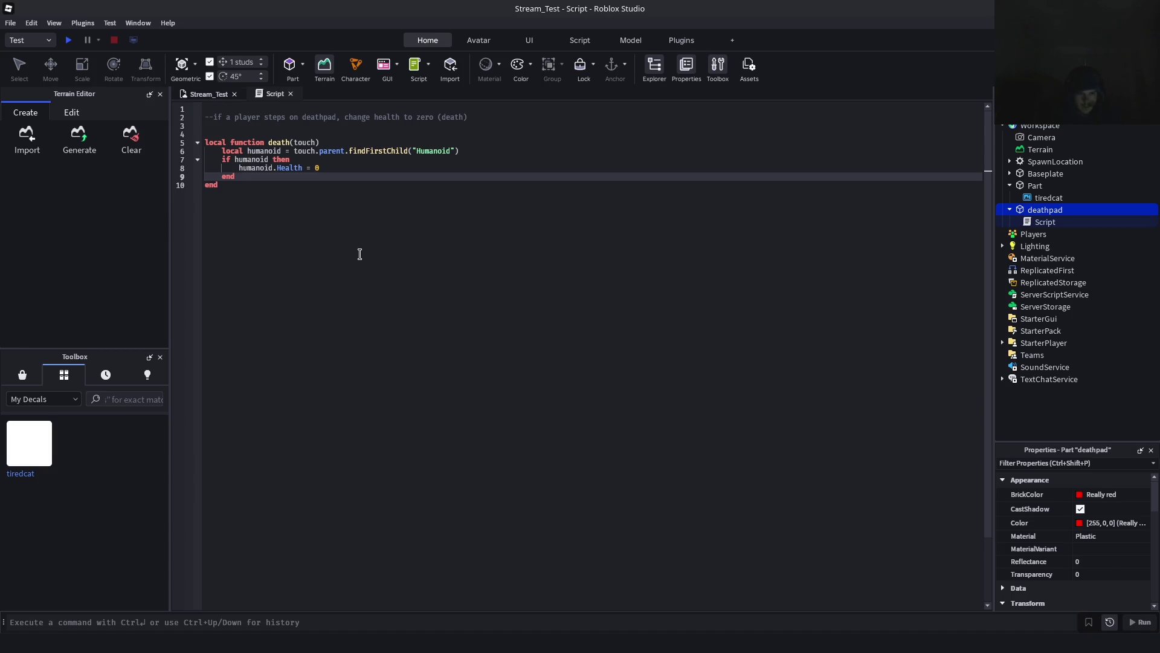
{"action": "key", "text": "ctrl+s"}
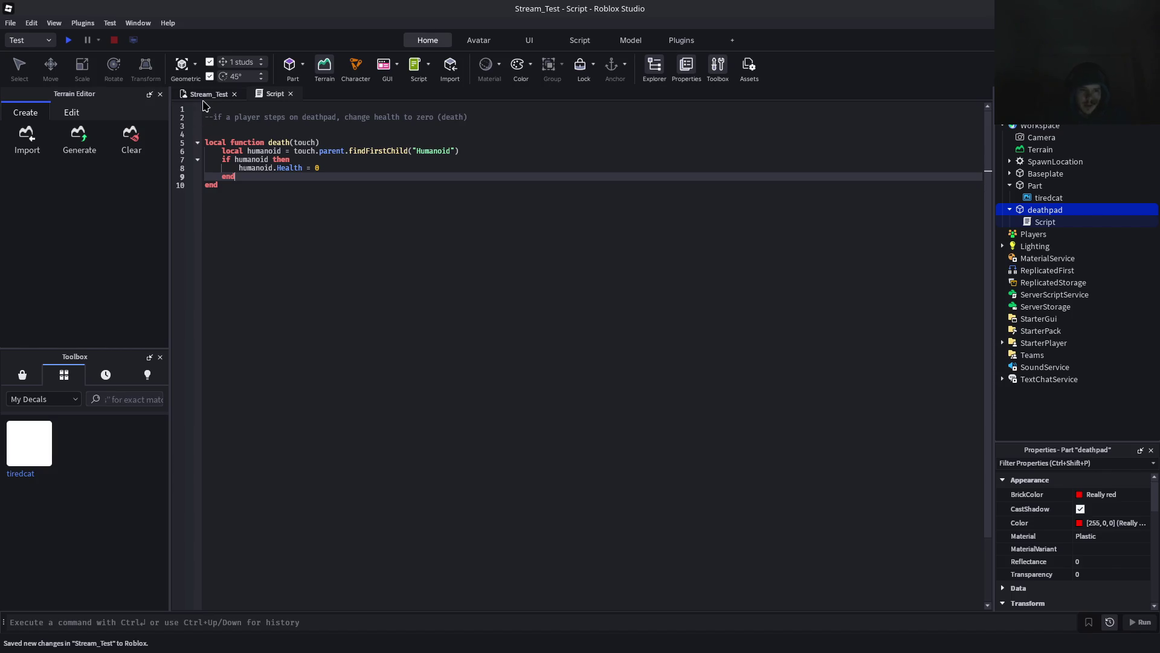
Start a playtest from the 3D scene and walk the avatar onto the red pad
{"action": "left_click", "coordinate": [204, 96]}
{"action": "scroll", "coordinate": [567, 280], "scroll_direction": "down", "scroll_amount": 5}
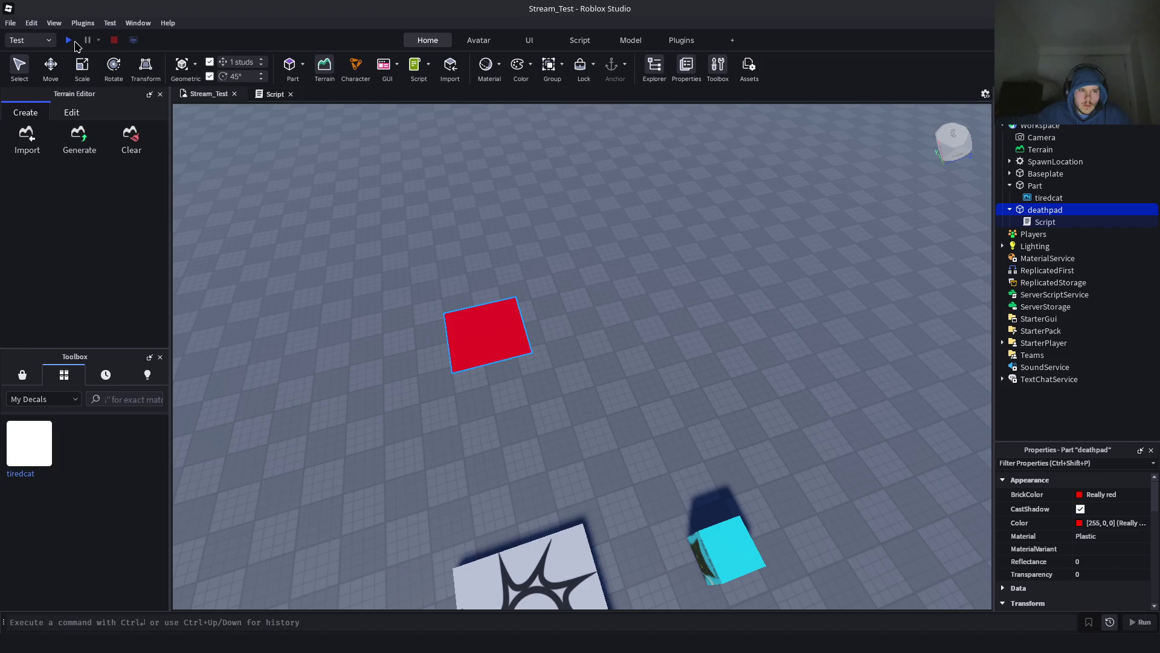
{"action": "left_click", "coordinate": [69, 40]}
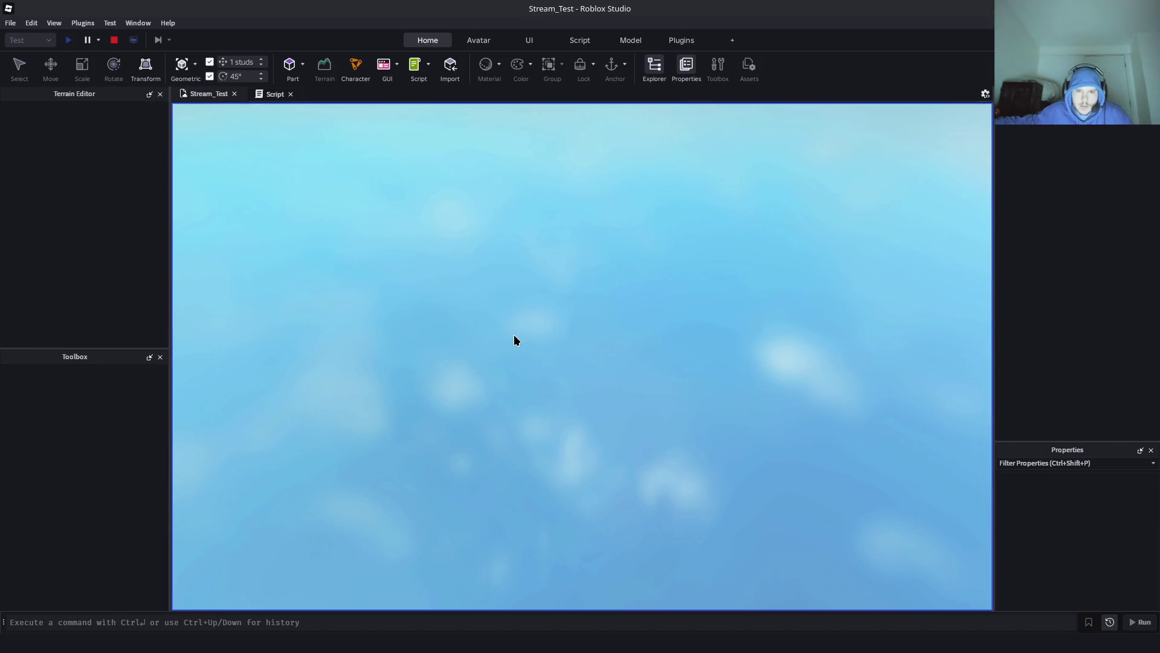
{"action": "key", "text": "w"}
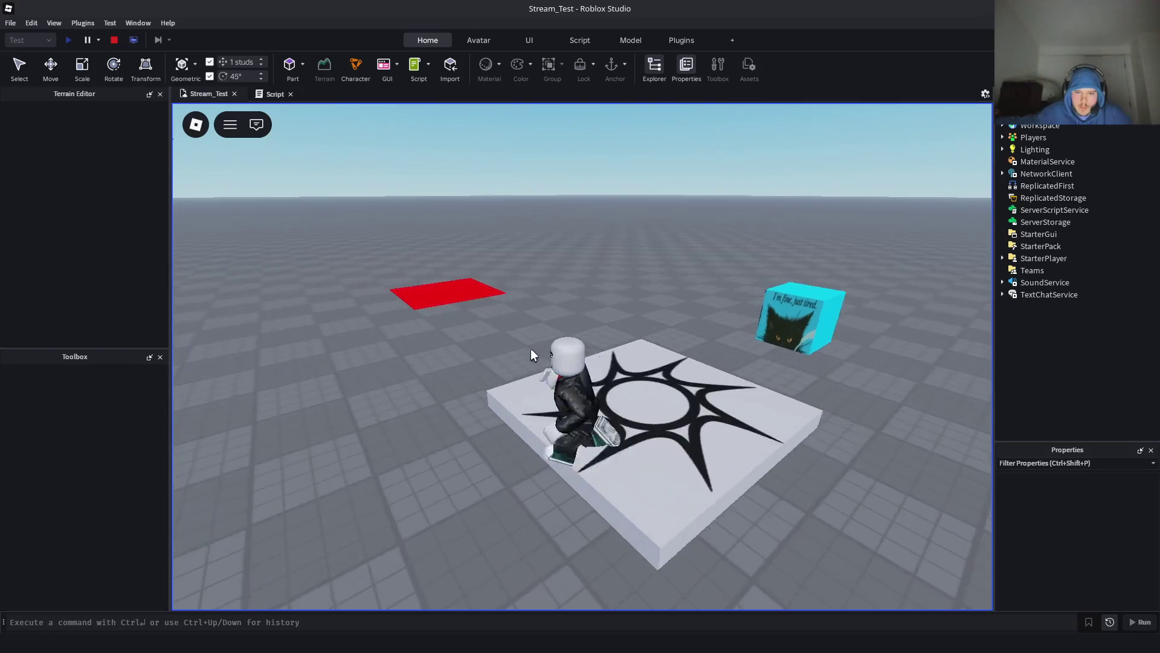
{"action": "key", "text": "a"}
{"action": "key", "text": "s"}
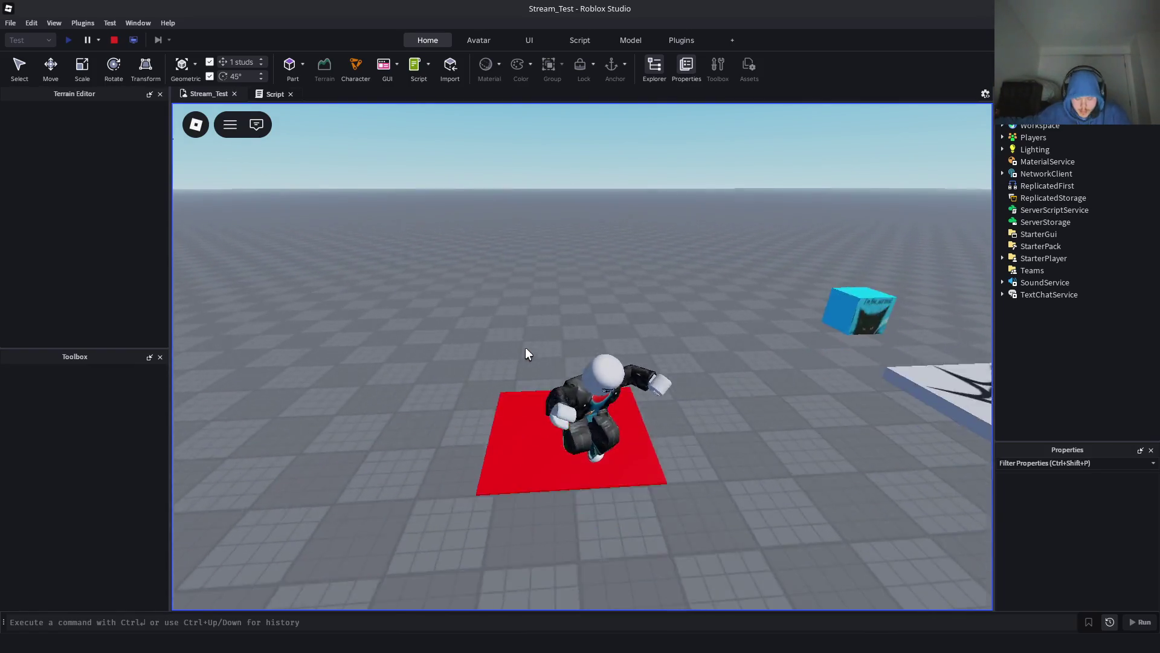
Open the Developer Console while crossing the pad, then close it and stop the playtest
{"action": "key", "text": "F9"}
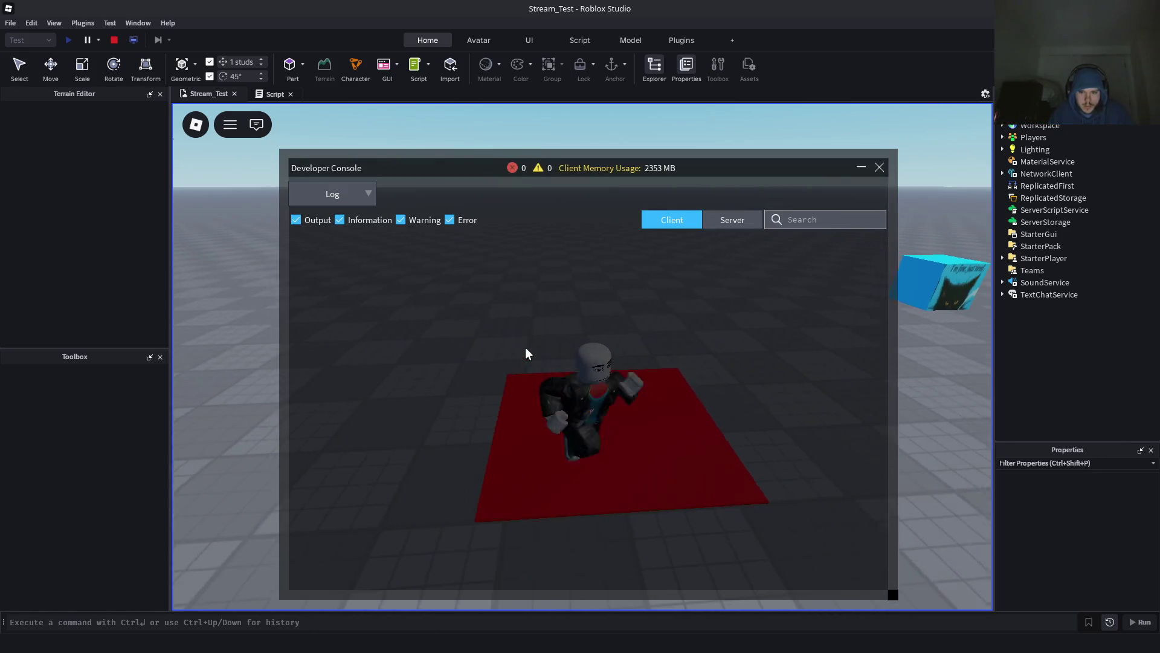
{"action": "key", "text": "s"}
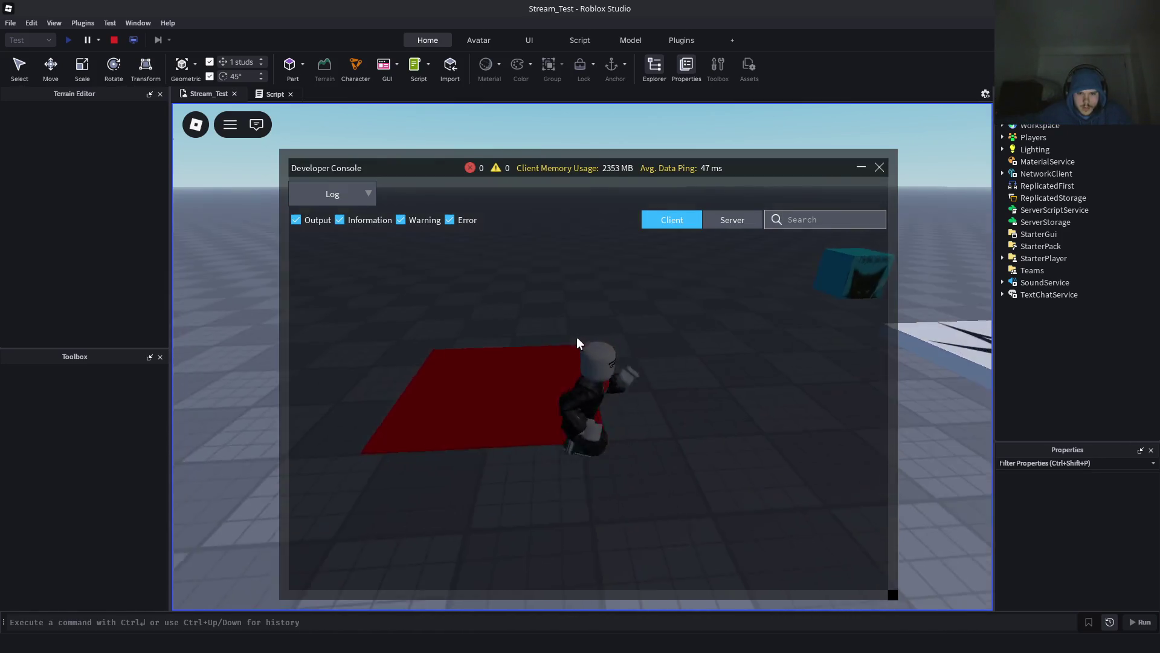
{"action": "key", "text": "w"}
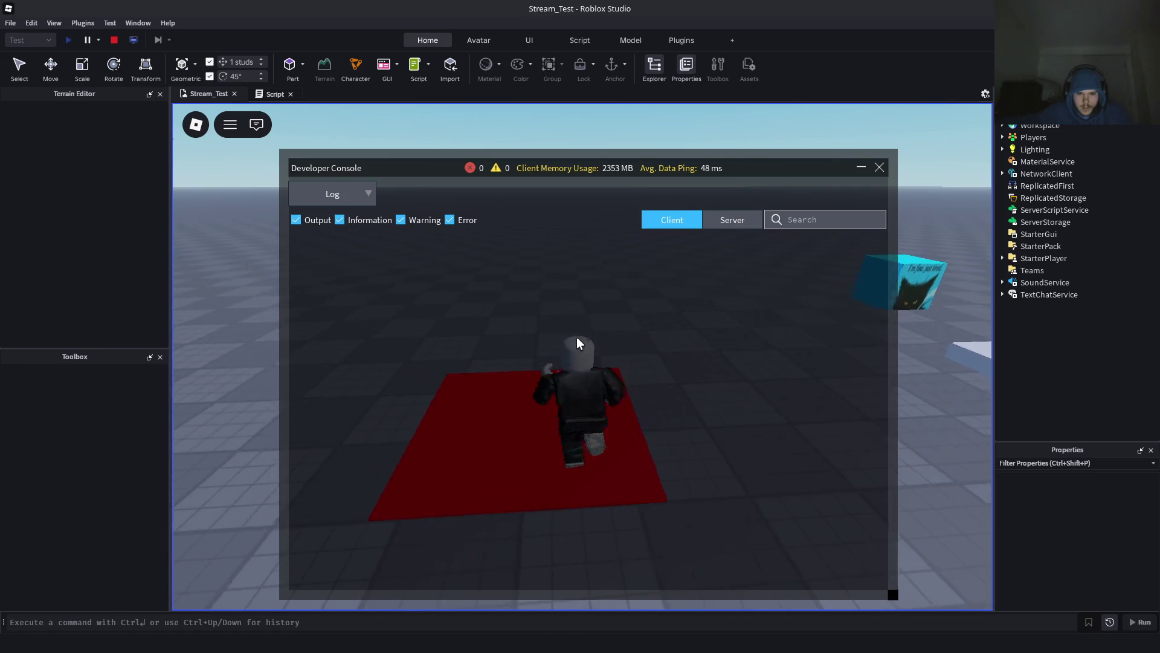
{"action": "key", "text": "d"}
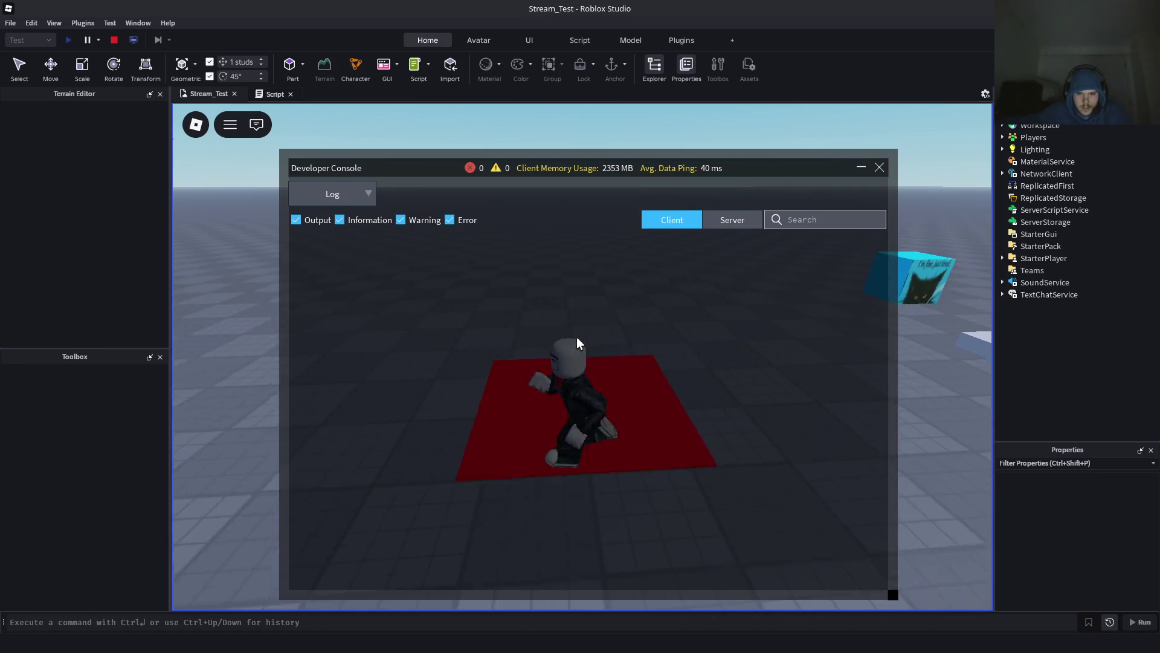
{"action": "key", "text": "w"}
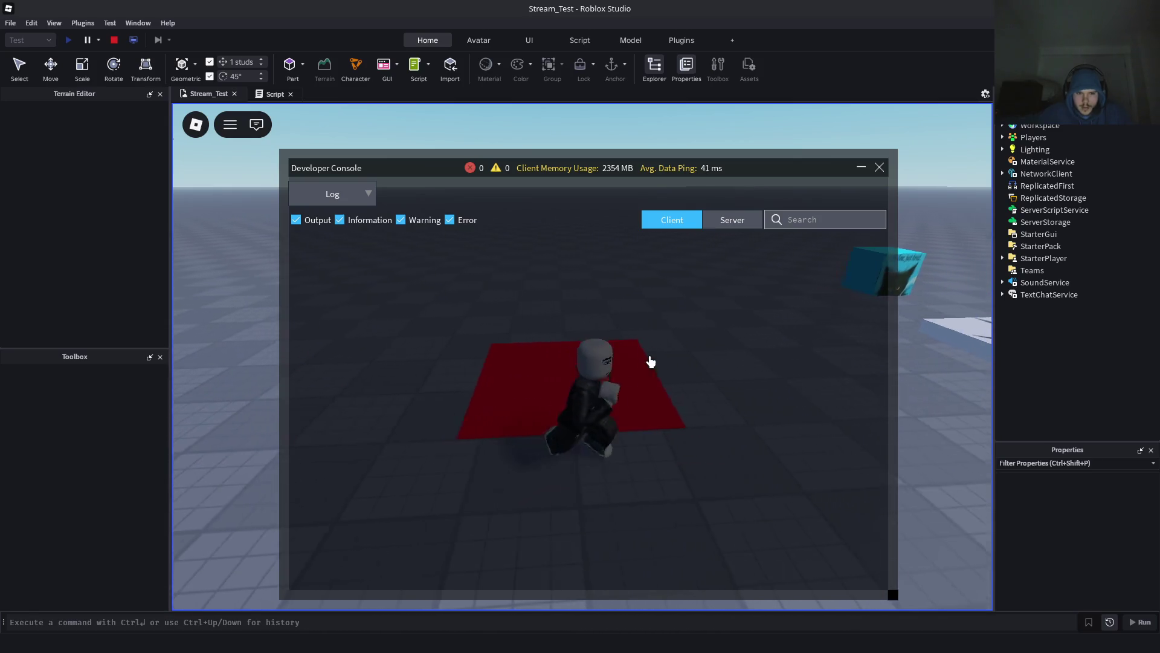
{"action": "left_click", "coordinate": [879, 168]}
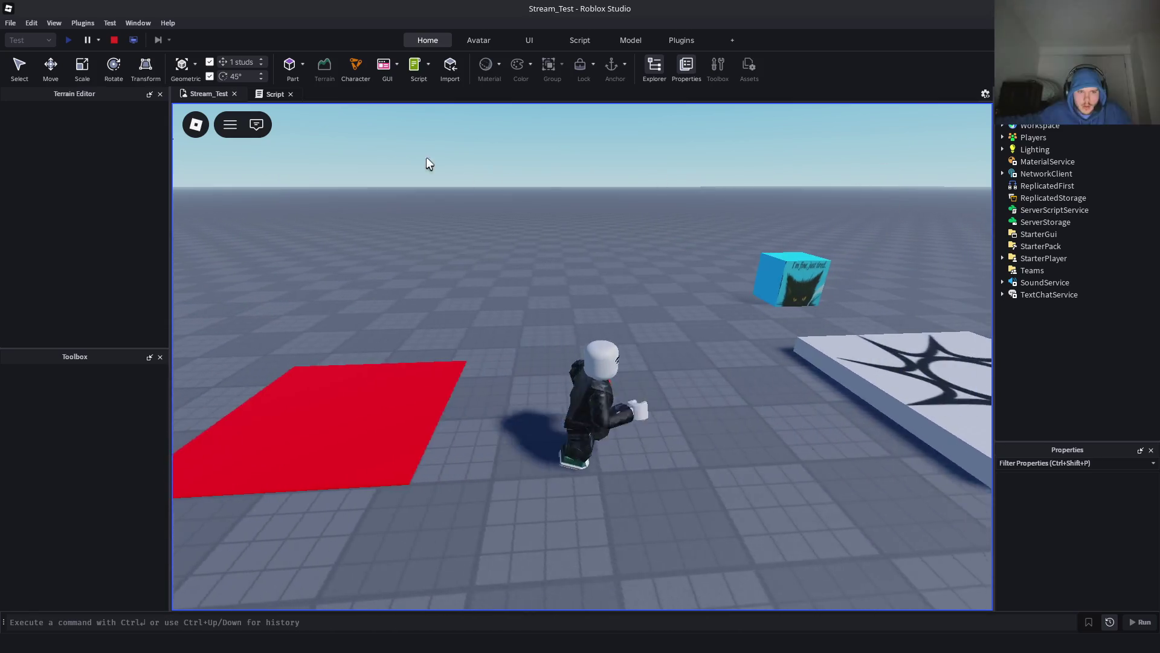
{"action": "left_click", "coordinate": [114, 39]}
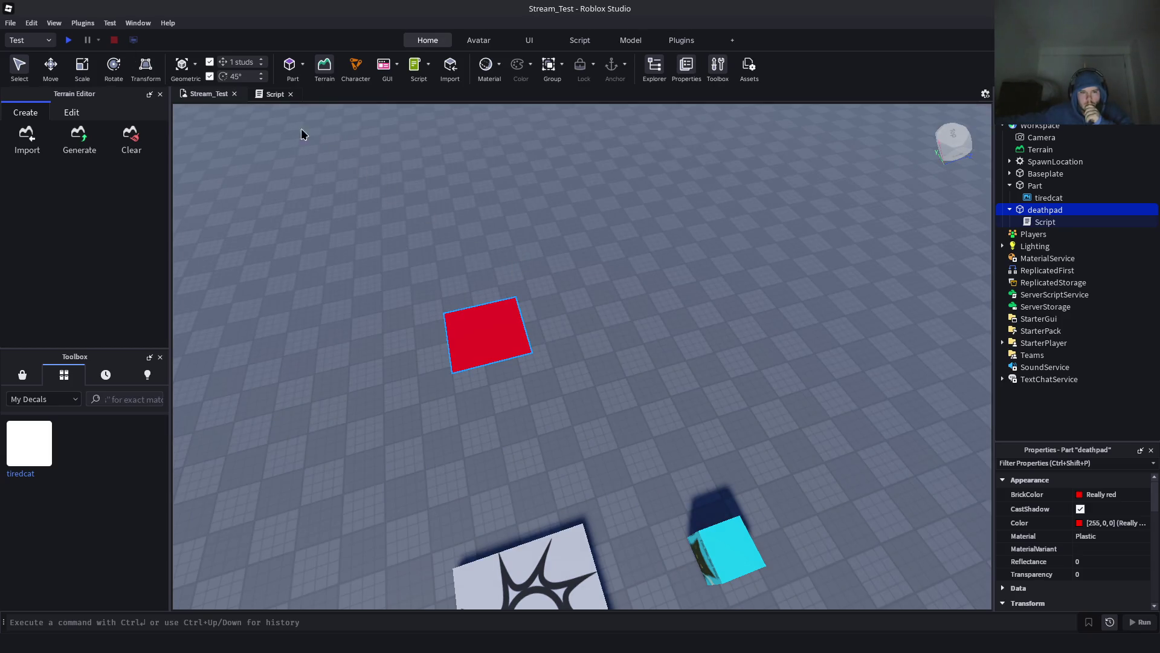
Add script.Parent.Touched:Connect(death) after the function's end and save to Roblox
{"action": "left_click", "coordinate": [259, 94]}
{"action": "left_click", "coordinate": [322, 203]}
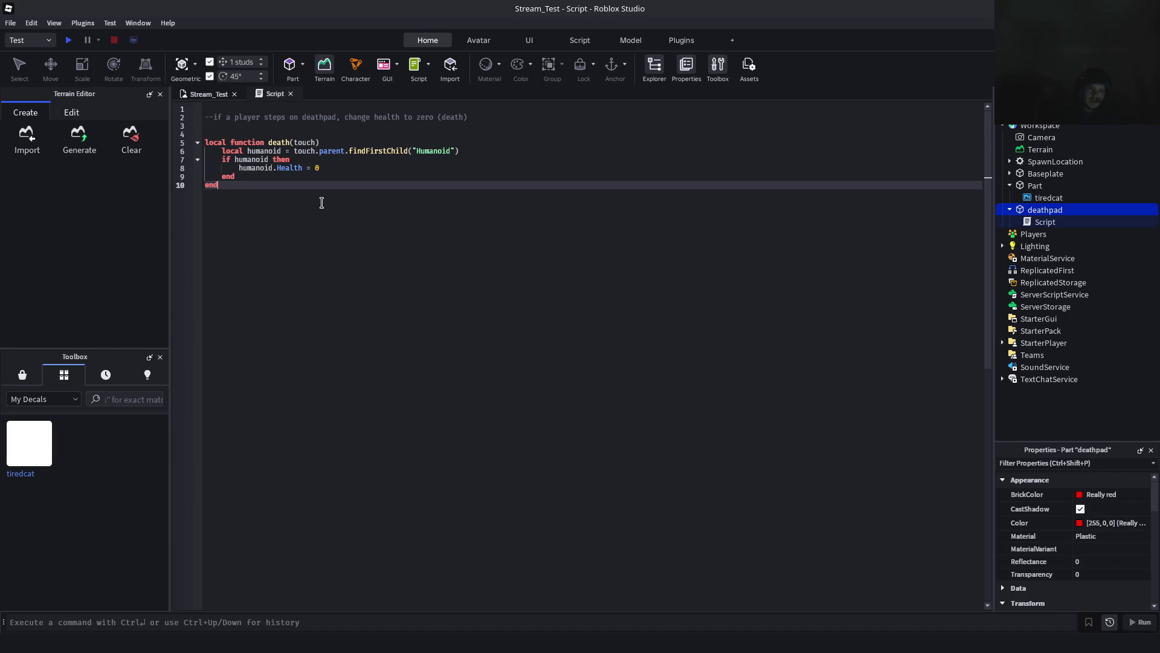
{"action": "key", "text": "Return"}
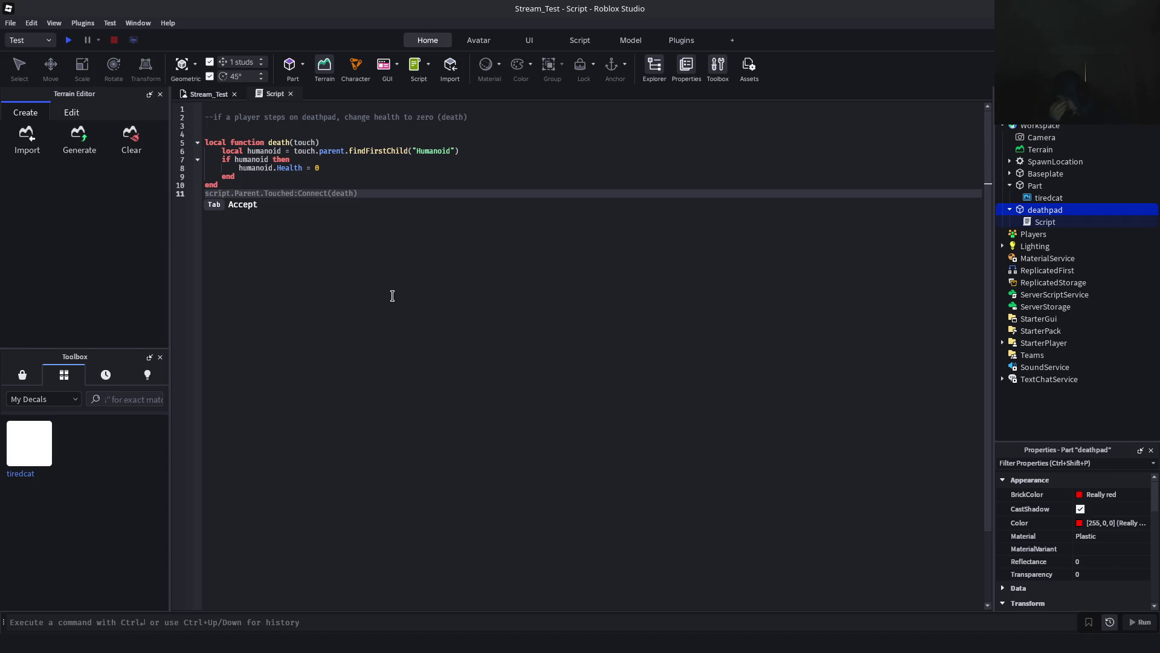
{"action": "key", "text": "Tab"}
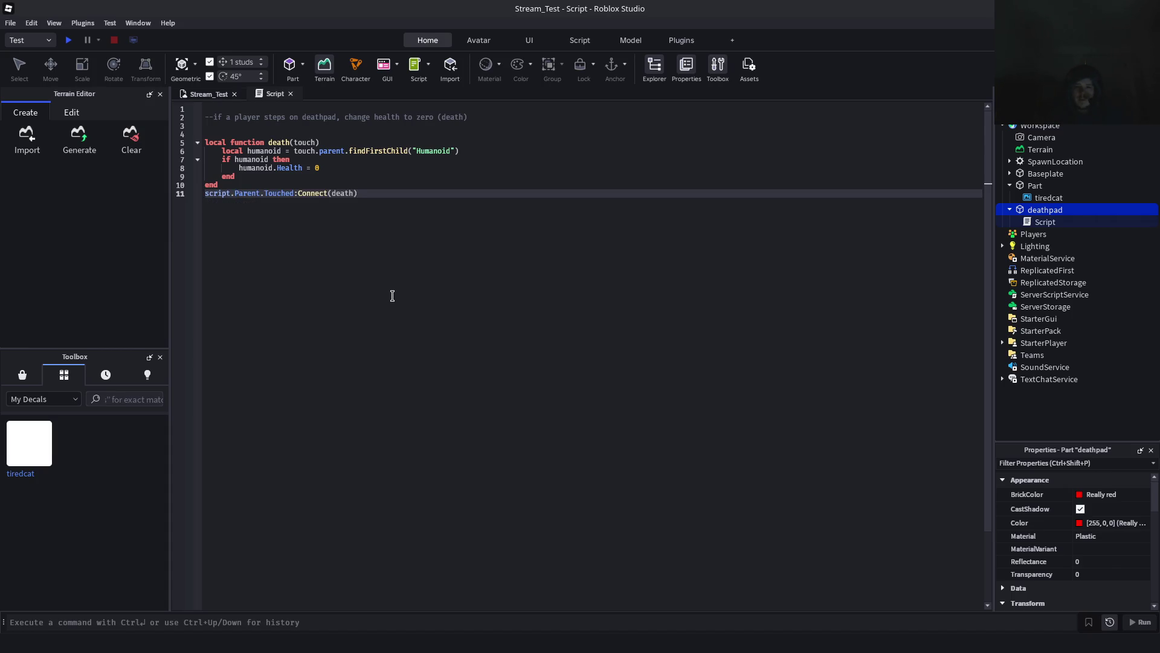
{"action": "key", "text": "ctrl+s"}
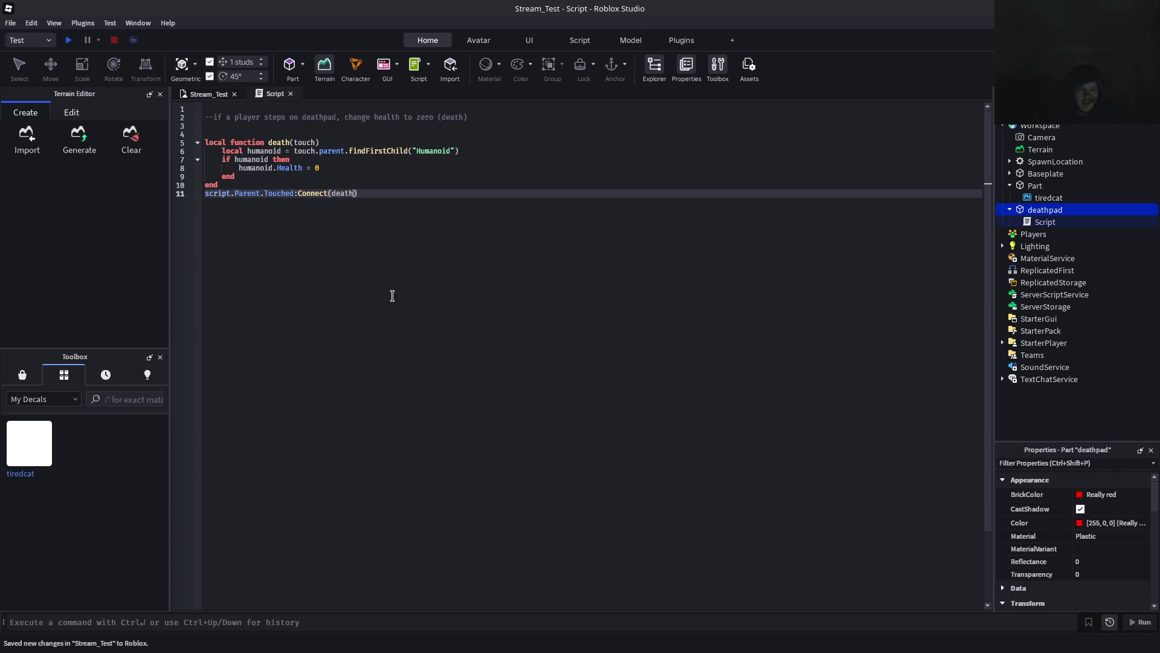
Check the Connect line, then return to Stream_Test and start a playtest
{"action": "key", "text": "Left"}
{"action": "key", "text": "Left"}
{"action": "key", "text": "Left"}
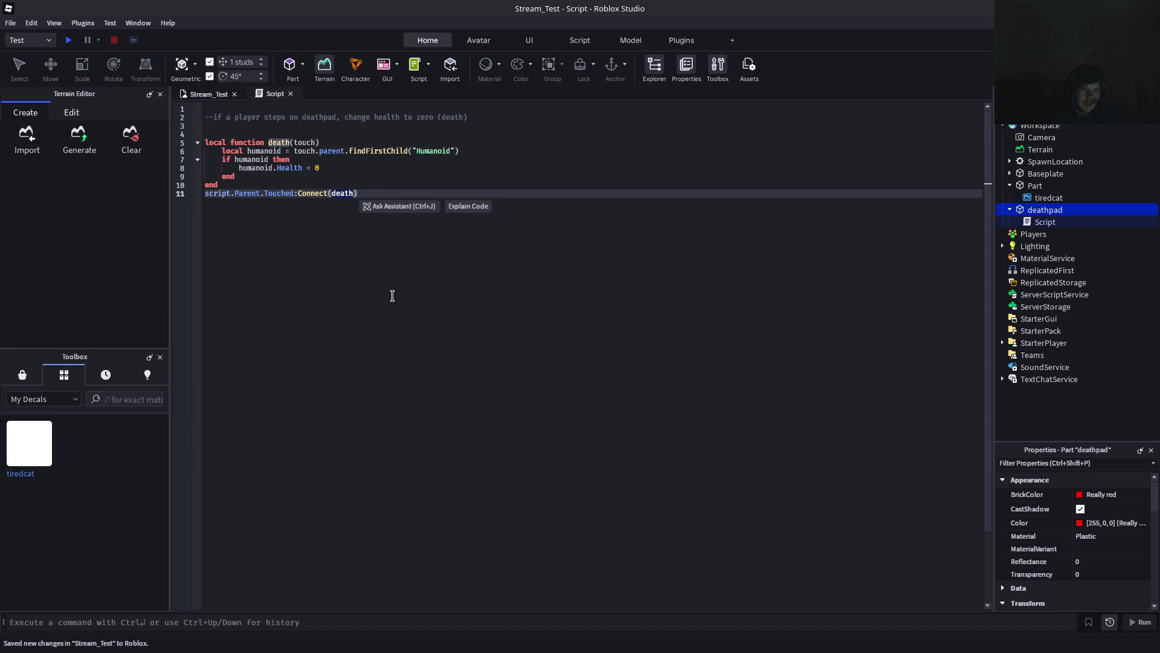
{"action": "key", "text": "Left"}
{"action": "key", "text": "Left"}
{"action": "key", "text": "Left"}
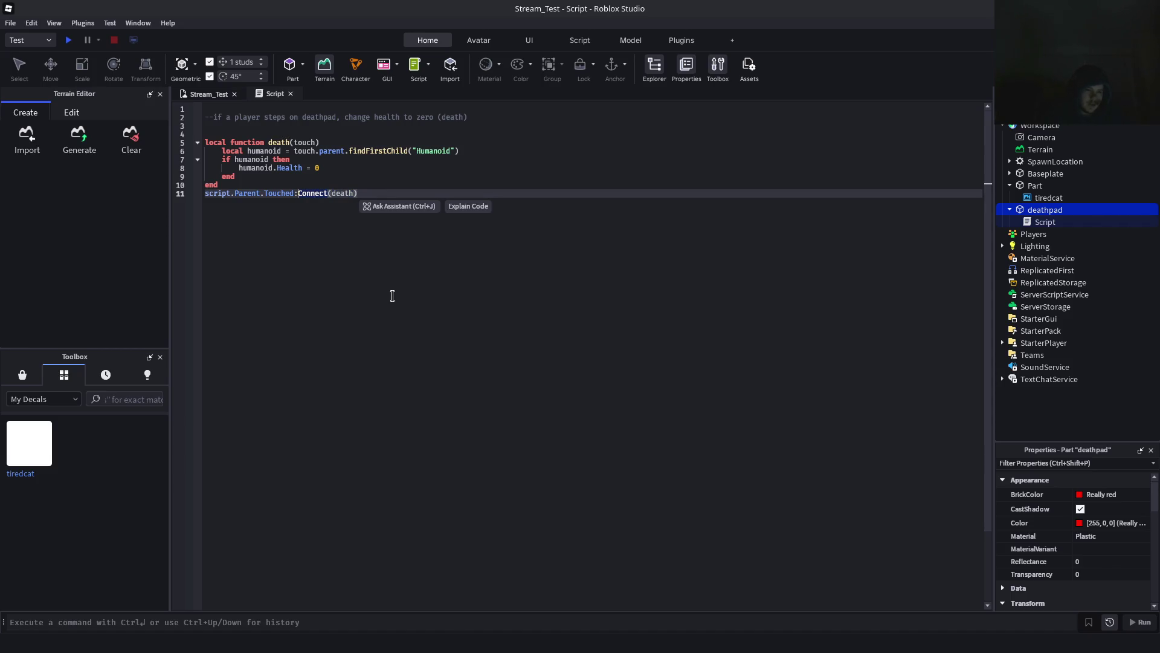
{"action": "key", "text": "ctrl+Left"}
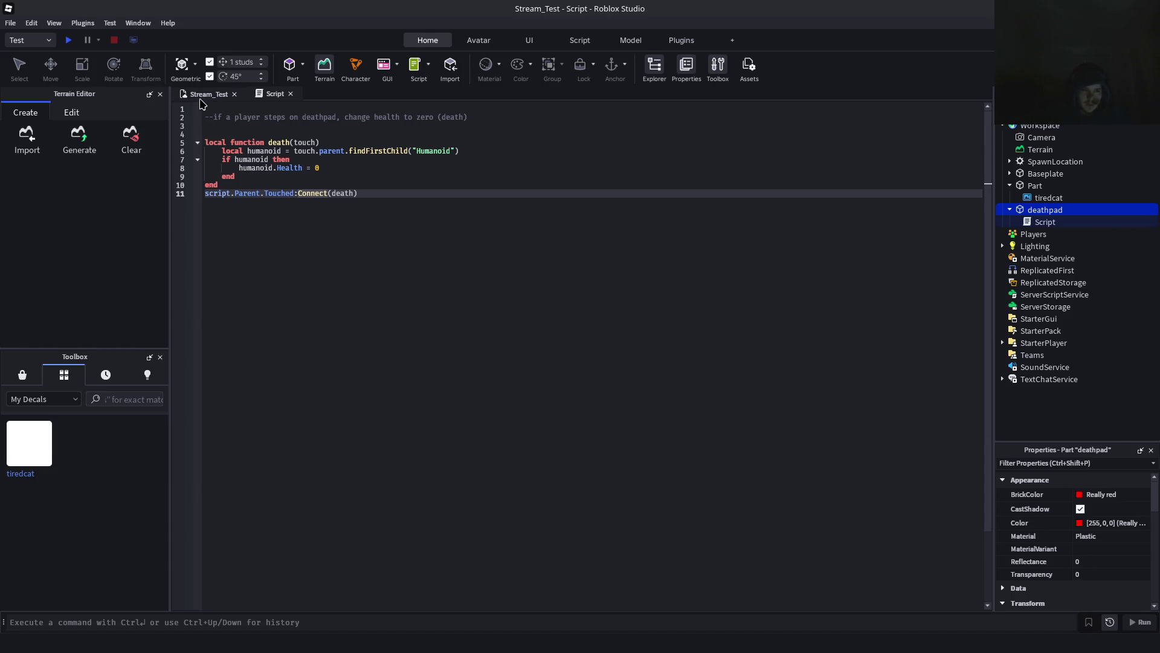
{"action": "left_click", "coordinate": [205, 94]}
{"action": "left_click", "coordinate": [69, 42]}
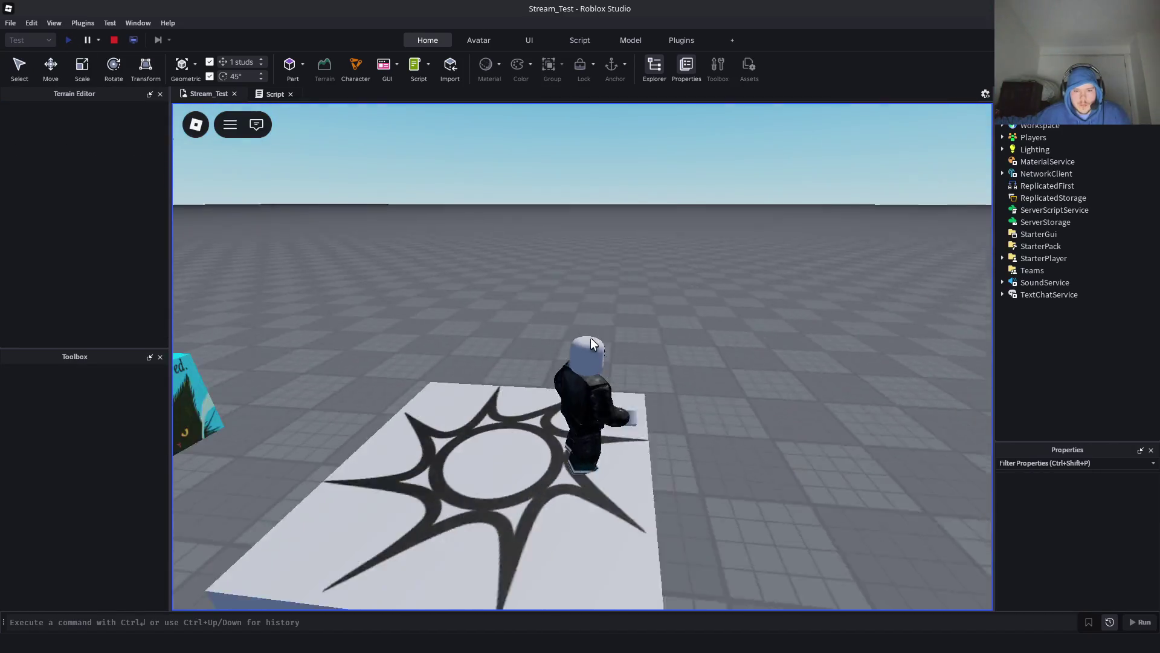
Walk the avatar onto the red pad, then read the Developer Console's line 6 findFirstChild errors
{"action": "key", "text": "w"}
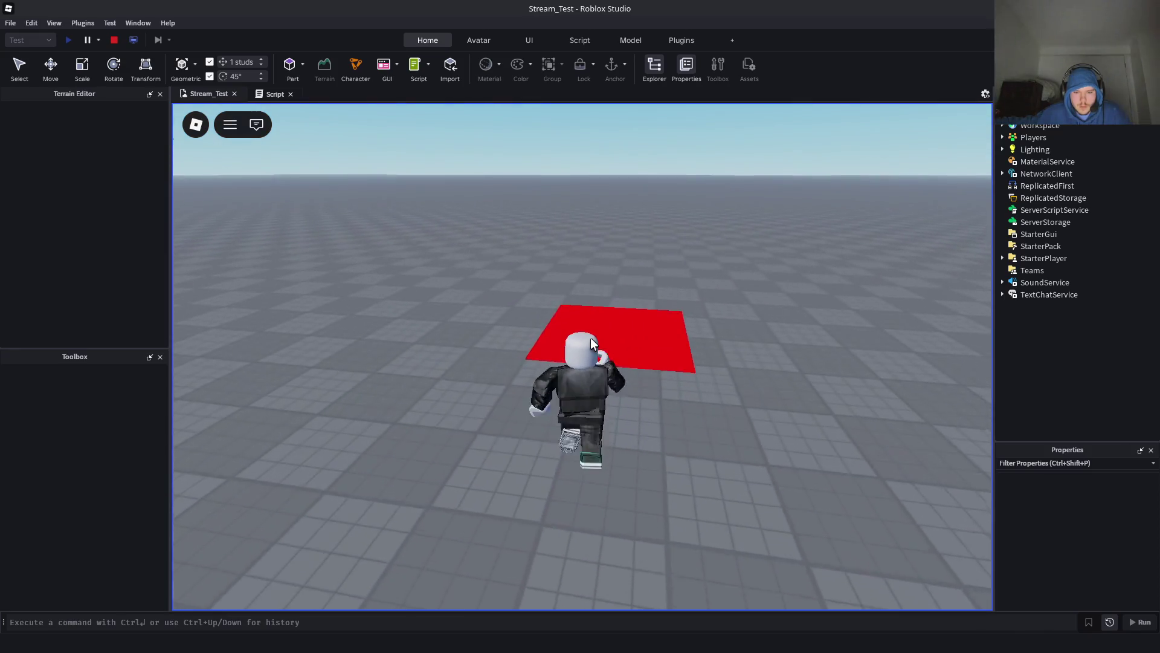
{"action": "key", "text": "s"}
{"action": "key", "text": "w"}
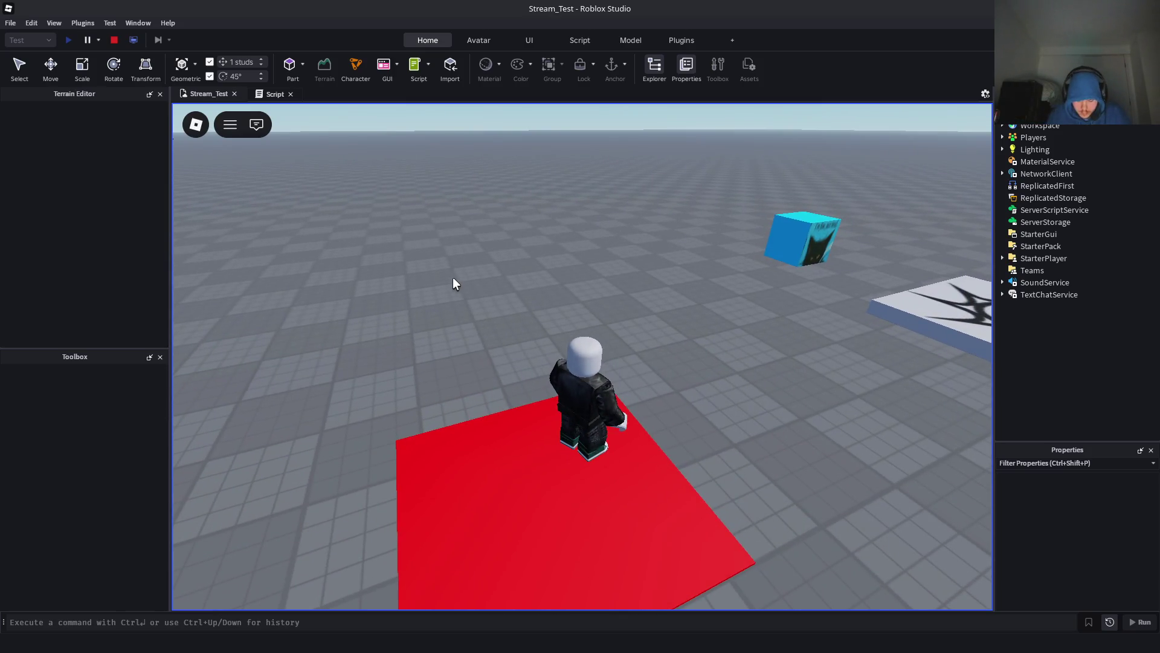
{"action": "key", "text": "F9"}
{"action": "key", "text": "d"}
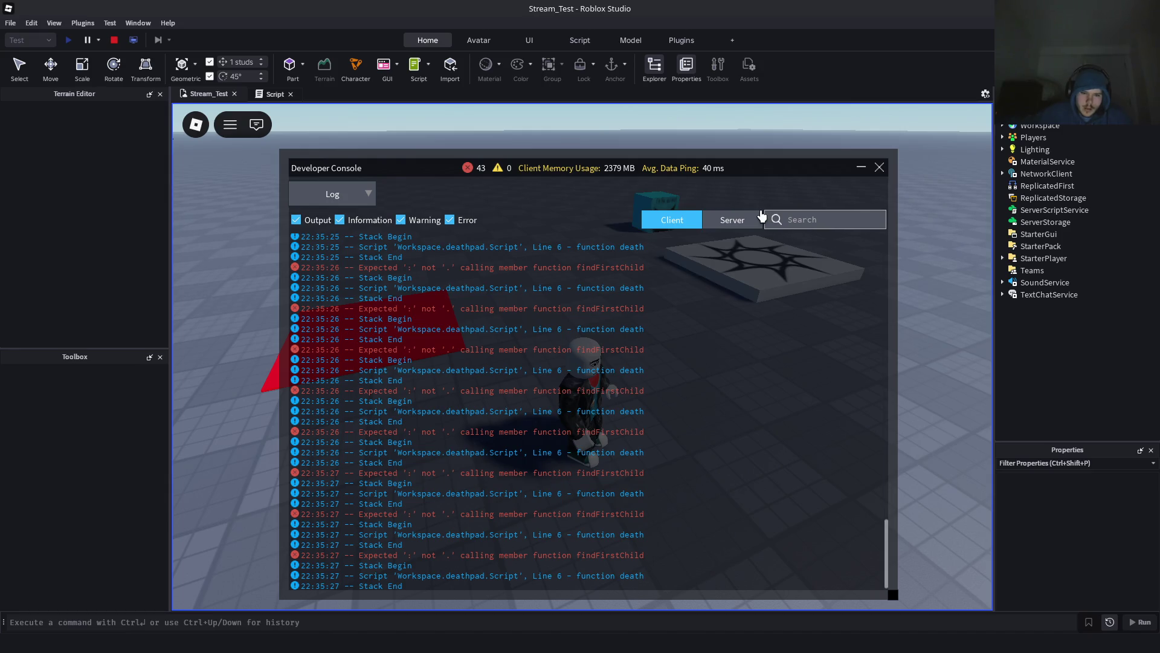
{"action": "key", "text": "s"}
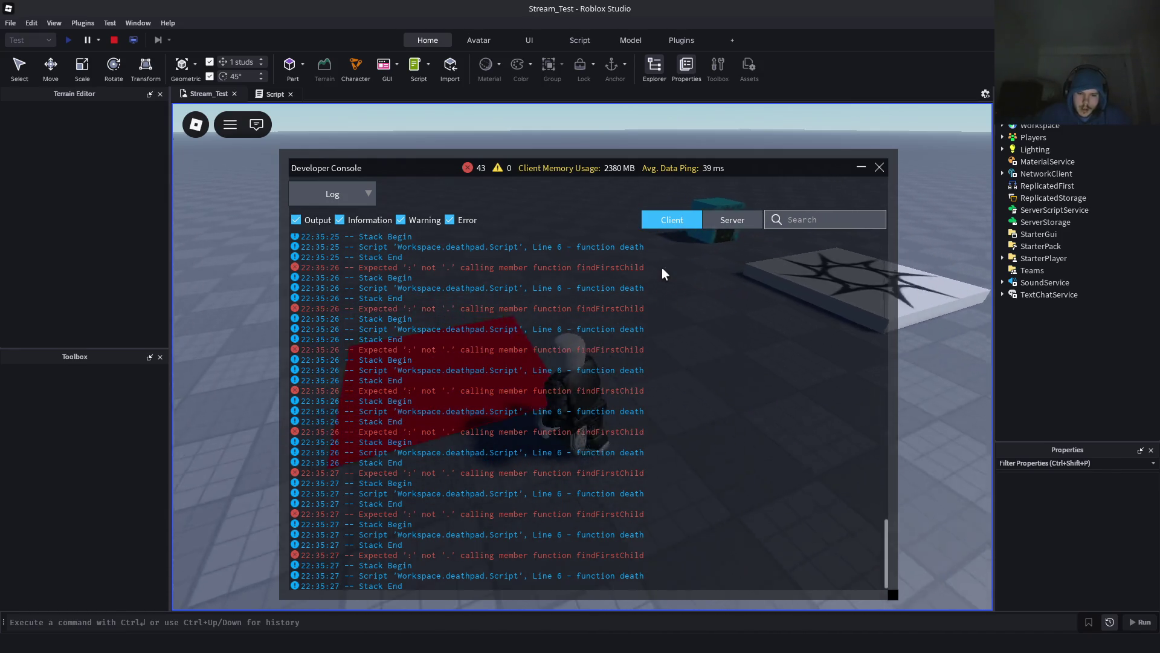
{"action": "key", "text": "s"}
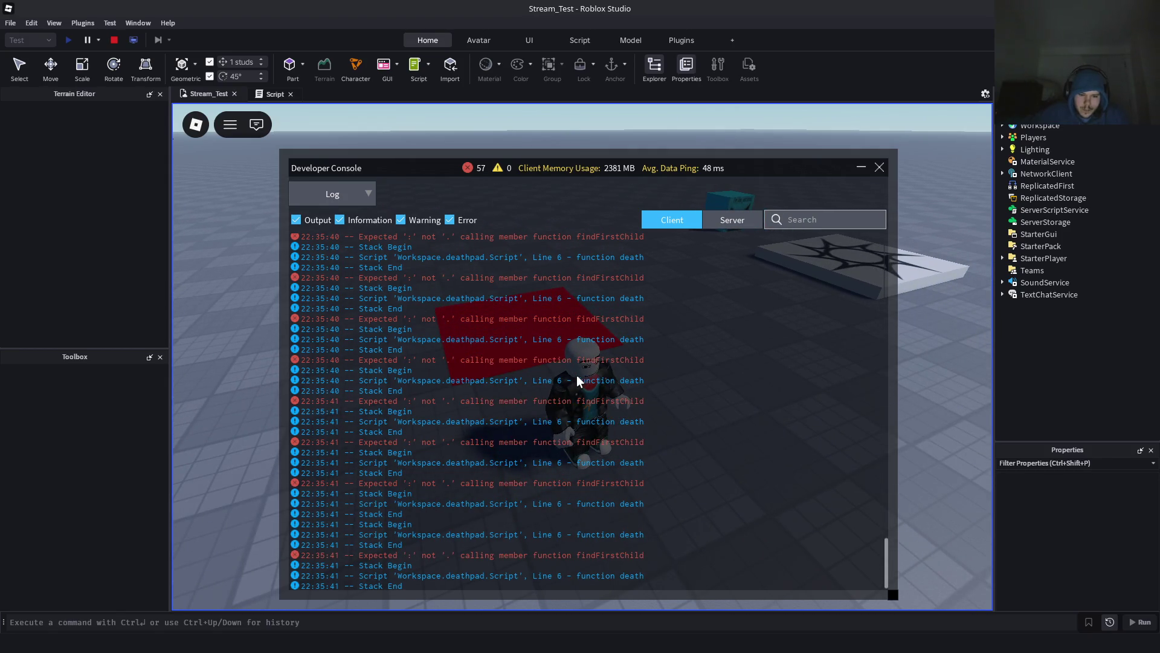
{"action": "key", "text": "s"}
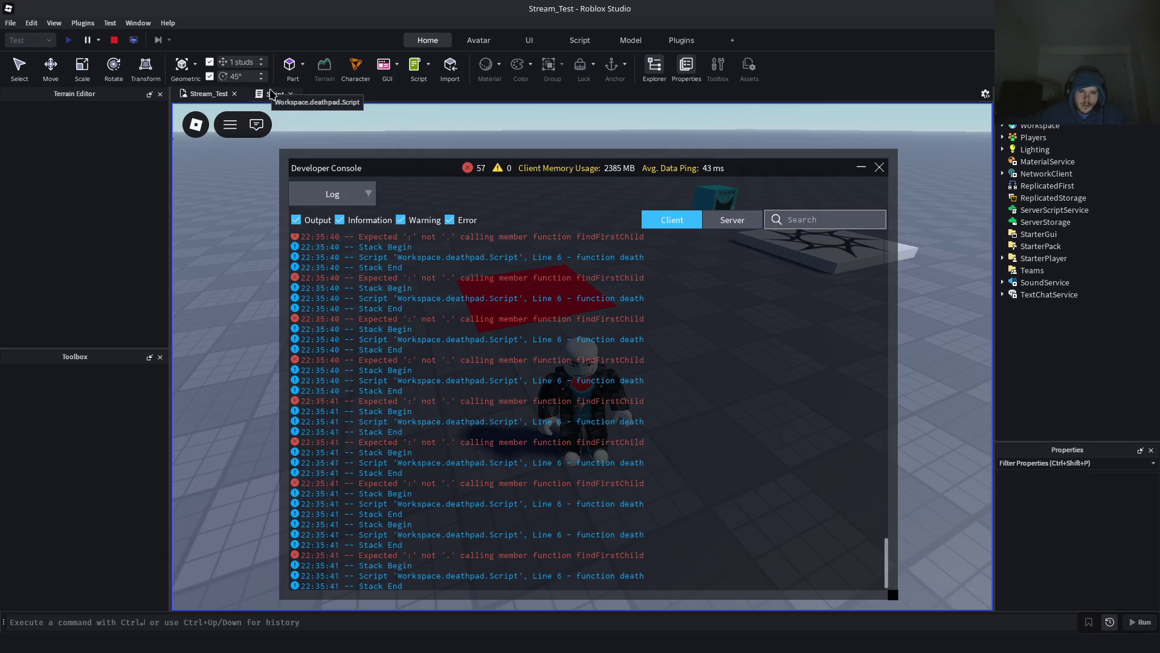
{"action": "left_click", "coordinate": [272, 93]}
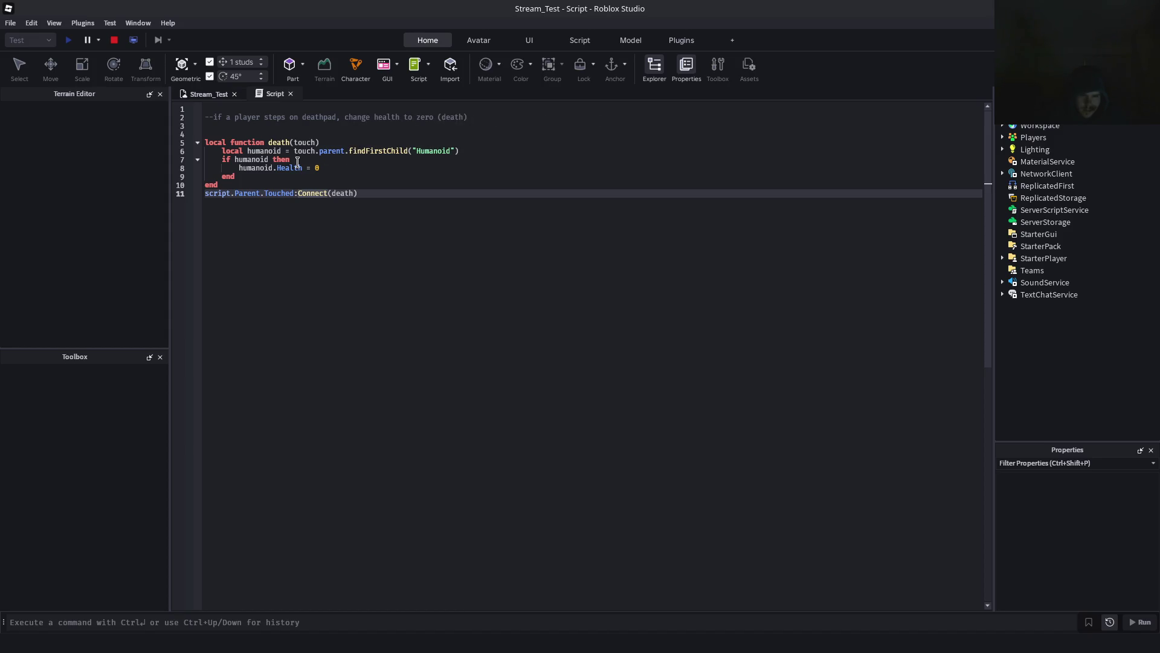
Change line 6 to touch.parent:findFirstChild("Humanoid") and stop the old playtest
{"action": "left_click", "coordinate": [275, 168]}
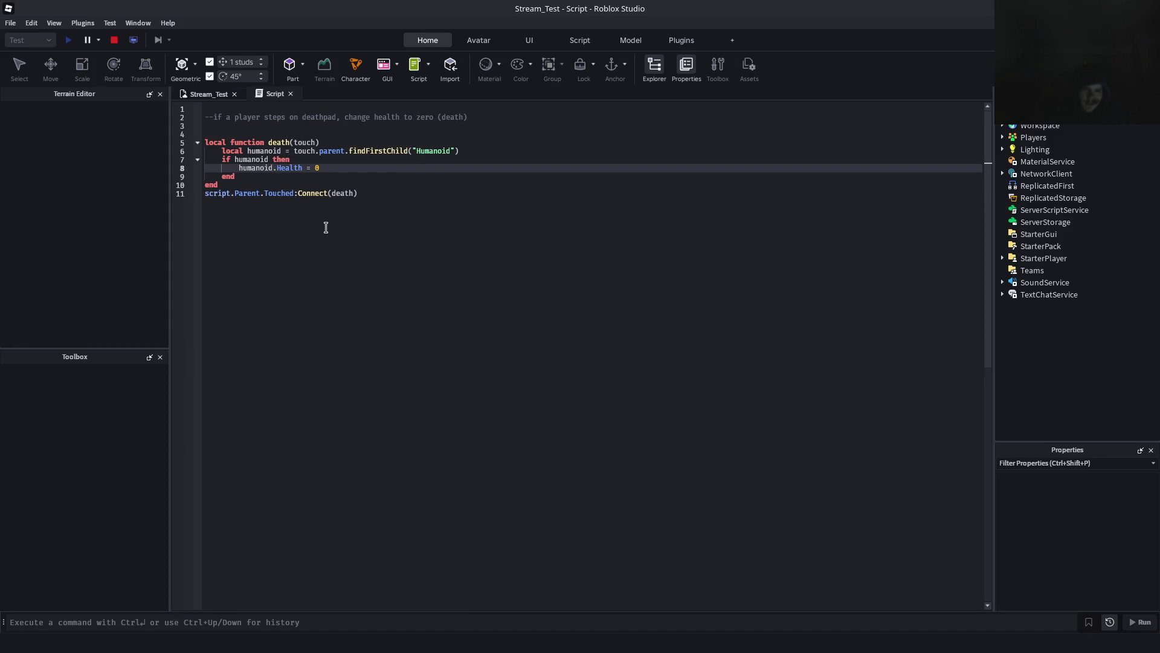
{"action": "key", "text": "Up"}
{"action": "key", "text": "Up"}
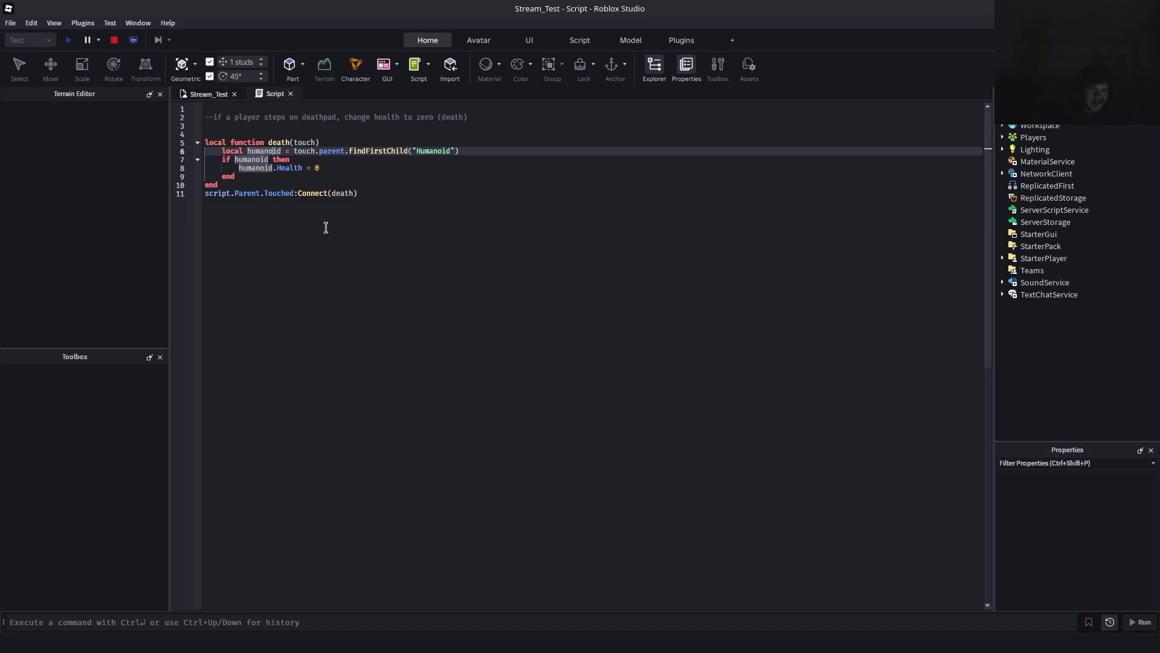
{"action": "key", "text": "Right"}
{"action": "key", "text": "Right"}
{"action": "key", "text": "Right"}
{"action": "key", "text": "Right"}
{"action": "key", "text": "Right"}
{"action": "key", "text": "Right"}
{"action": "key", "text": "Right"}
{"action": "key", "text": "Right"}
{"action": "key", "text": "Right"}
{"action": "key", "text": "BackSpace"}
{"action": "type", "text": ":"}
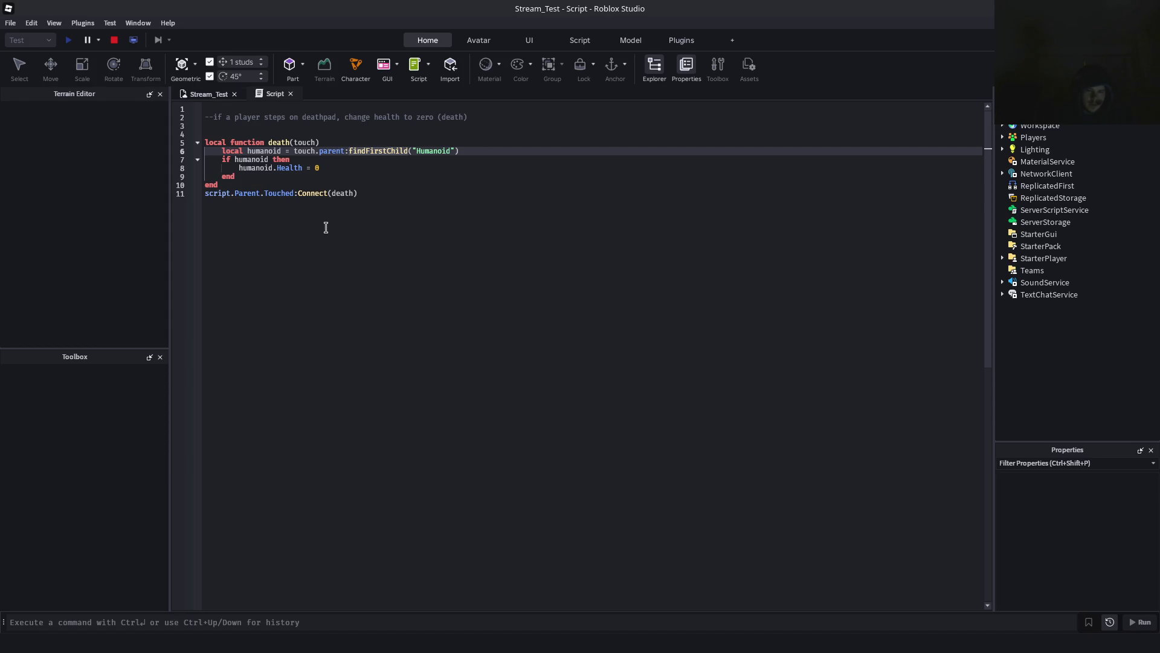
{"action": "left_click", "coordinate": [204, 94]}
{"action": "left_click", "coordinate": [114, 41]}
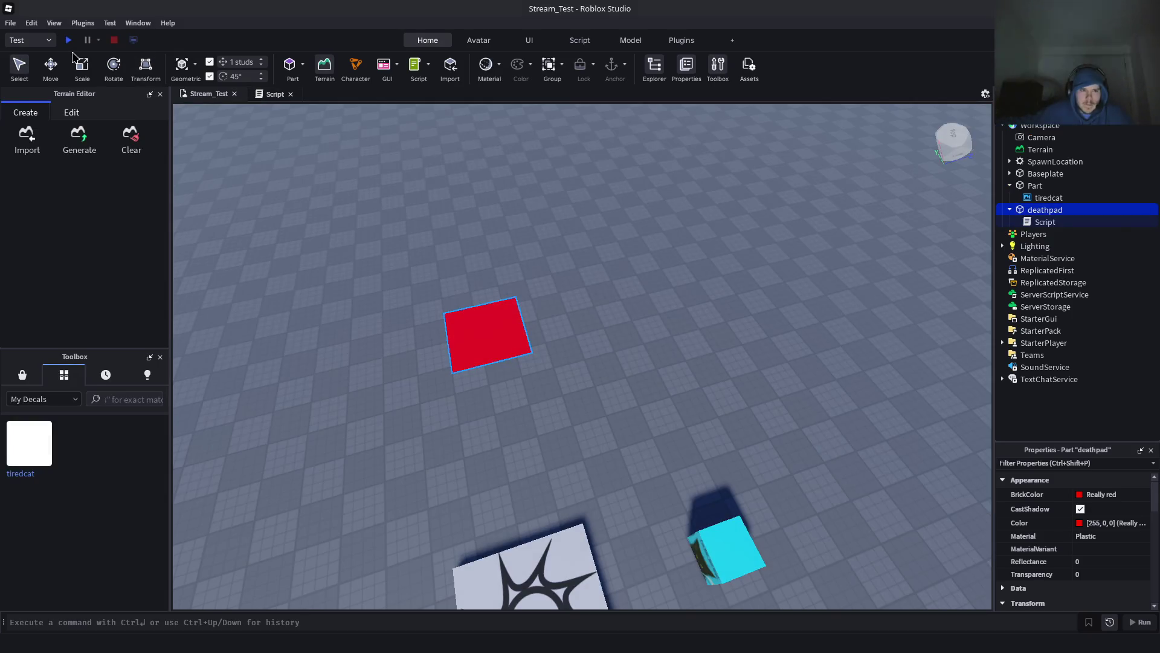
Start a fresh playtest and run the avatar onto the red deathpad so it dies and respawns
{"action": "left_click", "coordinate": [69, 41]}
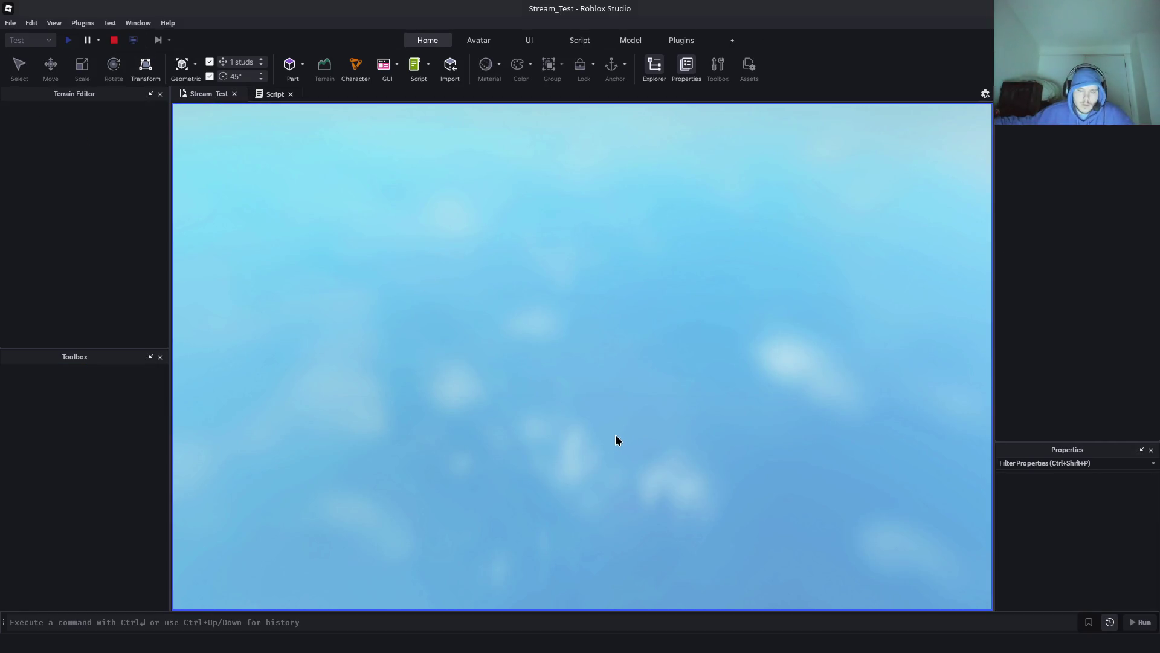
{"action": "key", "text": "w"}
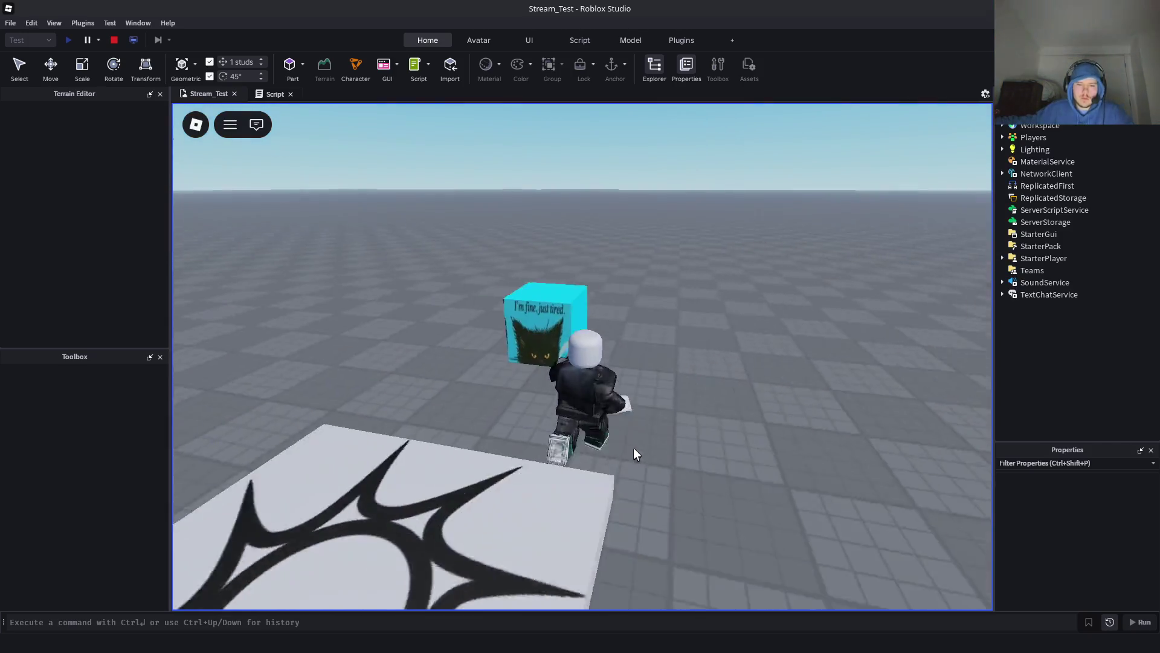
{"action": "key", "text": "d"}
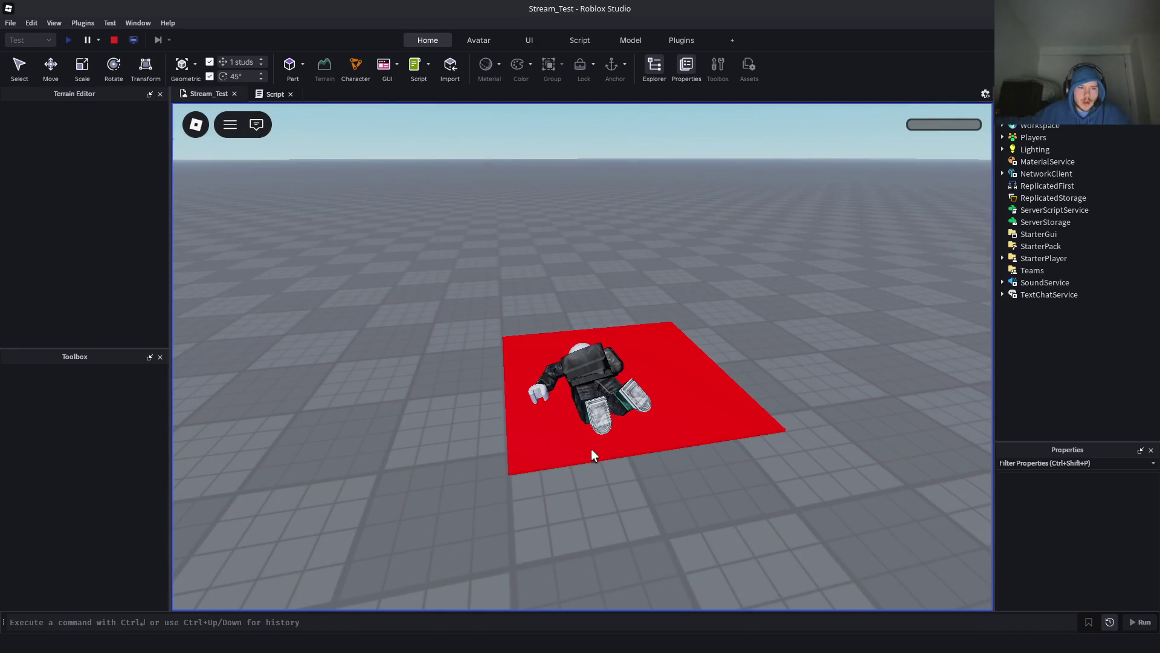
{"action": "key", "text": "a"}
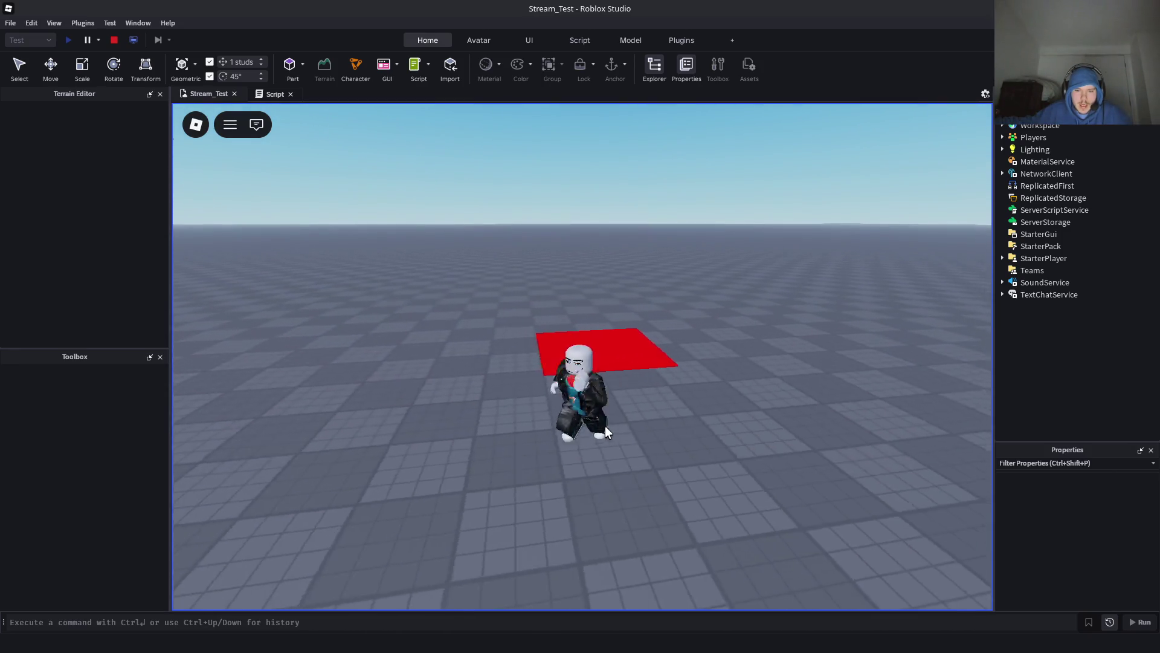
{"action": "left_click", "coordinate": [267, 94]}
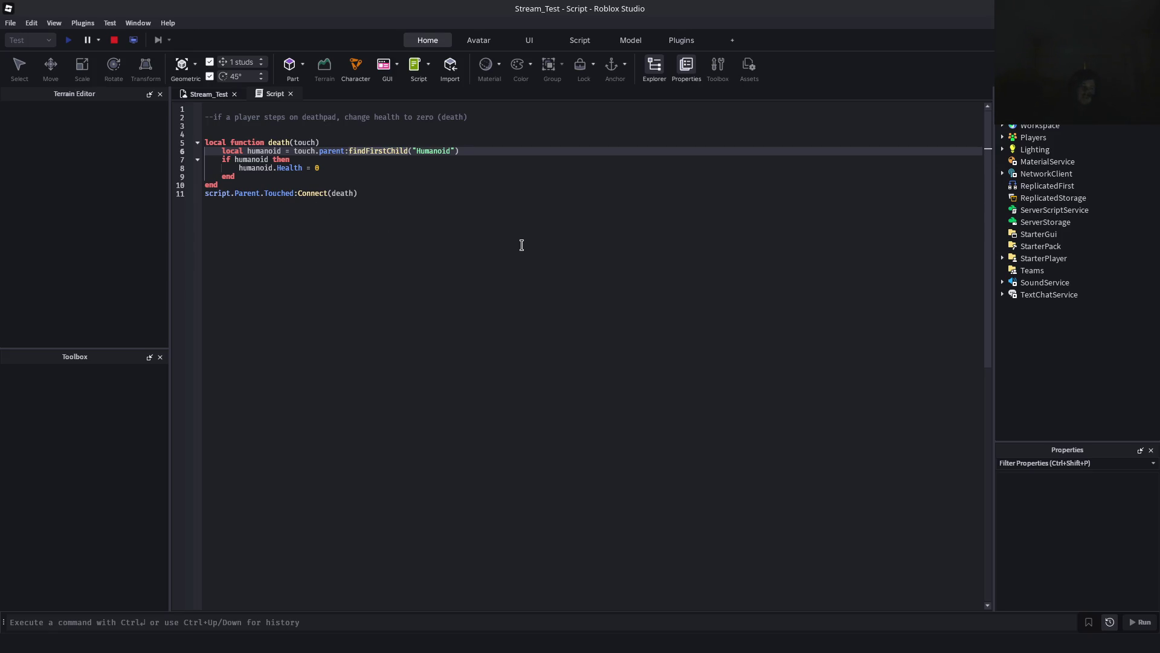
Step through the function declaration and the findFirstChild lookup on line 6
{"action": "key", "text": "Up"}
{"action": "key", "text": "Up"}
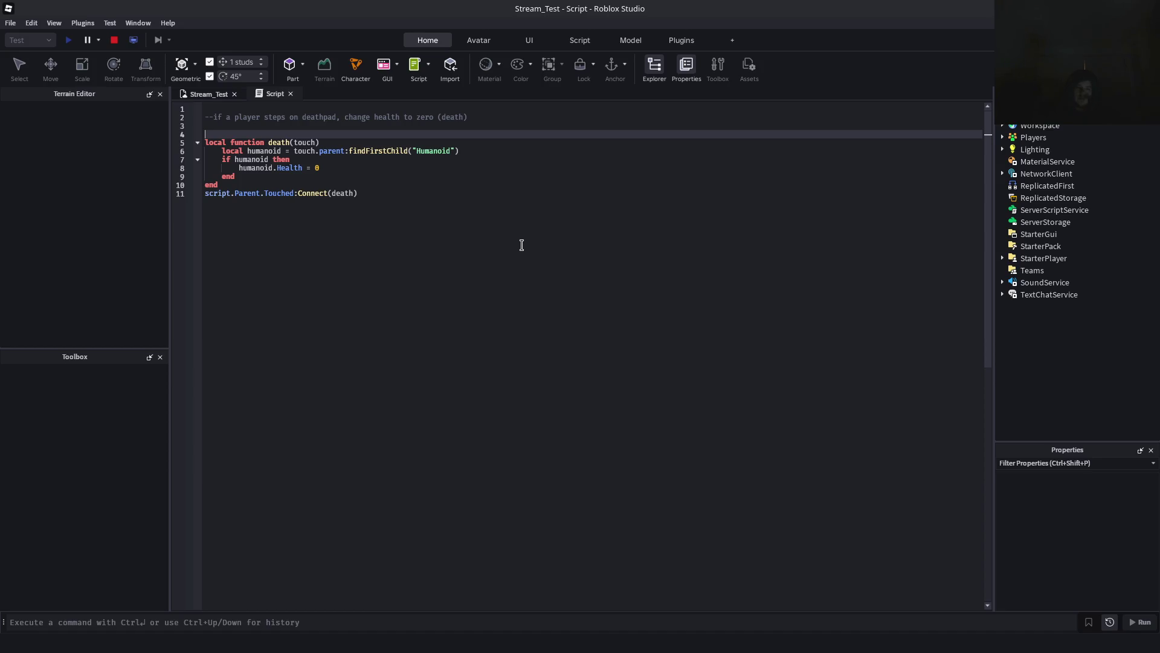
{"action": "key", "text": "Down"}
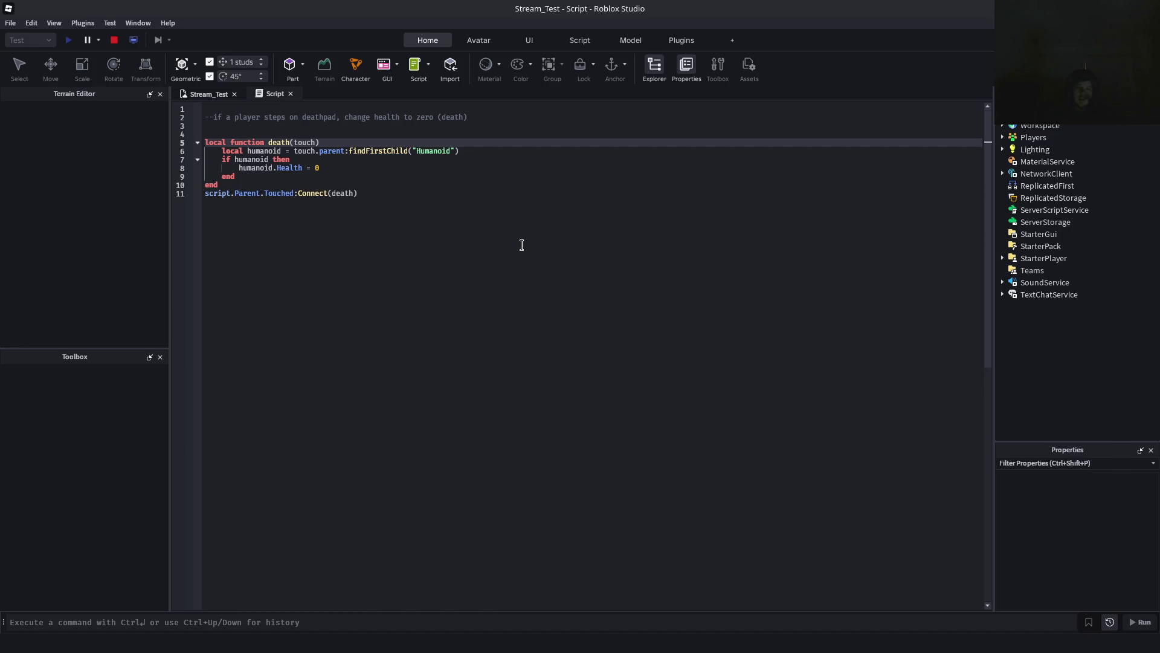
{"action": "key", "text": "Down"}
{"action": "key", "text": "Home"}
{"action": "key", "text": "Up"}
{"action": "key", "text": "Up"}
{"action": "key", "text": "Down"}
{"action": "key", "text": "Down"}
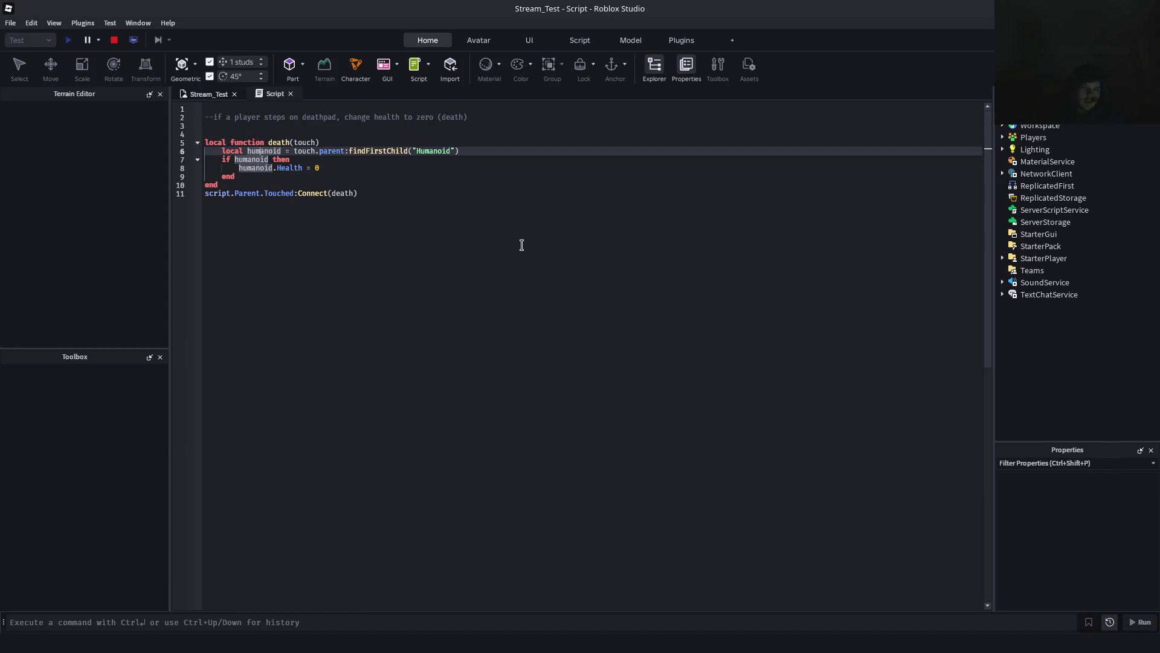
{"action": "key", "text": "Right"}
{"action": "key", "text": "Right"}
{"action": "key", "text": "Right"}
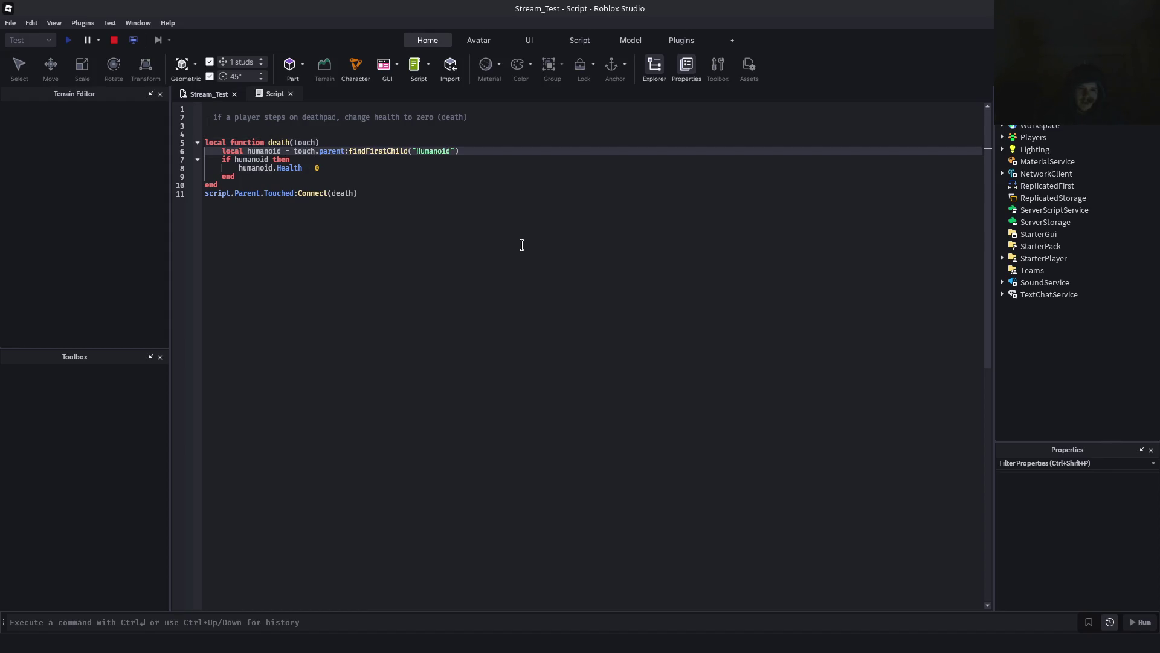
{"action": "key", "text": "Right"}
{"action": "key", "text": "Right"}
{"action": "key", "text": "Right"}
{"action": "key", "text": "Right"}
{"action": "key", "text": "Right"}
{"action": "key", "text": "Right"}
{"action": "key", "text": "Right"}
{"action": "key", "text": "Right"}
{"action": "key", "text": "shift+End"}
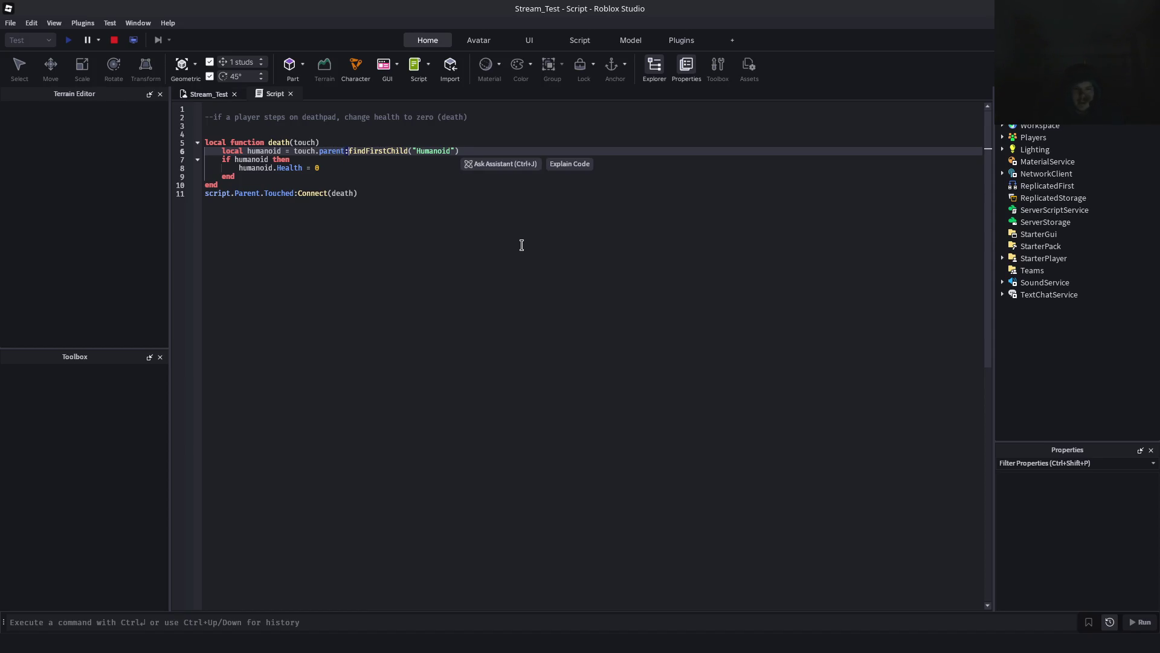
{"action": "key", "text": "Left"}
{"action": "key", "text": "Left"}
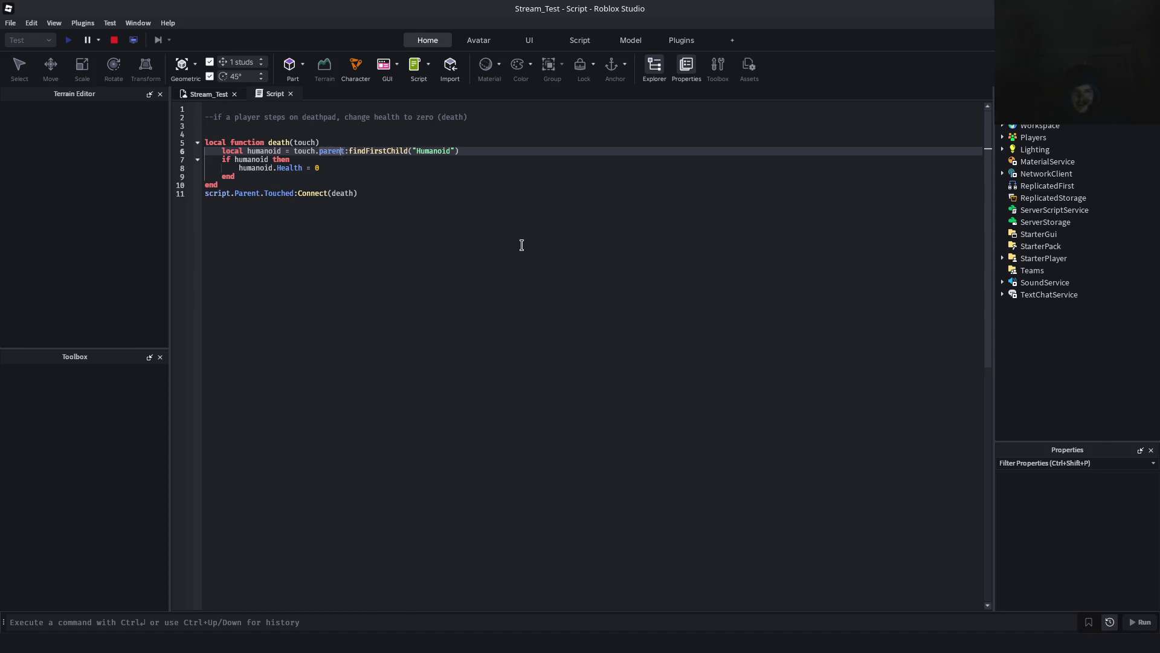
Inspect the findFirstChild signature and the touch parameter on line 5, then bring OBS forward
{"action": "key", "text": "Right"}
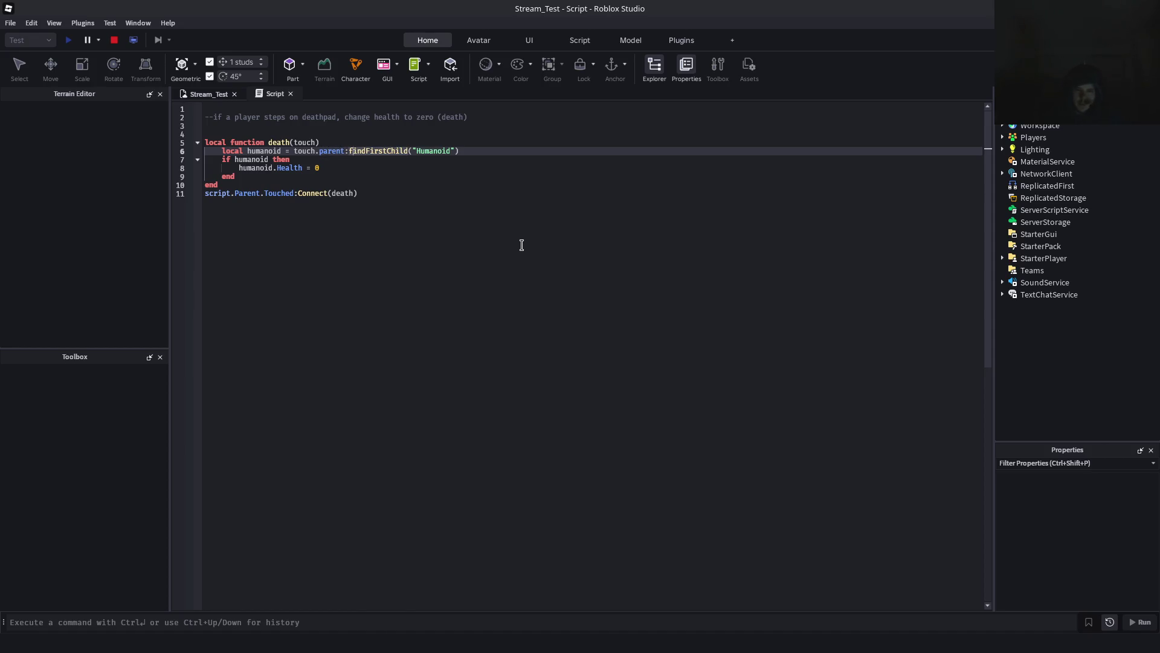
{"action": "key", "text": "Right"}
{"action": "key", "text": "Right"}
{"action": "key", "text": "Right"}
{"action": "key", "text": "Left"}
{"action": "key", "text": "Left"}
{"action": "key", "text": "Left"}
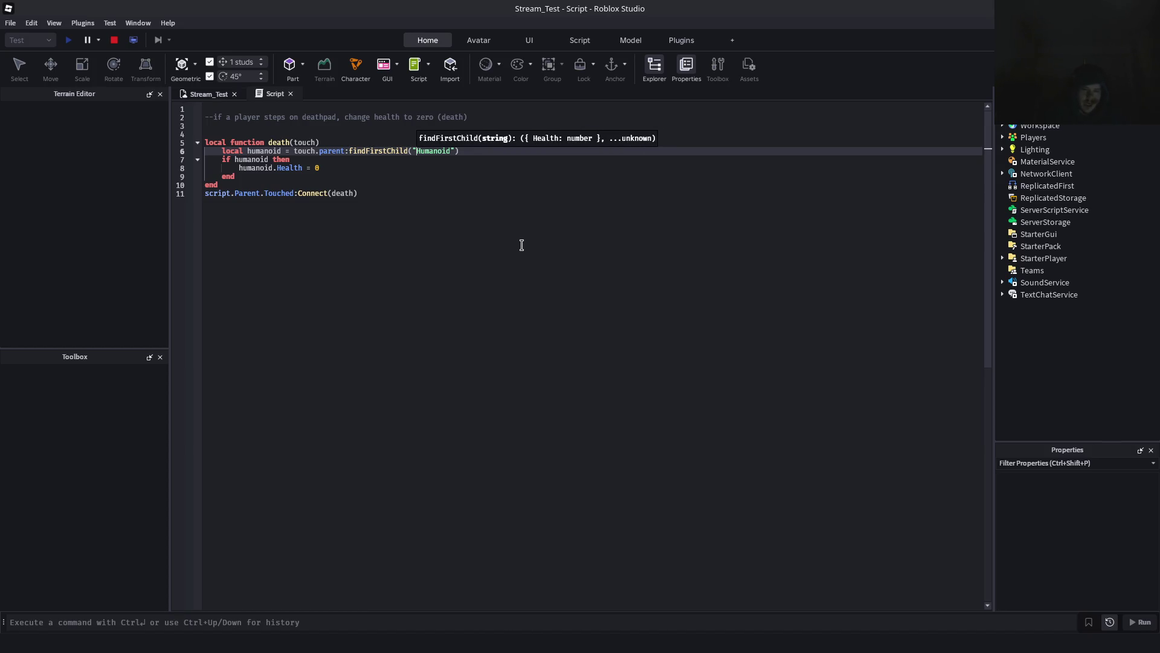
{"action": "key", "text": "Left"}
{"action": "key", "text": "Left"}
{"action": "key", "text": "Left"}
{"action": "key", "text": "Up"}
{"action": "key", "text": "Left"}
{"action": "key", "text": "Left"}
{"action": "key", "text": "Left"}
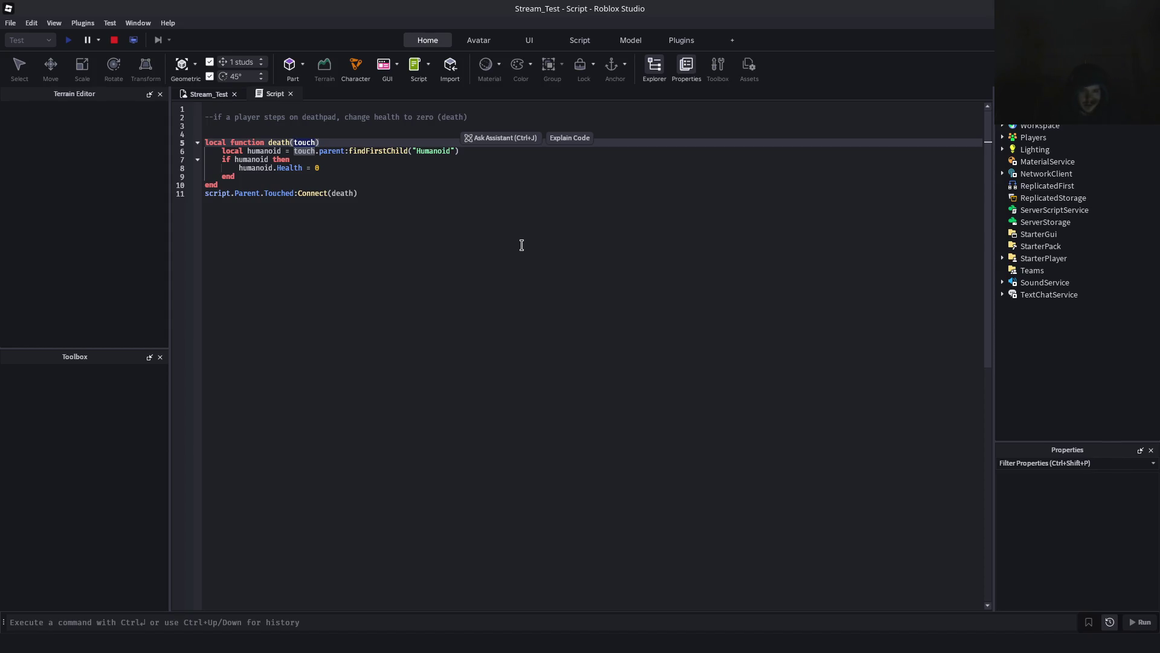
{"action": "key", "text": "Down"}
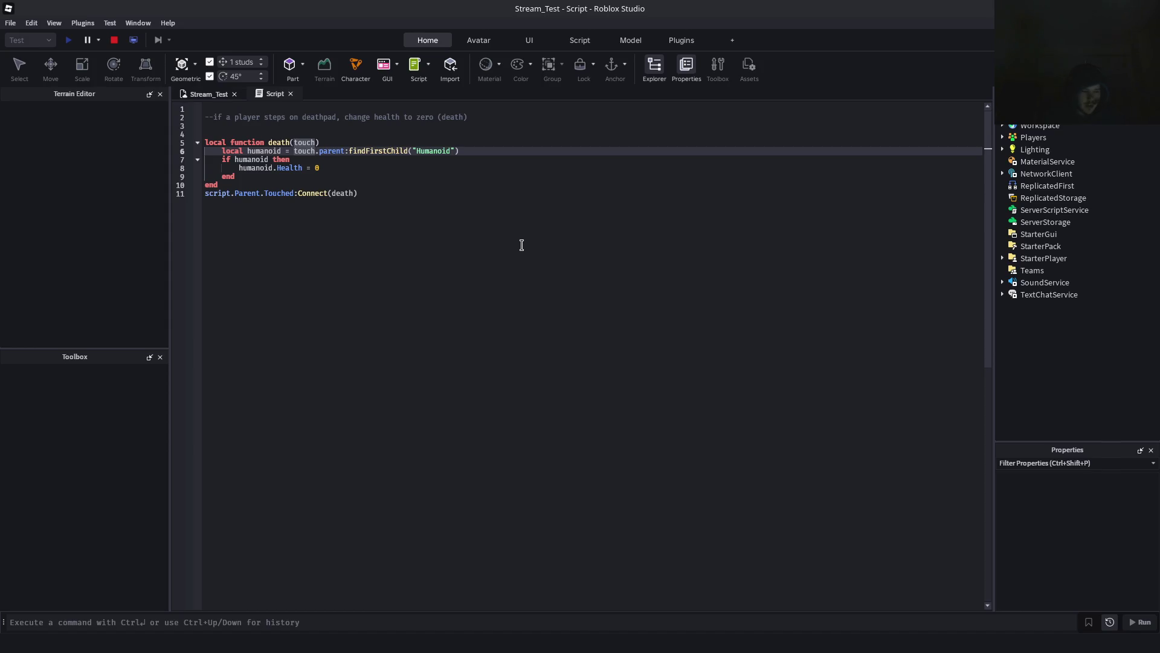
{"action": "key", "text": "Right"}
{"action": "key", "text": "Right"}
{"action": "key", "text": "Right"}
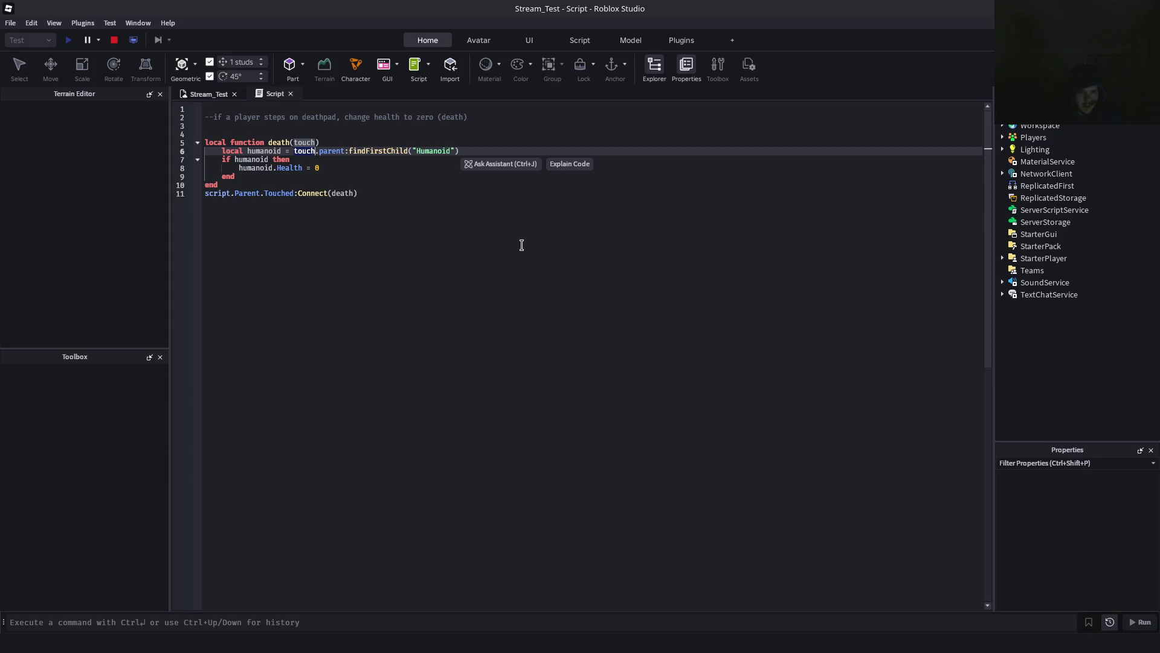
{"action": "key", "text": "alt+Tab"}
{"action": "key", "text": "alt+Tab"}
{"action": "key", "text": "alt+Tab"}
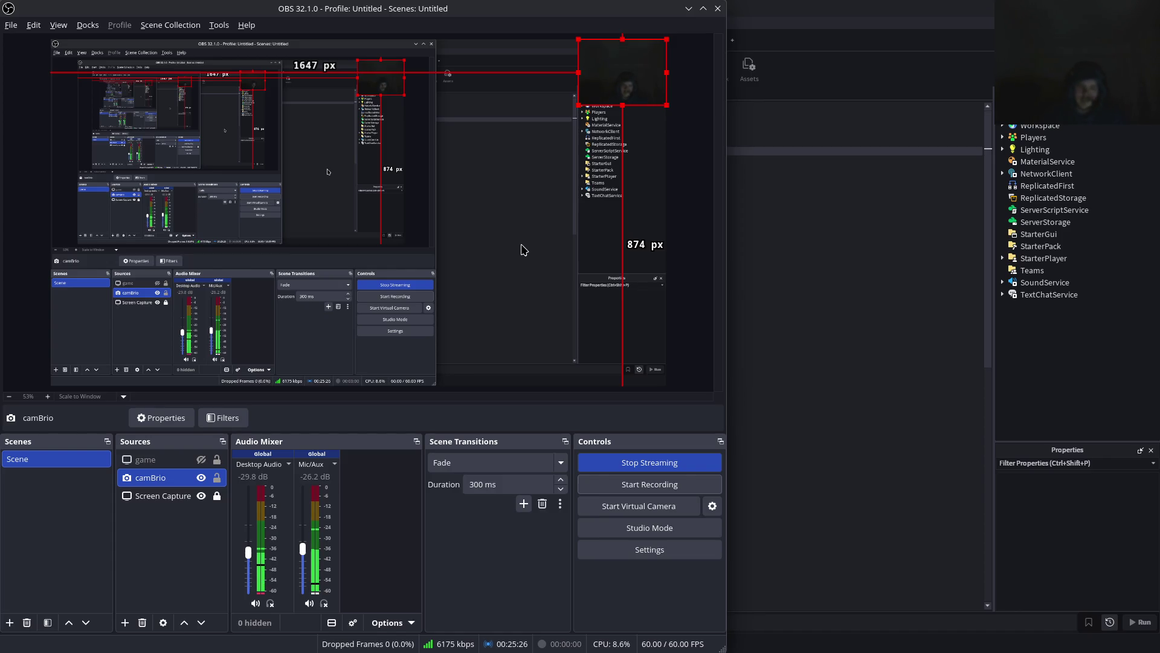
Look at the Humanoid docs in Firefox and the Programming in Lua PDF, then go back to Roblox Studio
{"action": "key", "text": "alt+Tab"}
{"action": "key", "text": "alt+Tab"}
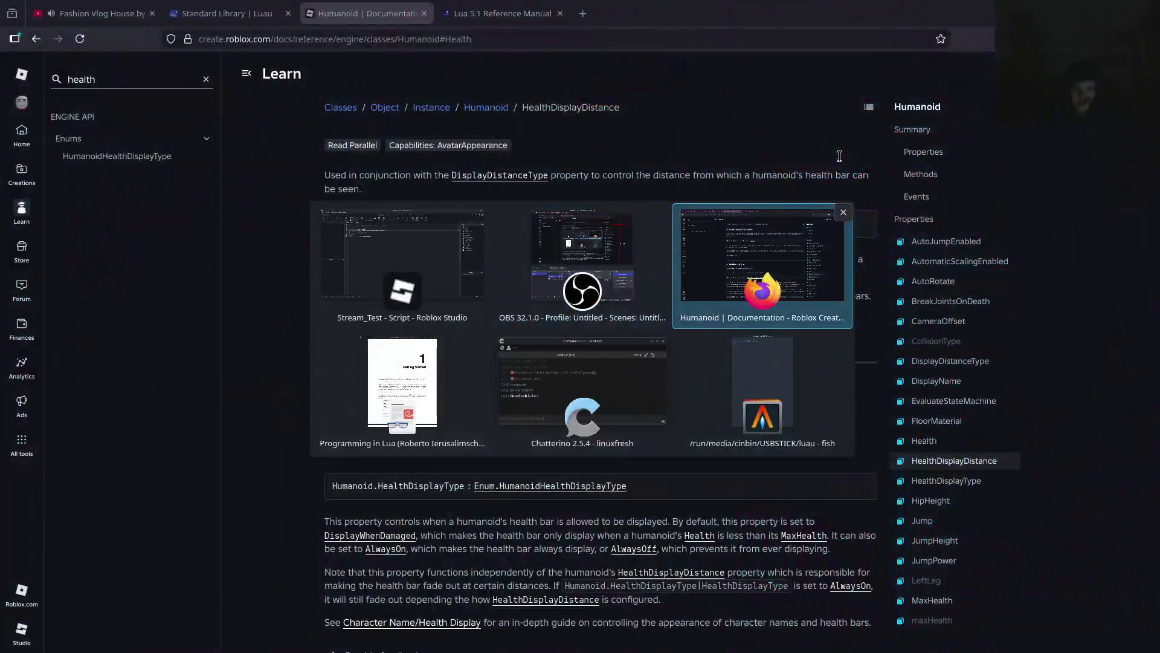
{"action": "key", "text": "alt+Tab"}
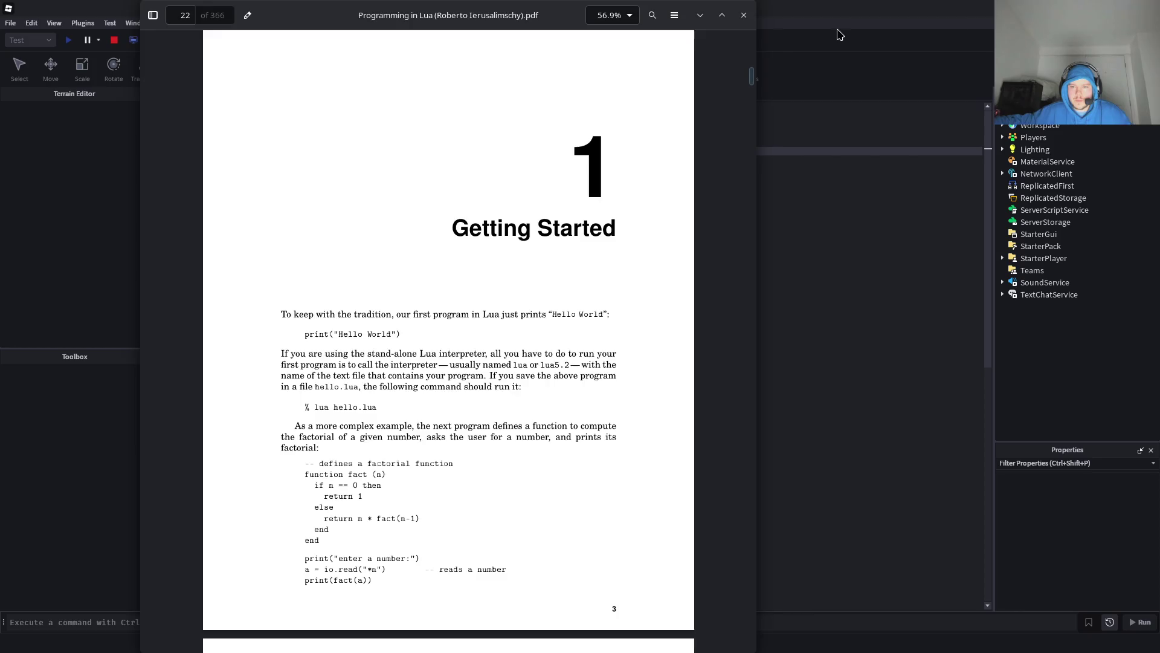
{"action": "key", "text": "alt+Tab"}
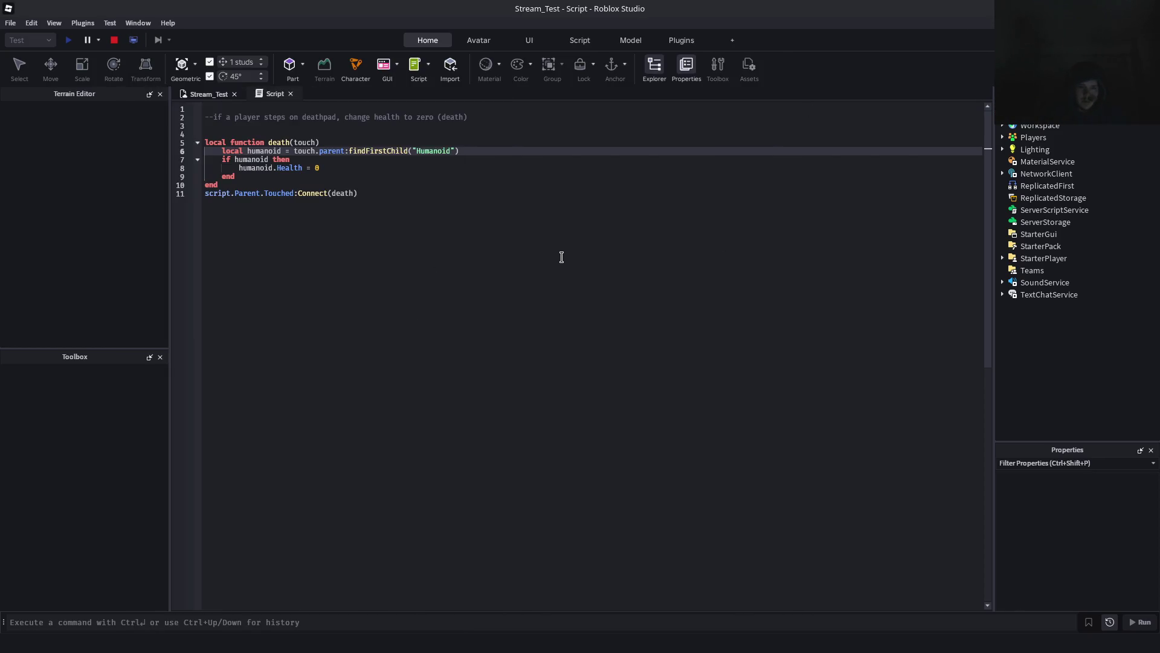
In the running game, walk the character onto the red pad and back, then stop the playtest
{"action": "left_click", "coordinate": [208, 95]}
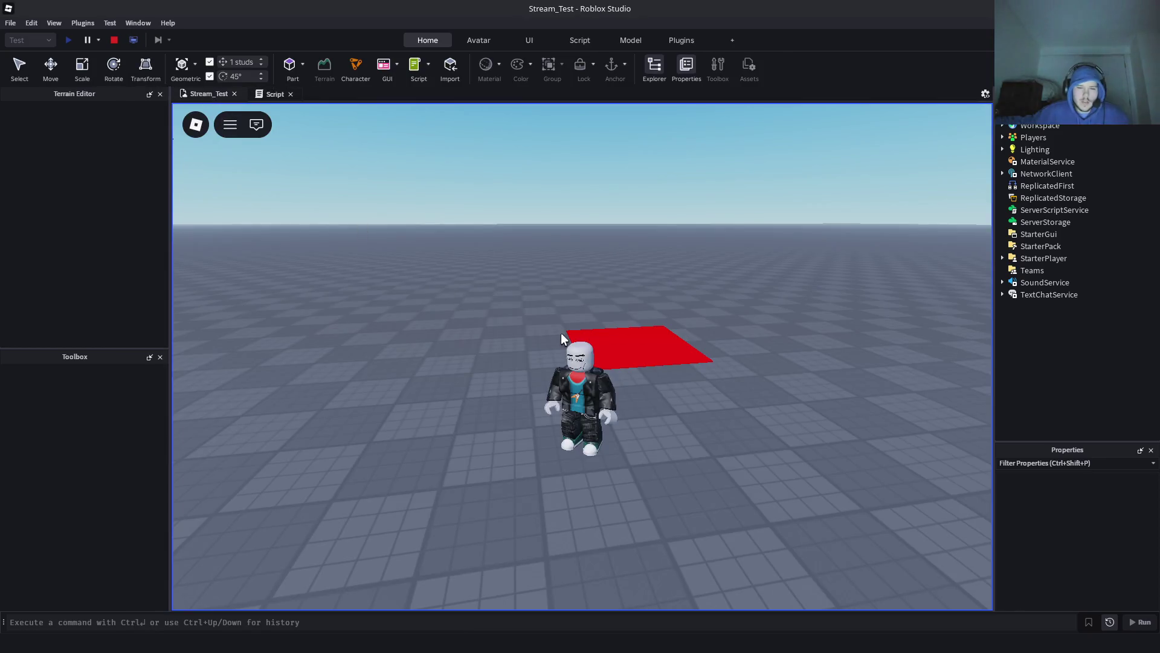
{"action": "key", "text": "Left"}
{"action": "key", "text": "Left"}
{"action": "key", "text": "Left"}
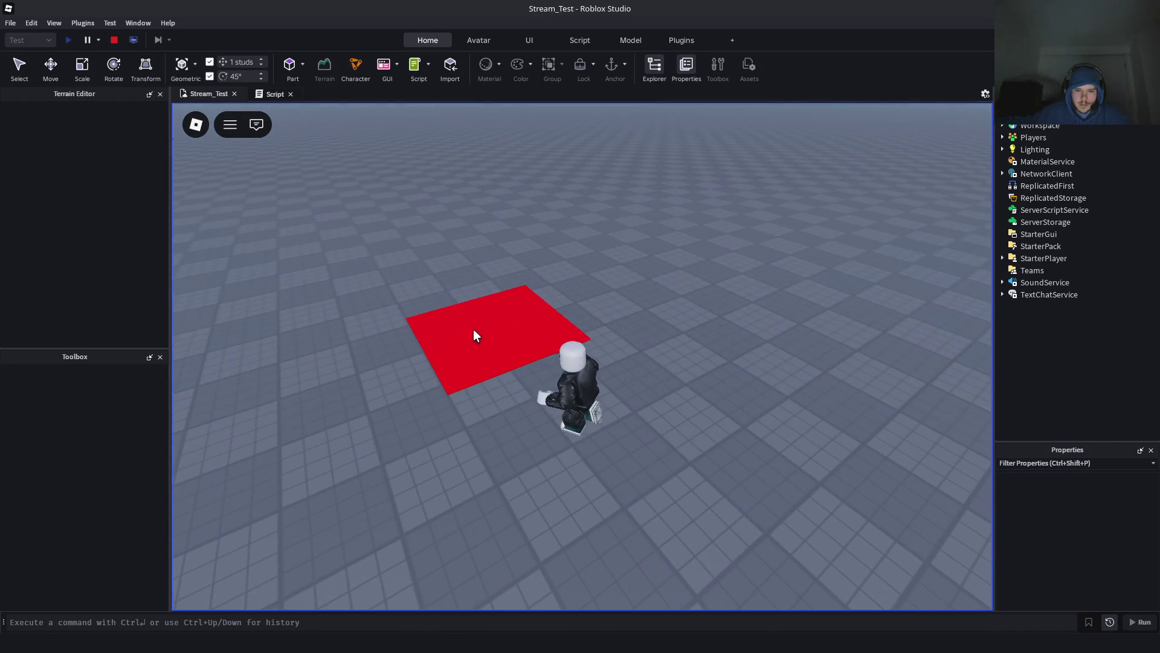
{"action": "key", "text": "Left"}
{"action": "key", "text": "Left"}
{"action": "key", "text": "Up"}
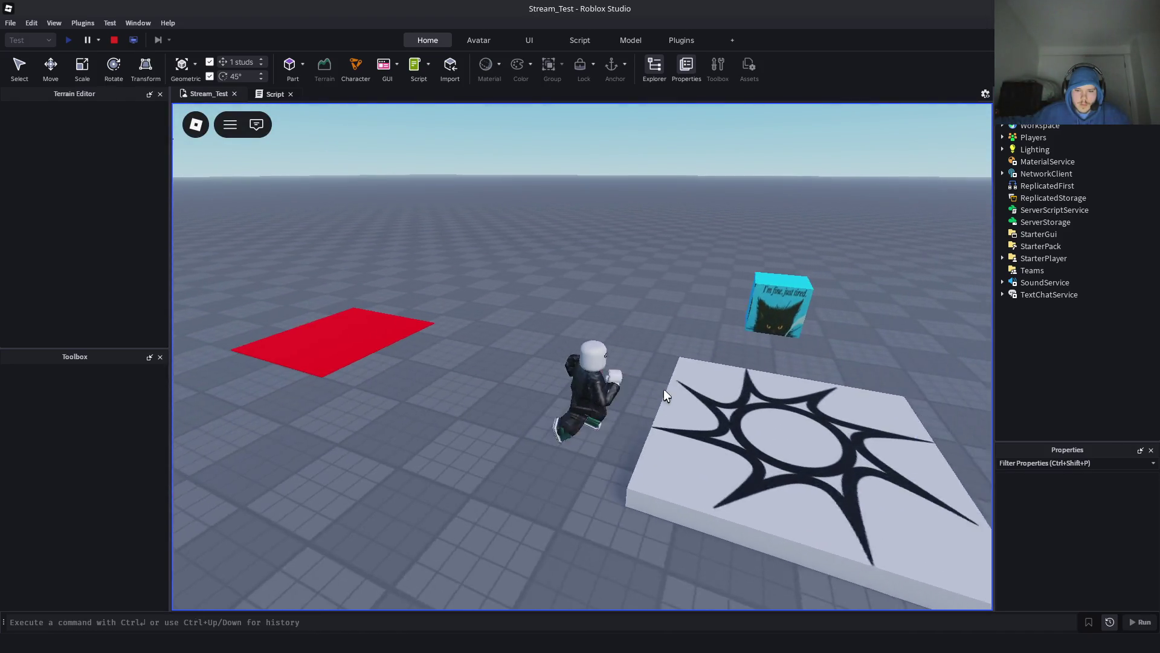
{"action": "key", "text": "Left"}
{"action": "key", "text": "Left"}
{"action": "key", "text": "Up"}
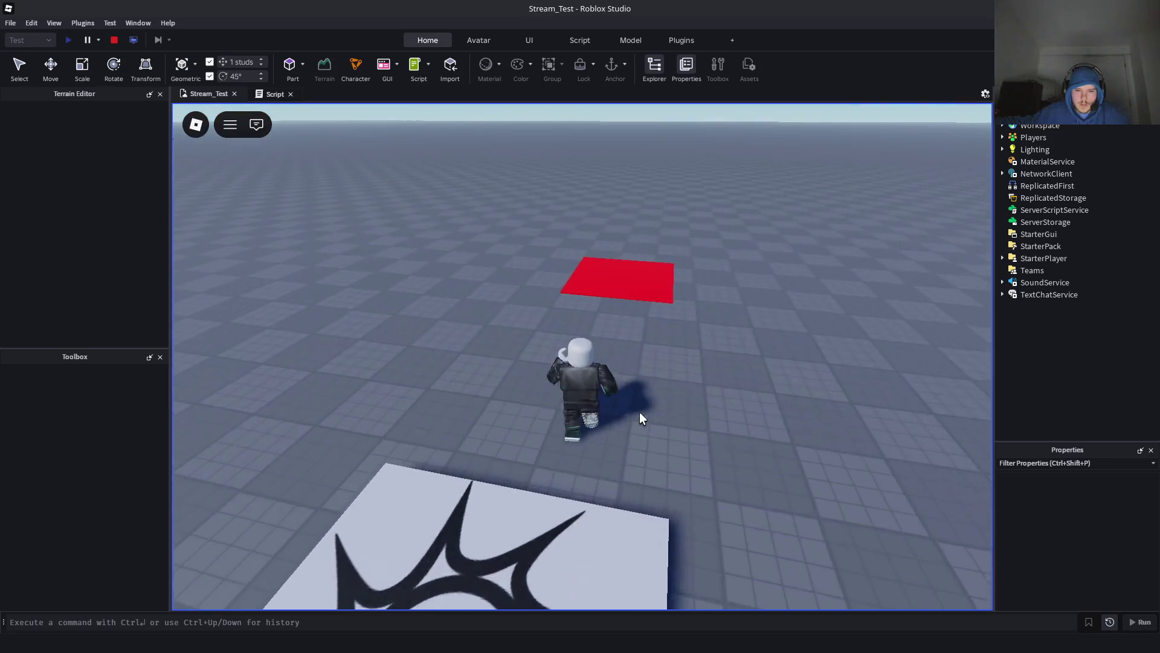
{"action": "key", "text": "Left"}
{"action": "key", "text": "Left"}
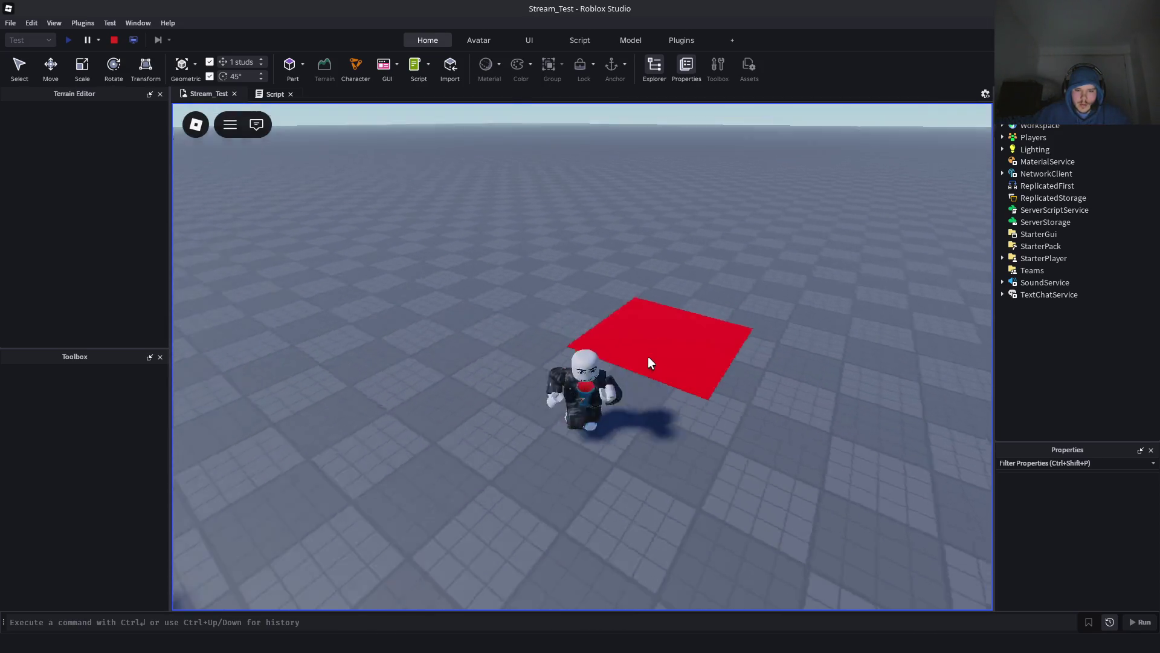
{"action": "key", "text": "Down"}
{"action": "key", "text": "Right"}
{"action": "key", "text": "Right"}
{"action": "key", "text": "Down"}
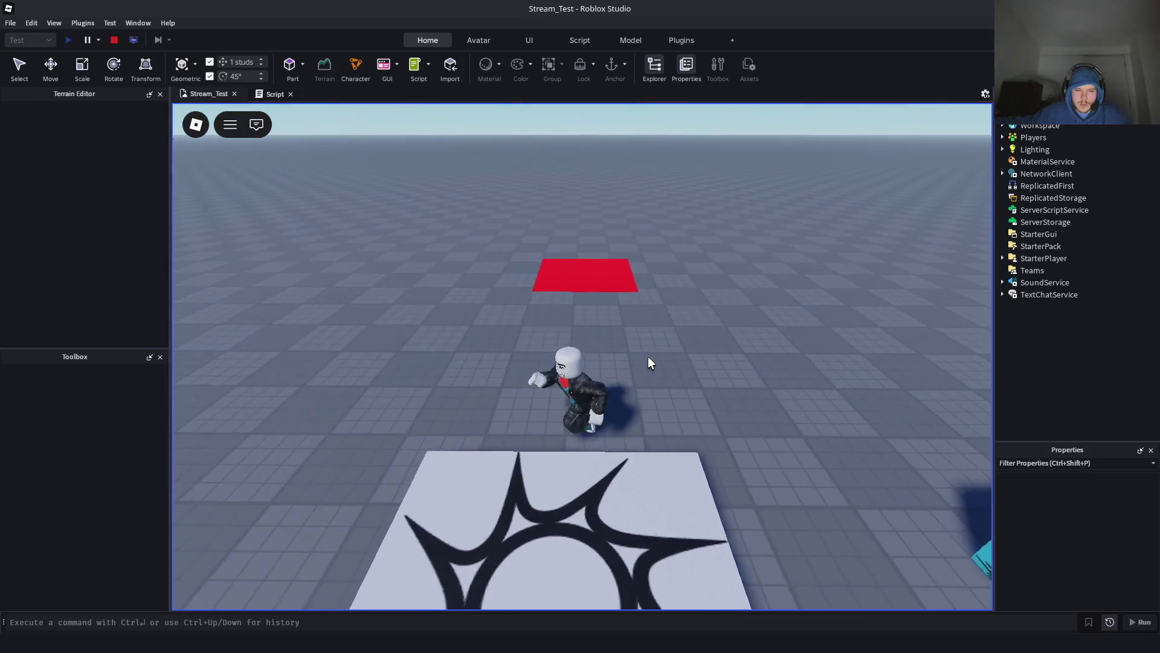
{"action": "key", "text": "Up"}
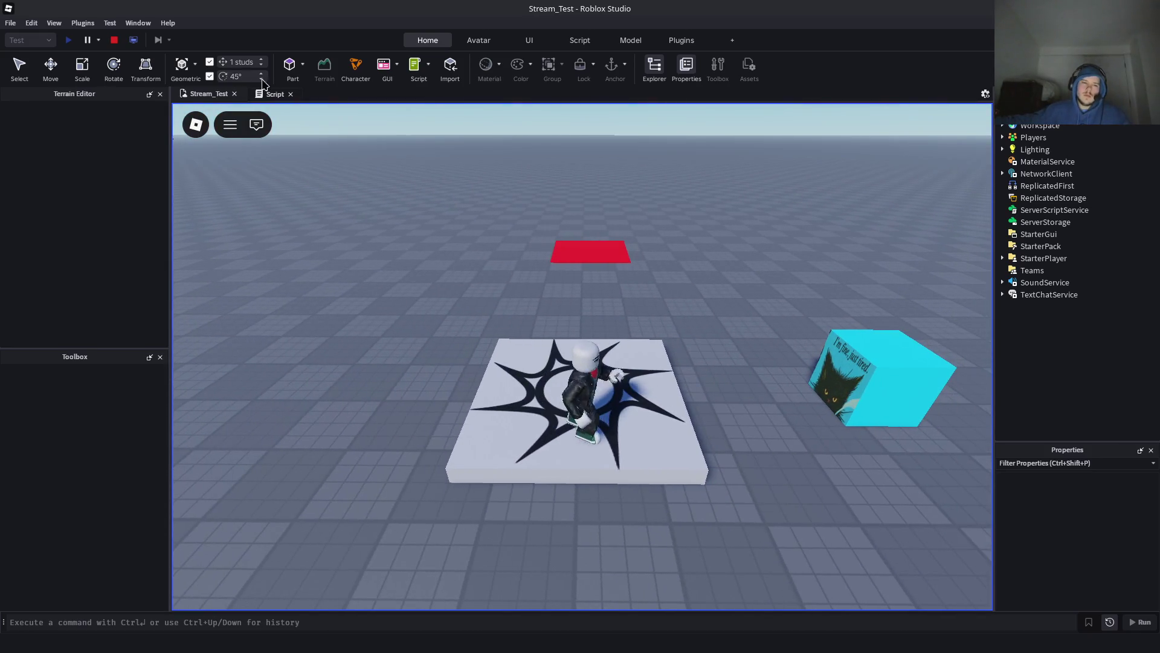
{"action": "left_click", "coordinate": [114, 39]}
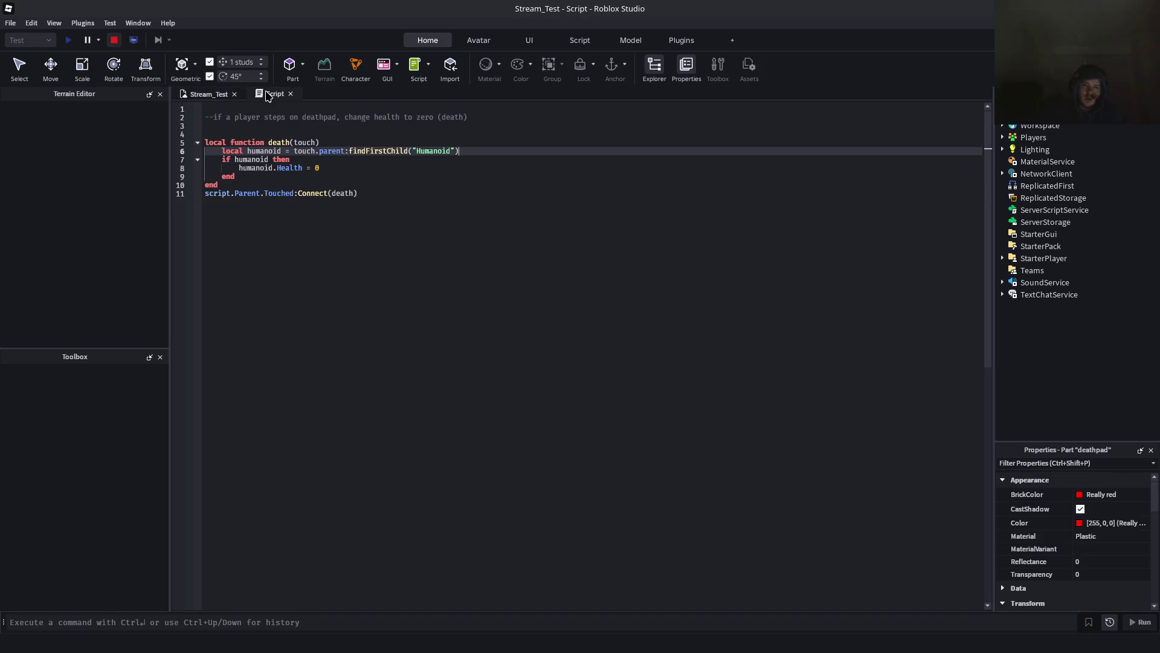
Remove the blank lines between the comment and the function, and insert one before the Connect line
{"action": "left_click", "coordinate": [237, 126]}
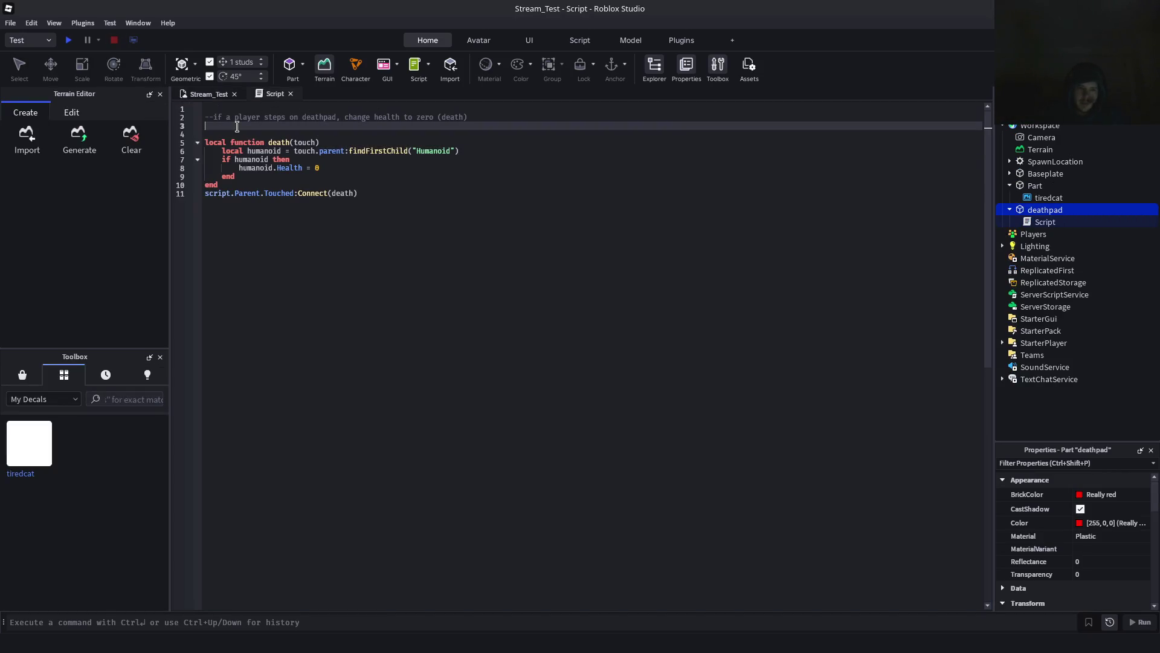
{"action": "key", "text": "Delete"}
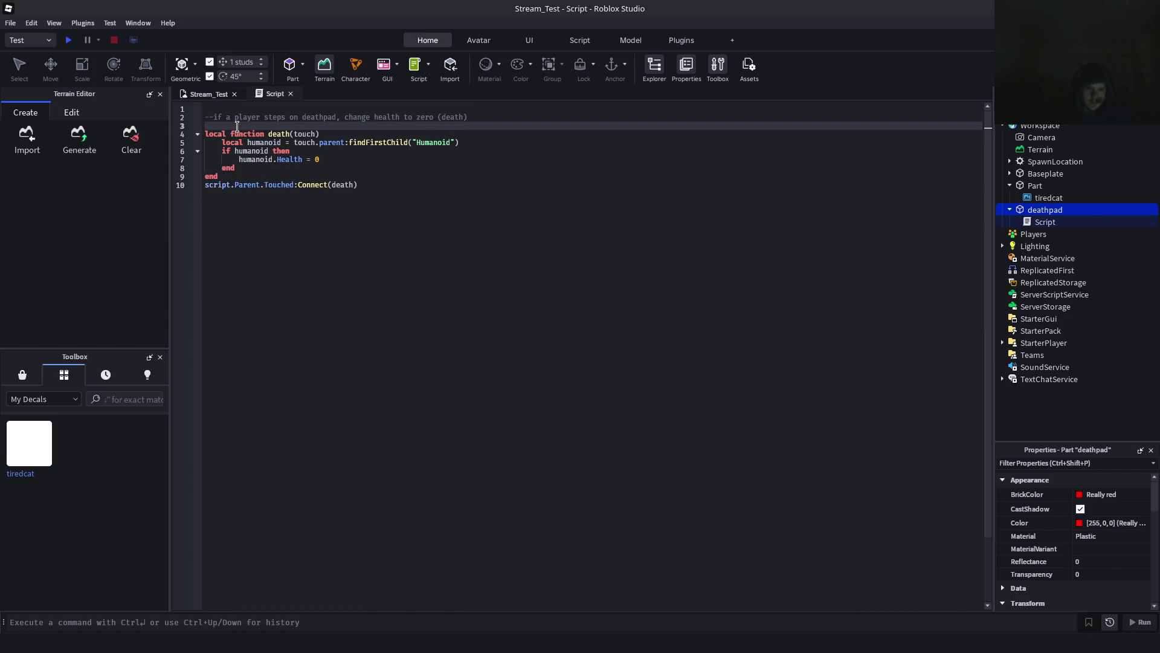
{"action": "key", "text": "Delete"}
{"action": "key", "text": "Down"}
{"action": "key", "text": "Down"}
{"action": "key", "text": "Down"}
{"action": "key", "text": "Up"}
{"action": "key", "text": "Up"}
{"action": "key", "text": "Up"}
{"action": "key", "text": "Up"}
{"action": "key", "text": "Delete"}
{"action": "key", "text": "Down"}
{"action": "key", "text": "Down"}
{"action": "key", "text": "Down"}
{"action": "key", "text": "Return"}
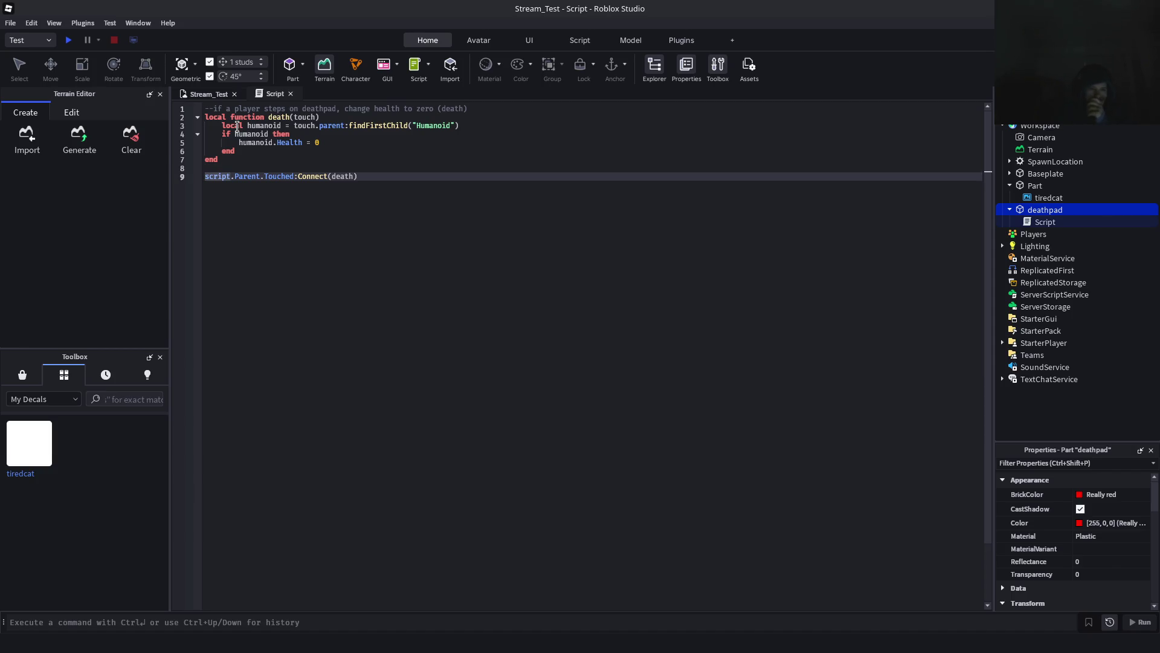
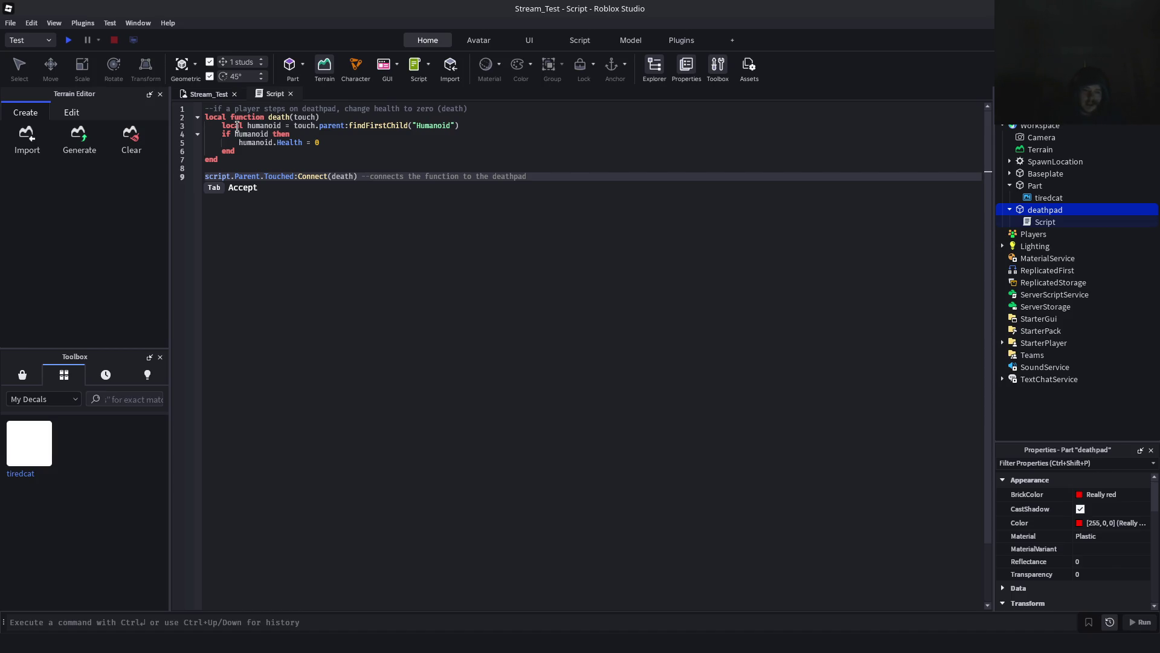
Accept the suggested comment on the Connect line (line 9) and append the note '-i thought' to it
{"action": "key", "text": "Tab"}
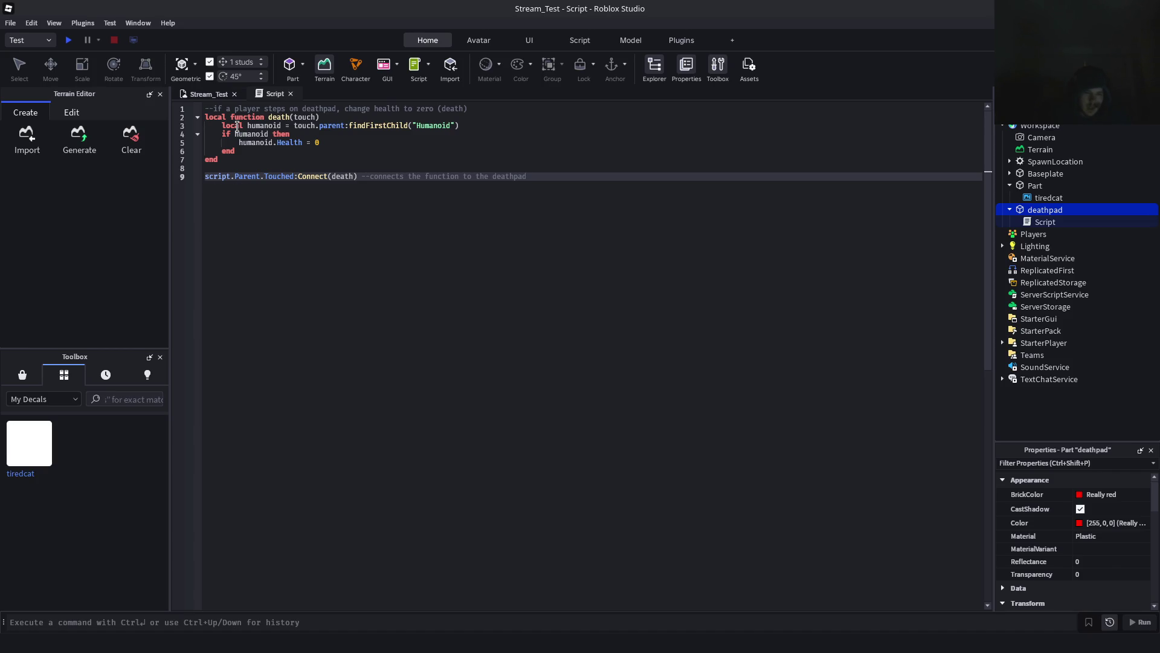
{"action": "key", "text": "Left"}
{"action": "key", "text": "Left"}
{"action": "key", "text": "Left"}
{"action": "key", "text": "Left"}
{"action": "key", "text": "Left"}
{"action": "key", "text": "Up"}
{"action": "key", "text": "Up"}
{"action": "key", "text": "Up"}
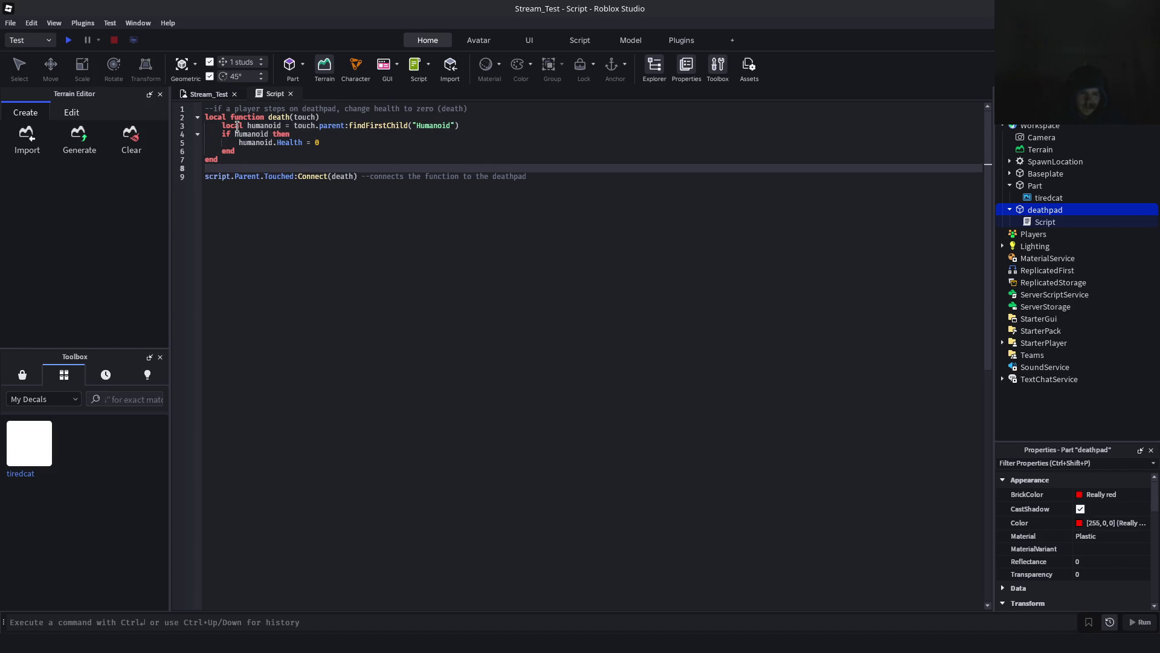
{"action": "key", "text": "Up"}
{"action": "key", "text": "Up"}
{"action": "key", "text": "Up"}
{"action": "key", "text": "Down"}
{"action": "key", "text": "Down"}
{"action": "key", "text": "Down"}
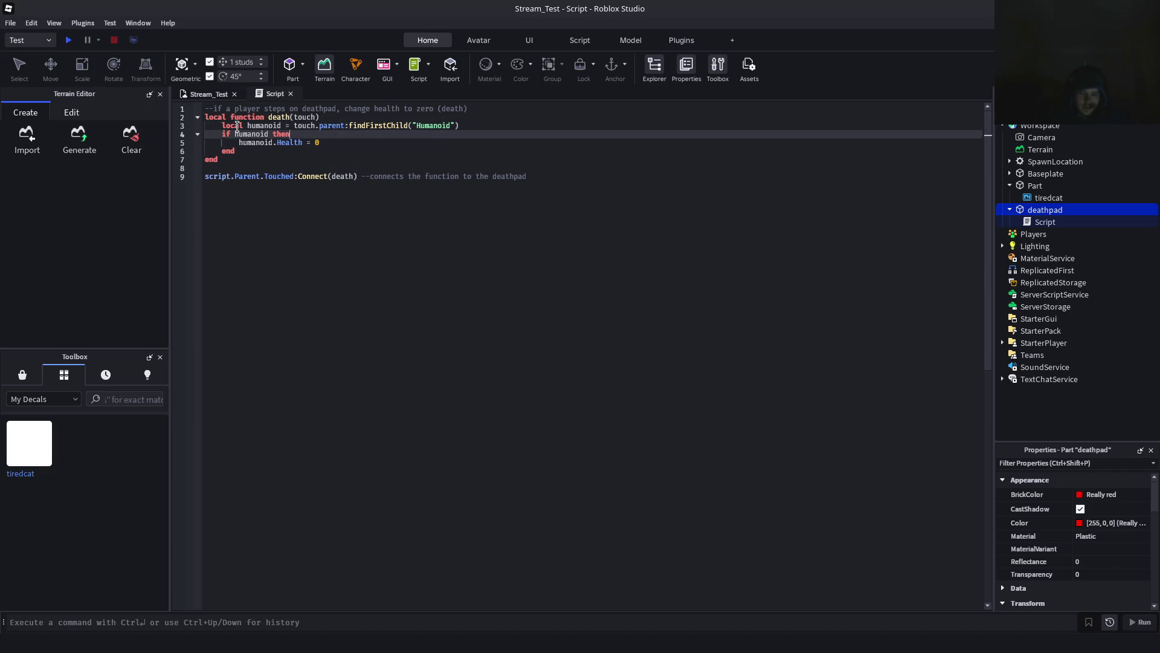
{"action": "key", "text": "Right"}
{"action": "key", "text": "Right"}
{"action": "key", "text": "Right"}
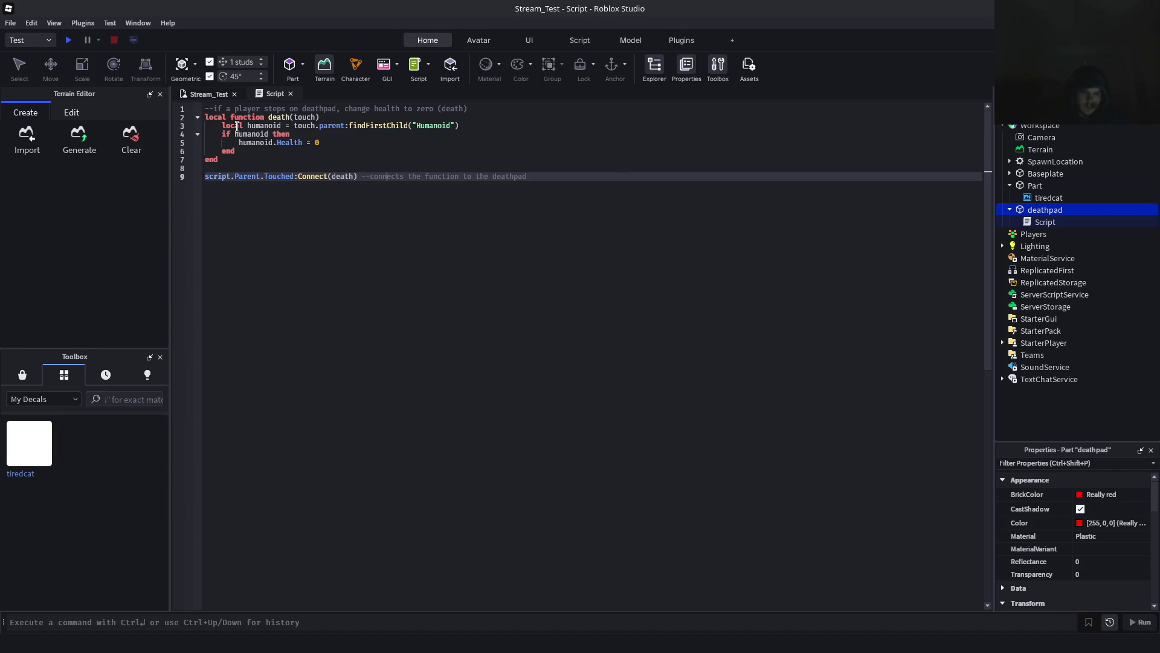
{"action": "key", "text": "End"}
{"action": "type", "text": "-i thought"}
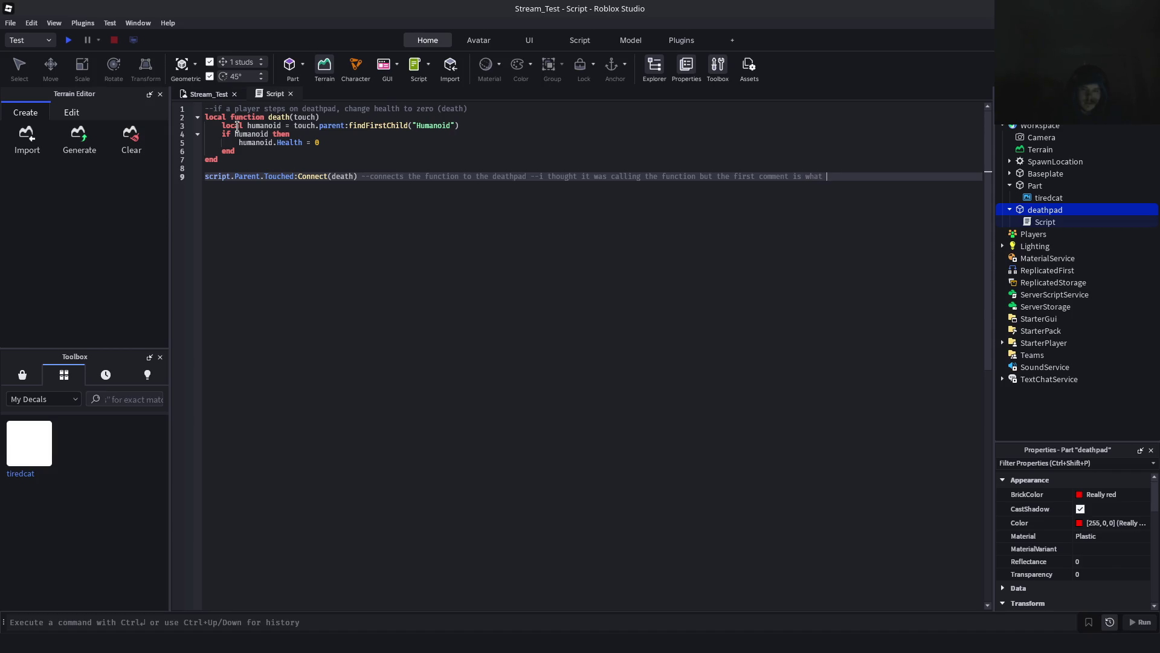
{"action": "type", "text": "L"}
{"action": "key", "text": "Return"}
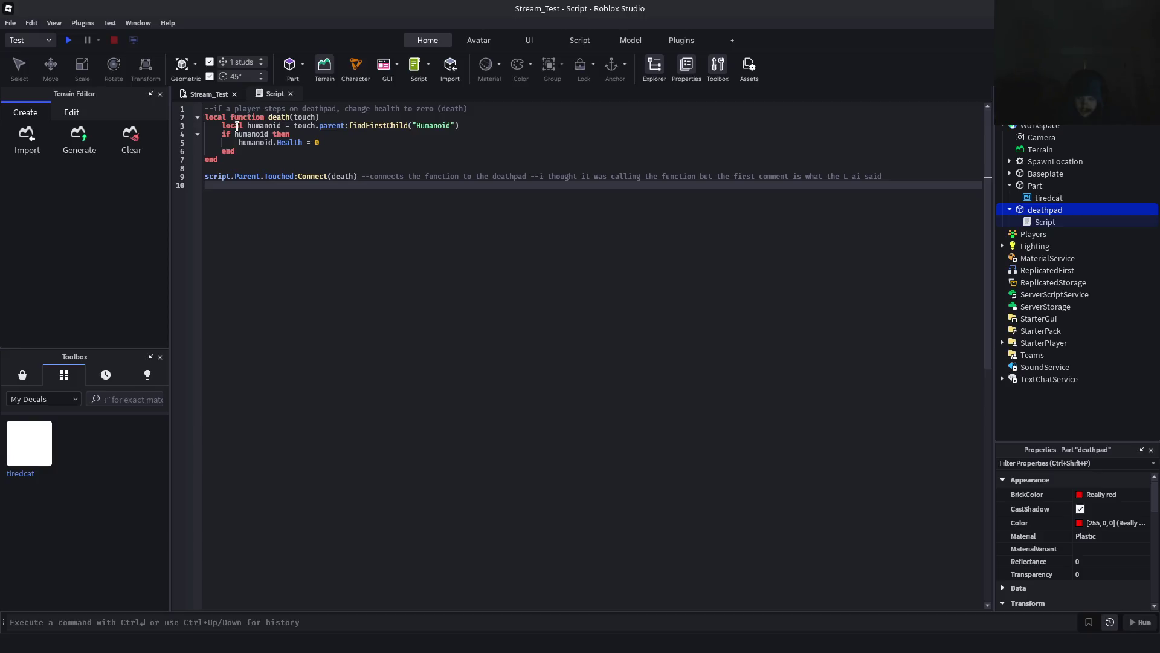
Duplicate the red deathpad by copying and pasting it in the 3D view
{"action": "left_click", "coordinate": [205, 93]}
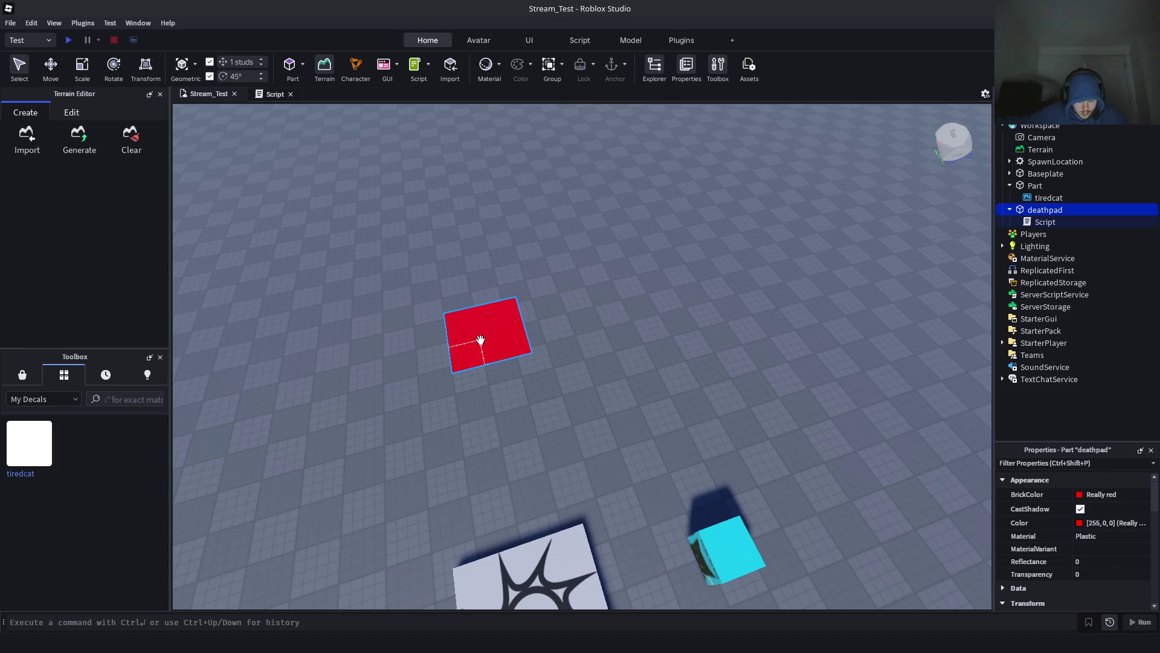
{"action": "right_click", "coordinate": [481, 341]}
{"action": "left_click", "coordinate": [526, 20]}
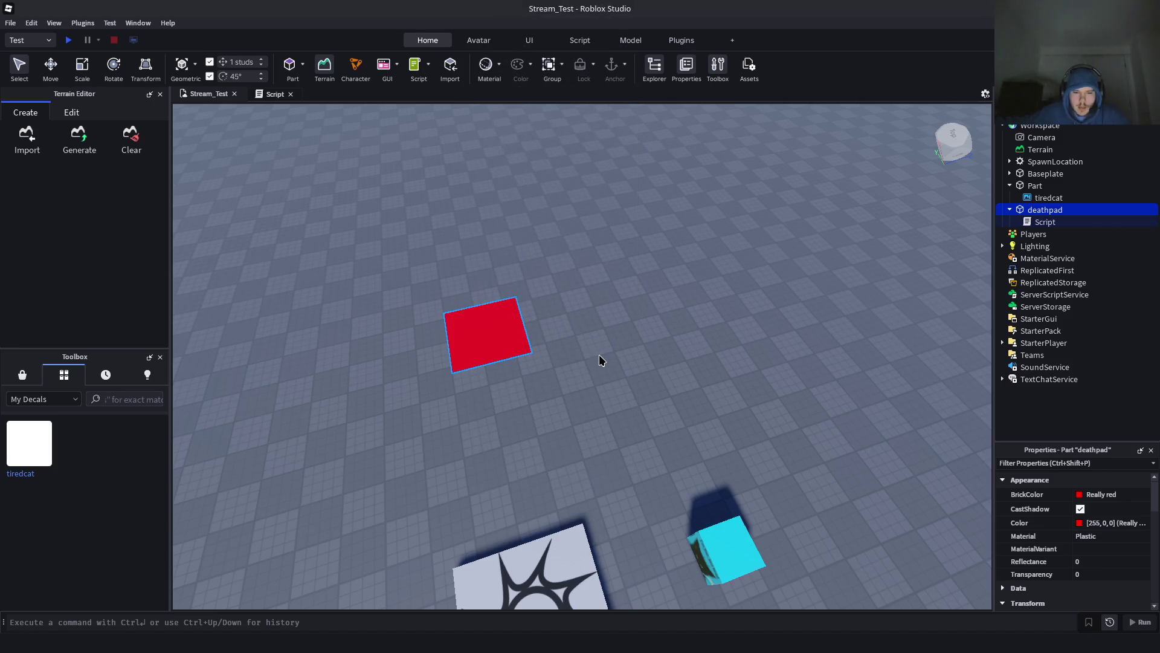
{"action": "key", "text": "ctrl+v"}
{"action": "mouse_move", "coordinate": [475, 337]}
{"action": "left_mouse_down"}
{"action": "mouse_move", "coordinate": [566, 337]}
{"action": "mouse_move", "coordinate": [604, 356]}
{"action": "left_mouse_up"}
Position the pasted deathpad next to the original, then insert a new Part
{"action": "scroll", "coordinate": [556, 411], "scroll_direction": "down", "scroll_amount": 3}
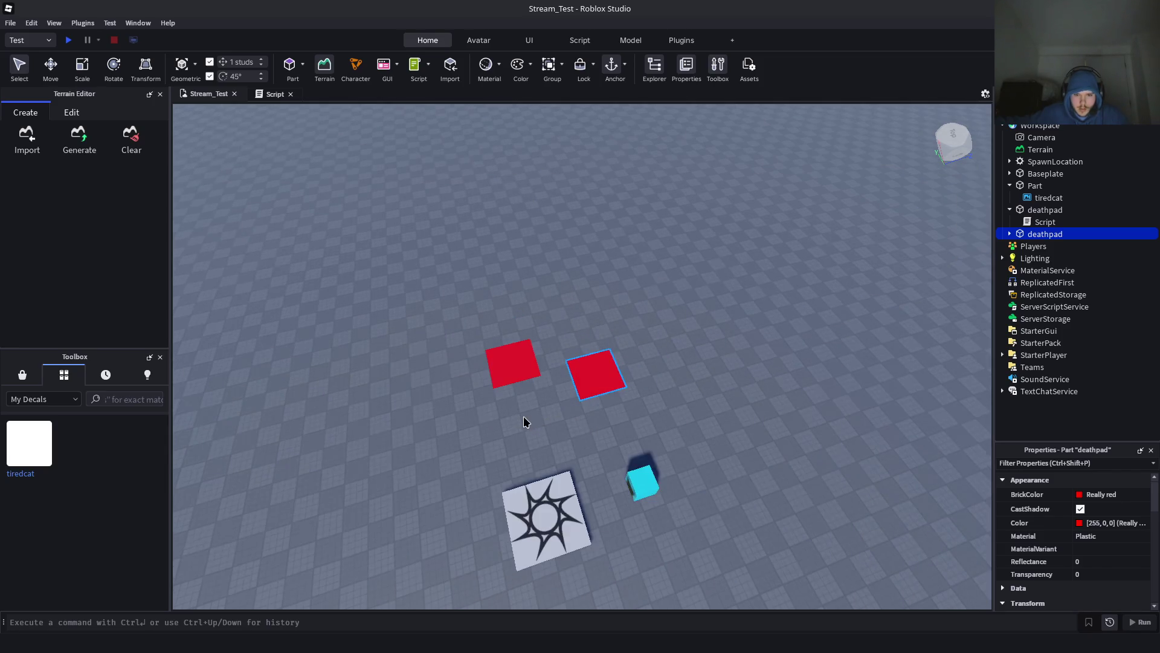
{"action": "scroll", "coordinate": [524, 416], "scroll_direction": "up", "scroll_amount": 5}
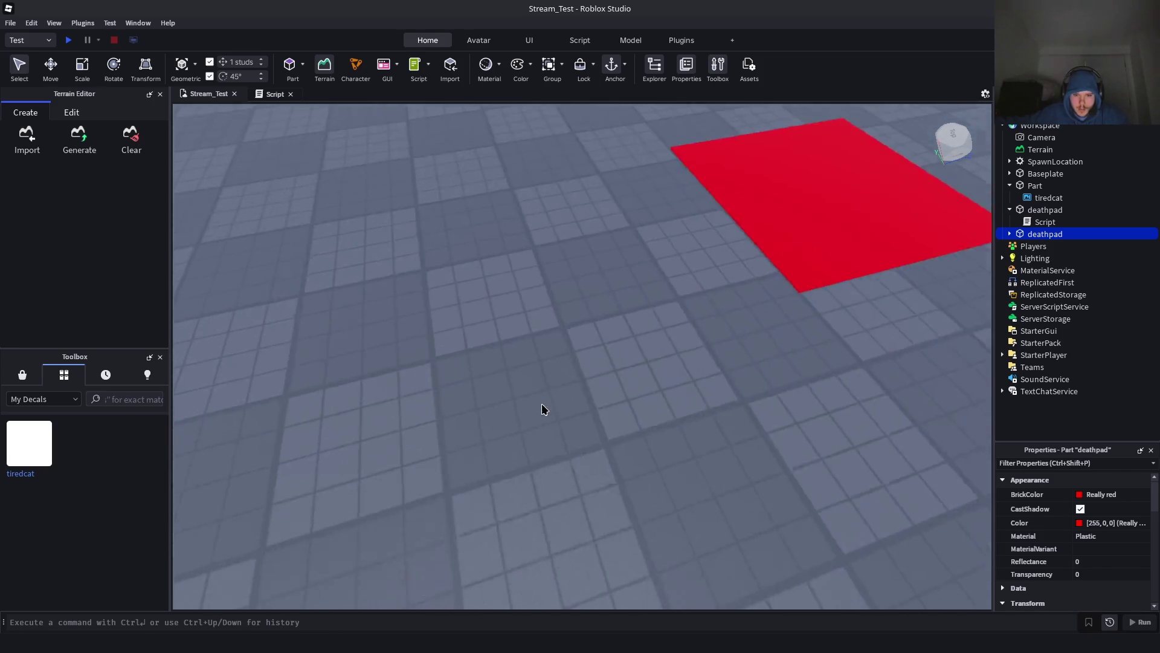
{"action": "scroll", "coordinate": [590, 383], "scroll_direction": "down", "scroll_amount": 2}
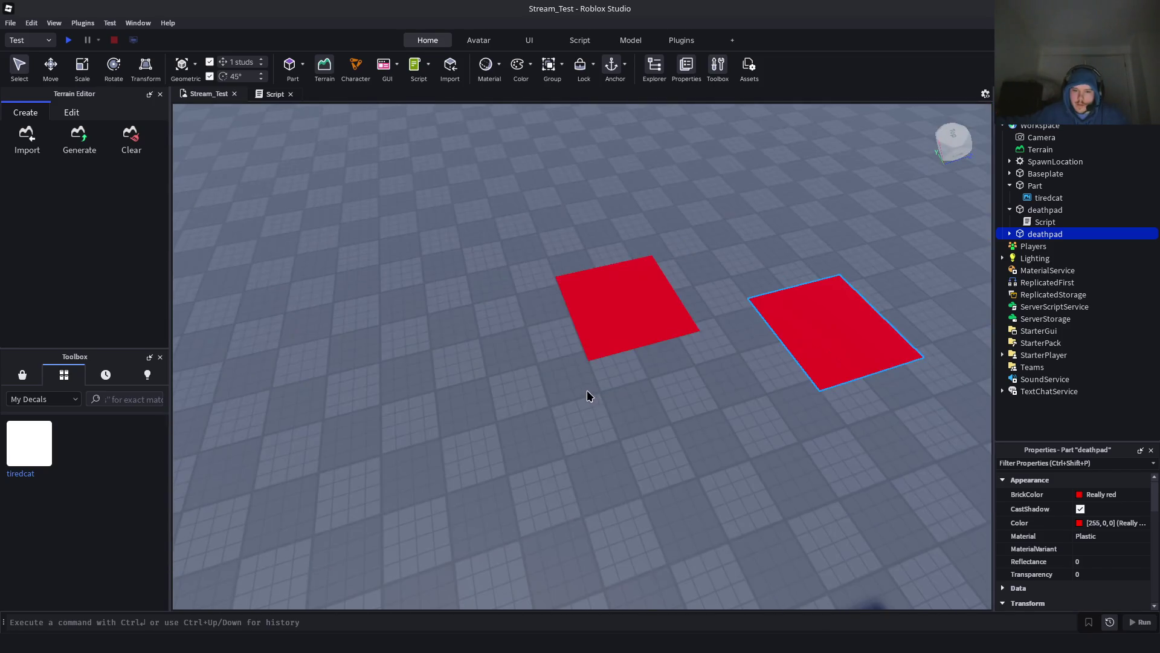
{"action": "scroll", "coordinate": [580, 411], "scroll_direction": "down", "scroll_amount": 2}
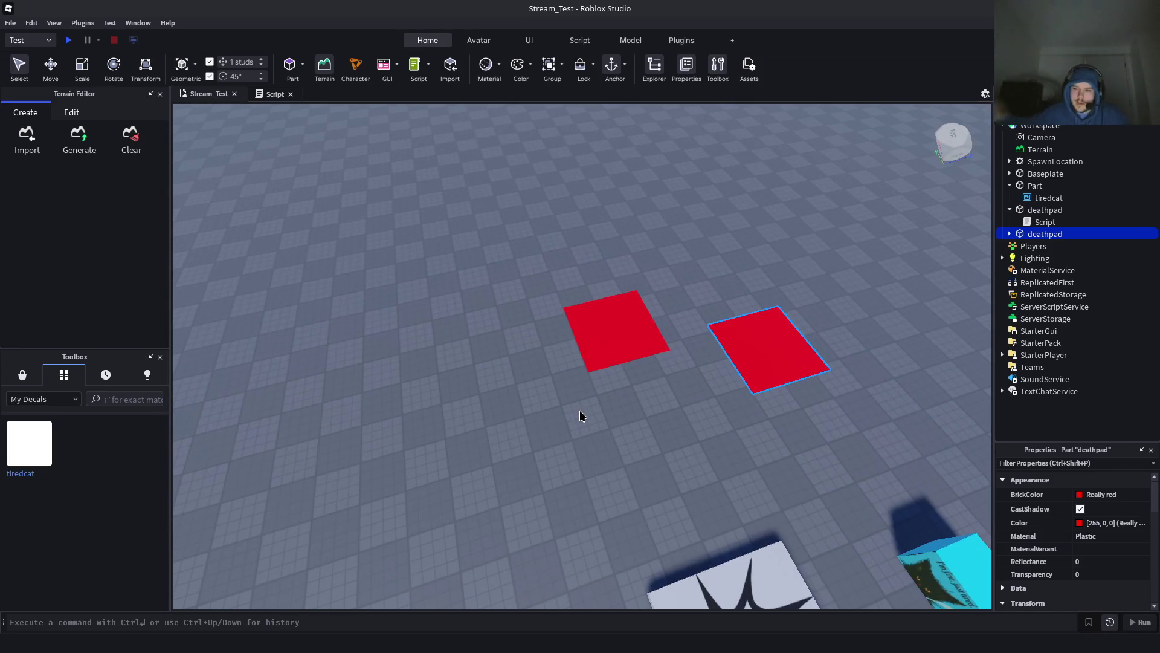
{"action": "scroll", "coordinate": [579, 416], "scroll_direction": "up", "scroll_amount": 4}
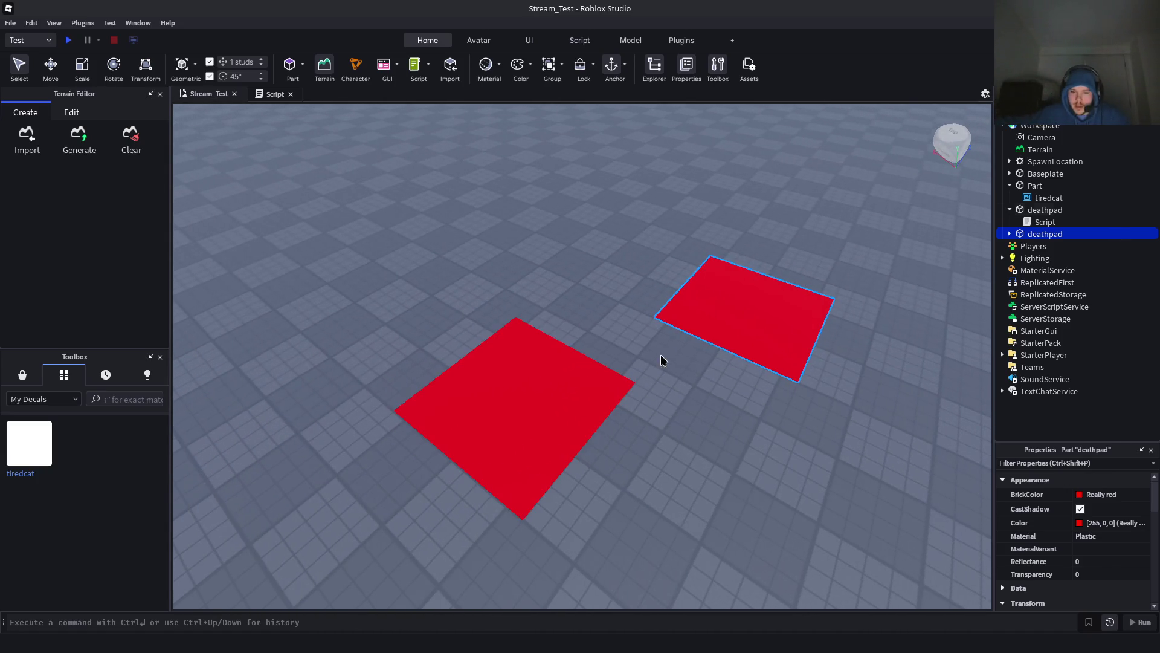
{"action": "mouse_move", "coordinate": [663, 361]}
{"action": "left_mouse_down"}
{"action": "mouse_move", "coordinate": [717, 304]}
{"action": "mouse_move", "coordinate": [432, 299]}
{"action": "mouse_move", "coordinate": [472, 387]}
{"action": "mouse_move", "coordinate": [399, 556]}
{"action": "mouse_move", "coordinate": [536, 437]}
{"action": "mouse_move", "coordinate": [539, 495]}
{"action": "mouse_move", "coordinate": [580, 519]}
{"action": "mouse_move", "coordinate": [615, 506]}
{"action": "left_mouse_up"}
{"action": "scroll", "coordinate": [472, 387], "scroll_direction": "down", "scroll_amount": 3}
{"action": "scroll", "coordinate": [399, 556], "scroll_direction": "up", "scroll_amount": 3}
{"action": "scroll", "coordinate": [536, 436], "scroll_direction": "down", "scroll_amount": 3}
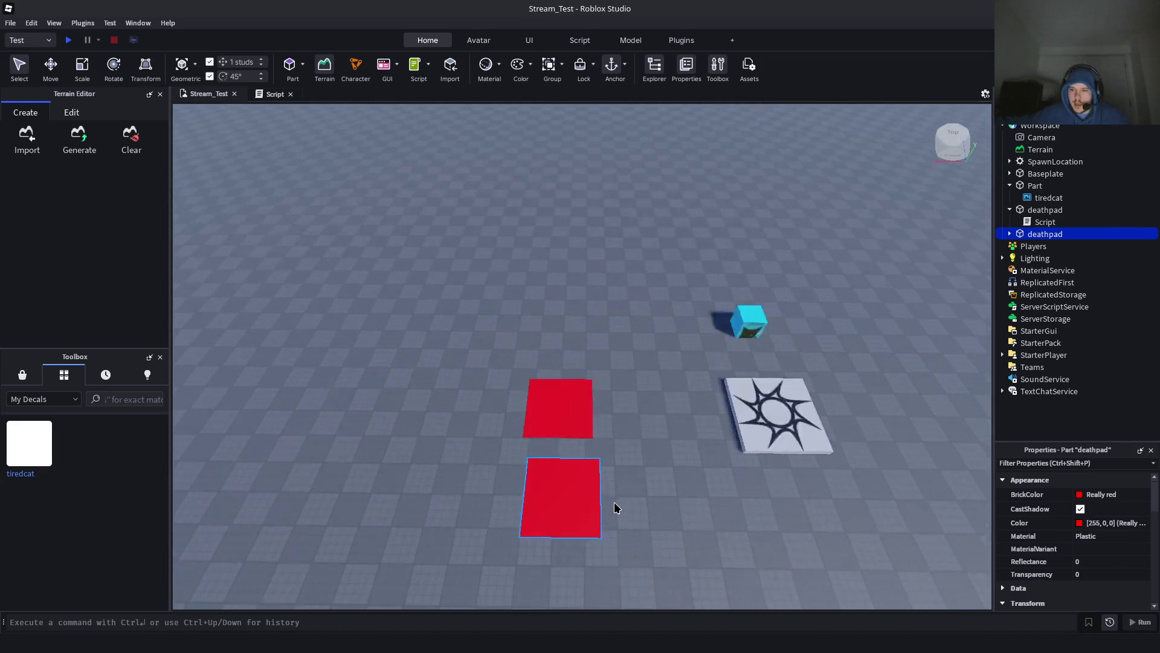
{"action": "scroll", "coordinate": [602, 492], "scroll_direction": "up", "scroll_amount": 5}
{"action": "scroll", "coordinate": [566, 487], "scroll_direction": "down", "scroll_amount": 8}
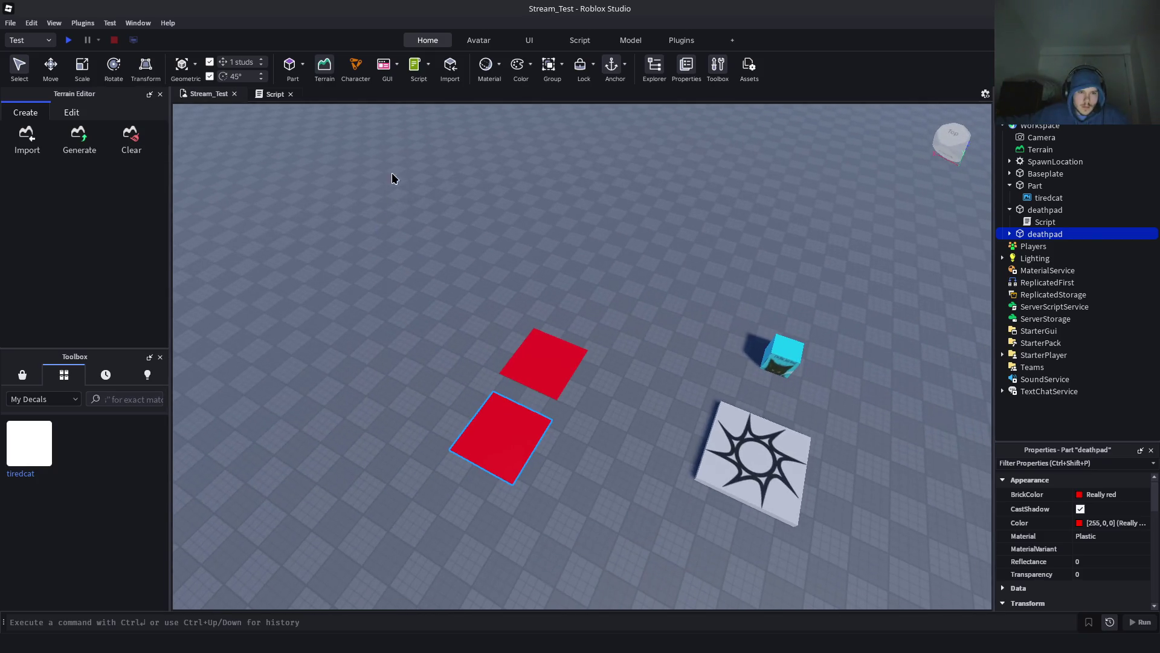
{"action": "left_click", "coordinate": [291, 67]}
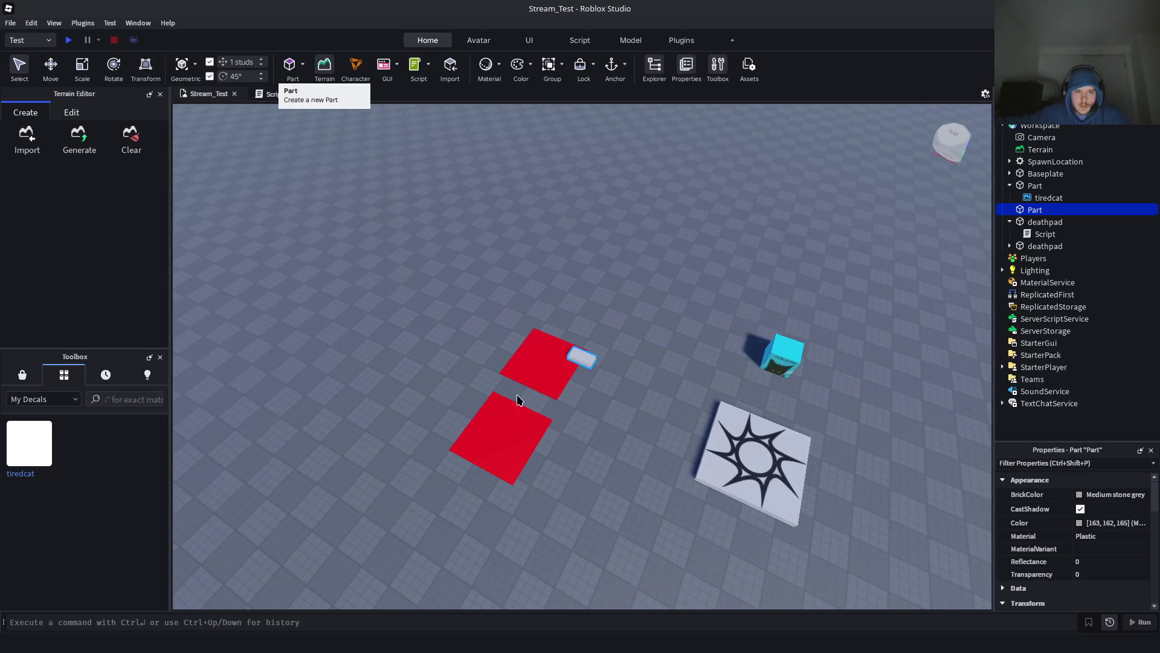
Move the new part near the deathpads and colour it Dark Royal blue
{"action": "scroll", "coordinate": [556, 381], "scroll_direction": "up", "scroll_amount": 5}
{"action": "scroll", "coordinate": [557, 381], "scroll_direction": "down", "scroll_amount": 5}
{"action": "left_click_drag", "start_coordinate": [562, 303], "coordinate": [595, 402]}
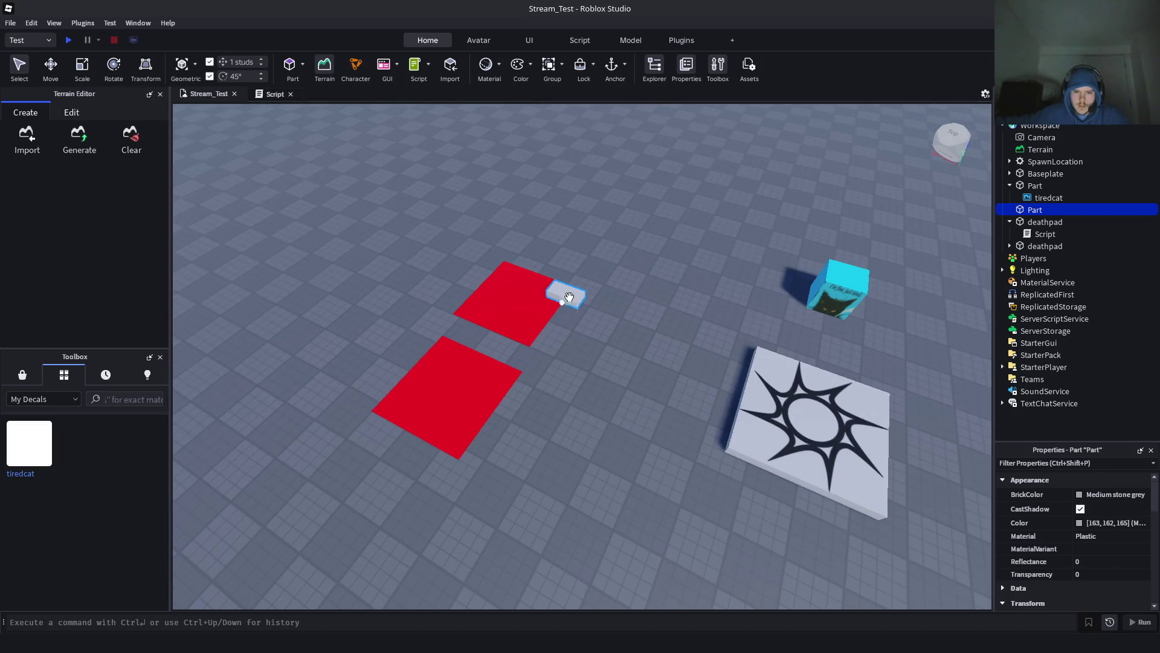
{"action": "scroll", "coordinate": [591, 454], "scroll_direction": "up", "scroll_amount": 2}
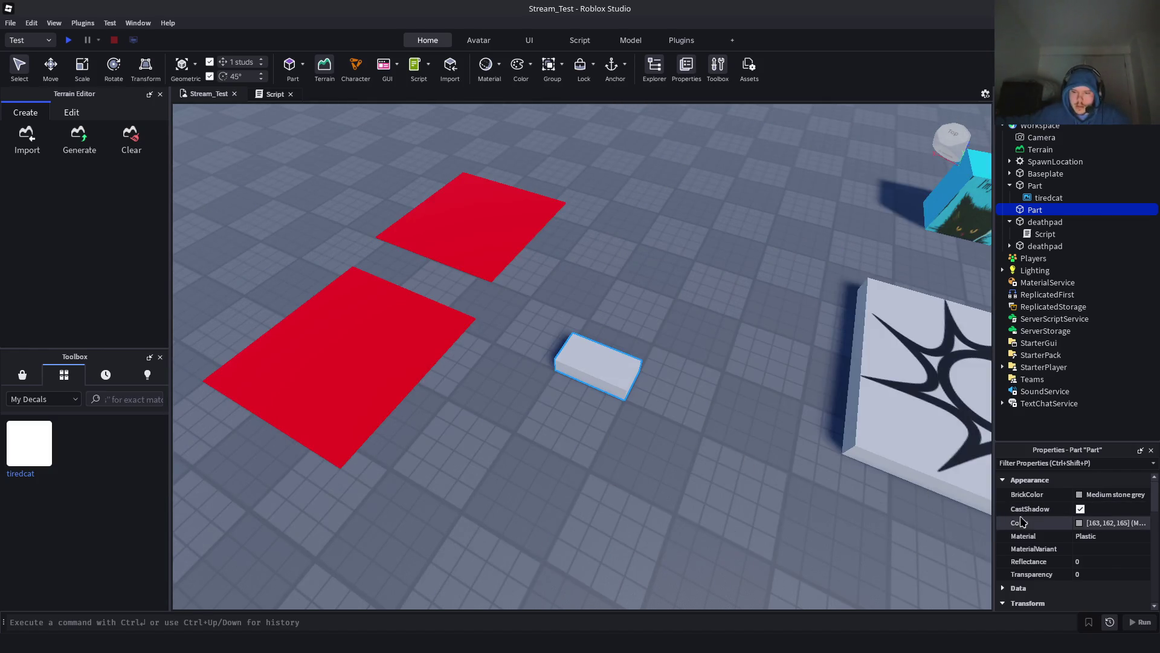
{"action": "scroll", "coordinate": [1069, 519], "scroll_direction": "down", "scroll_amount": 1}
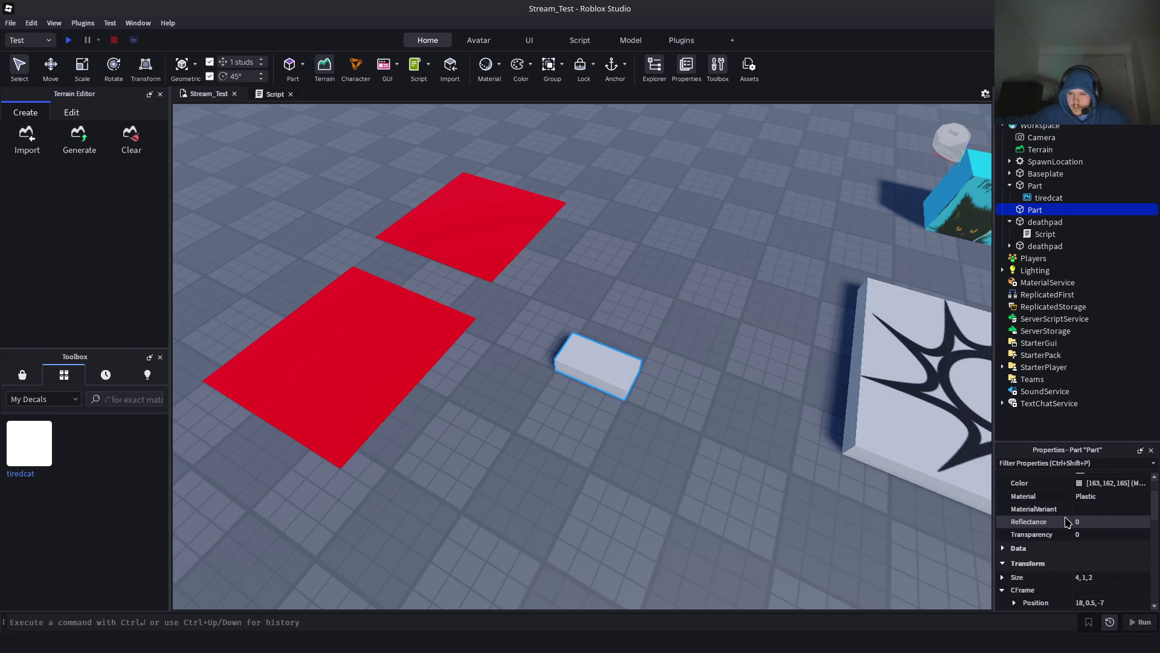
{"action": "scroll", "coordinate": [1070, 519], "scroll_direction": "up", "scroll_amount": 1}
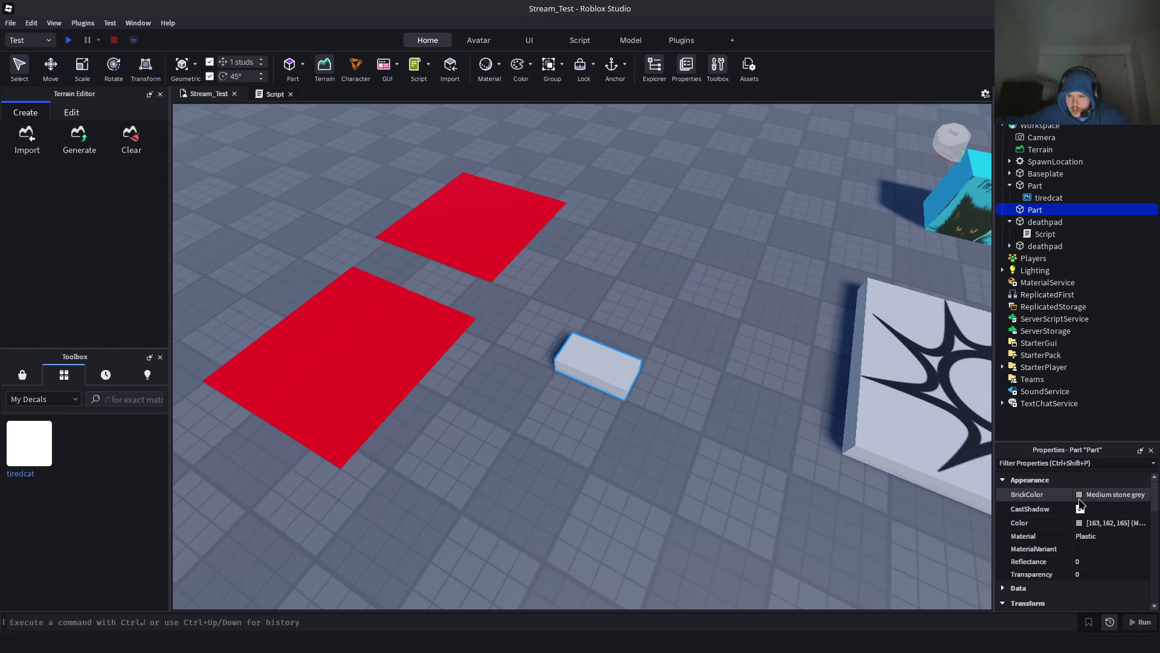
{"action": "left_click", "coordinate": [1079, 523]}
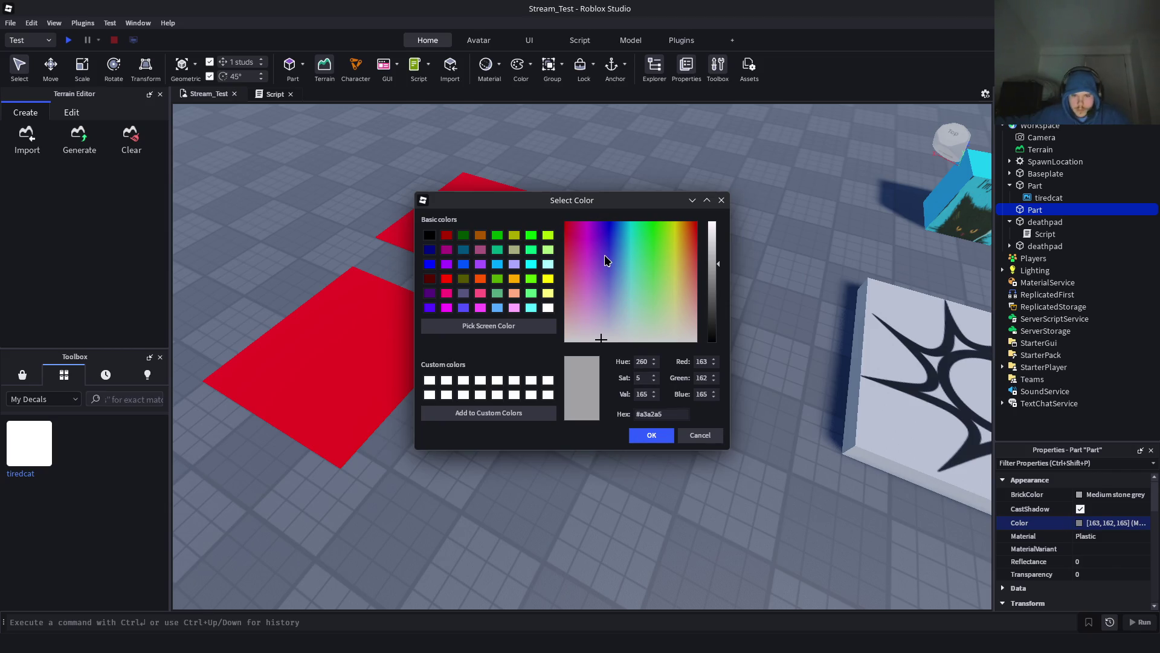
{"action": "left_click", "coordinate": [605, 255]}
{"action": "left_click", "coordinate": [652, 436]}
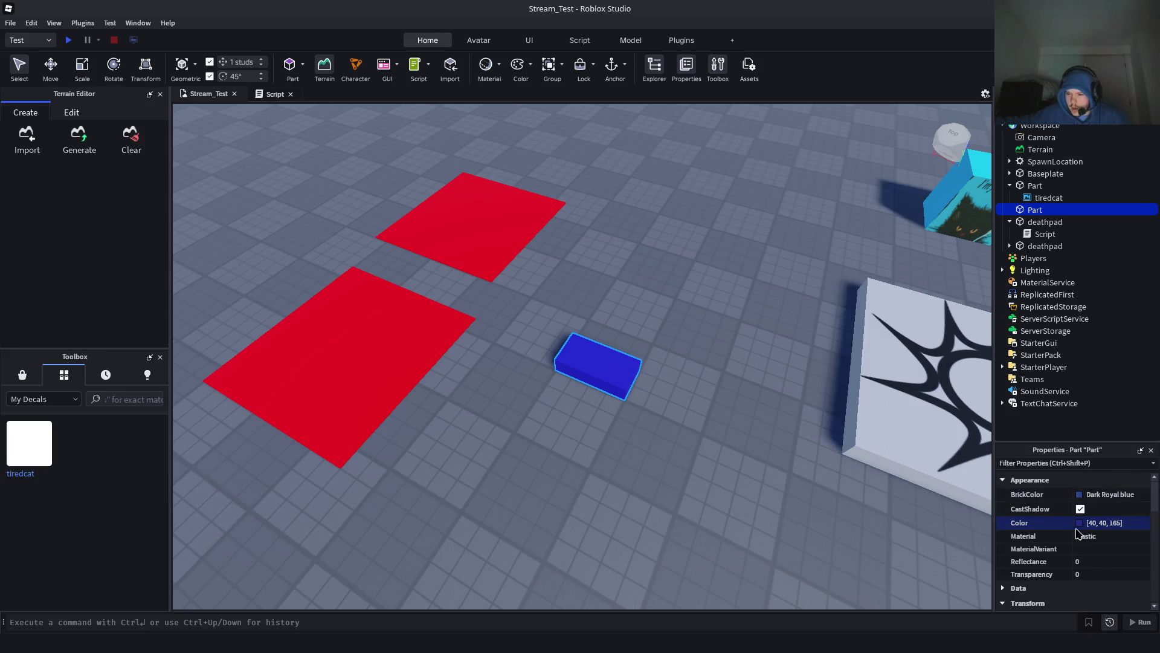
Resize the blue part into a cube, first size 3, then 4, 4, 4
{"action": "scroll", "coordinate": [1067, 532], "scroll_direction": "down", "scroll_amount": 6}
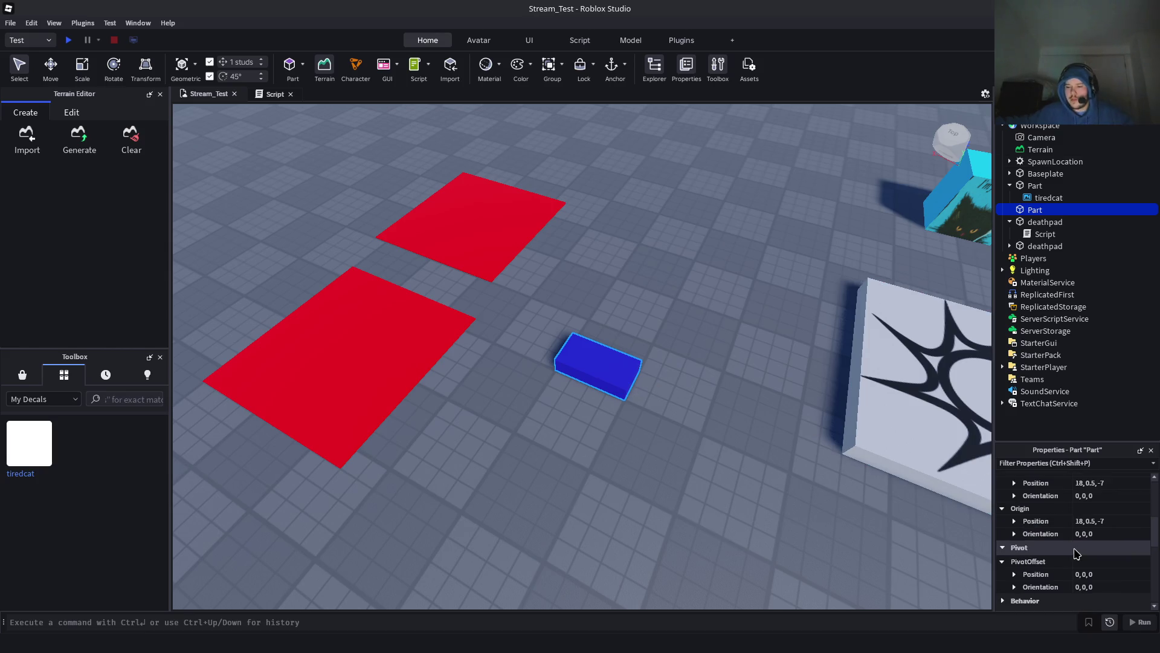
{"action": "scroll", "coordinate": [1076, 554], "scroll_direction": "up", "scroll_amount": 3}
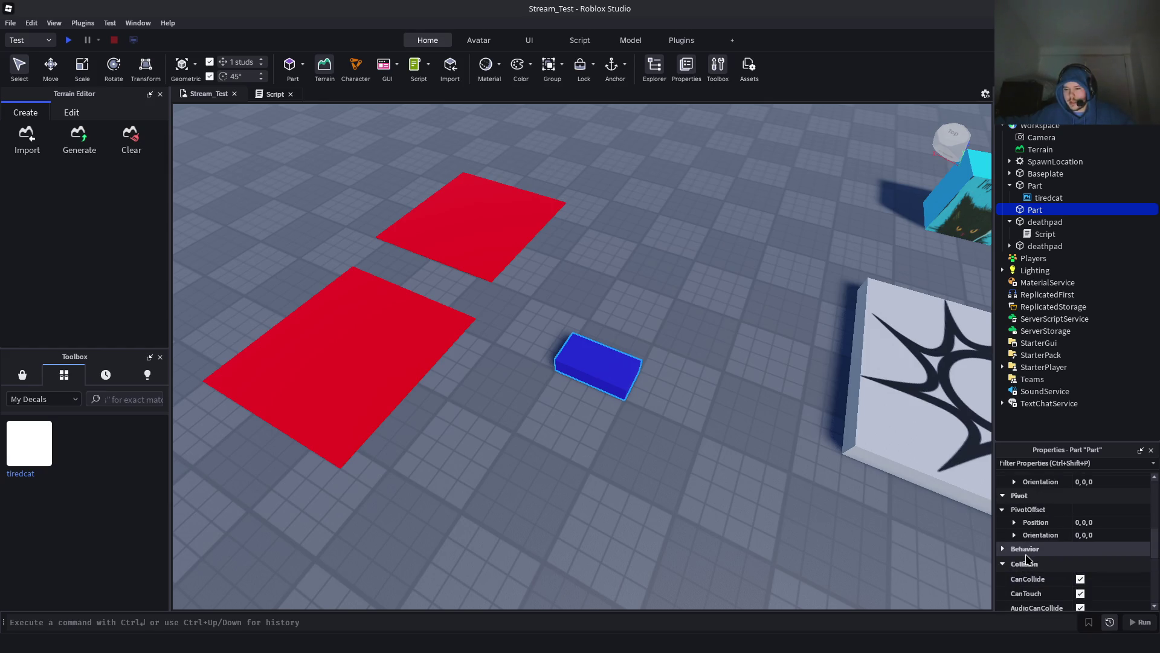
{"action": "scroll", "coordinate": [1027, 561], "scroll_direction": "up", "scroll_amount": 3}
{"action": "scroll", "coordinate": [1021, 556], "scroll_direction": "up", "scroll_amount": 3}
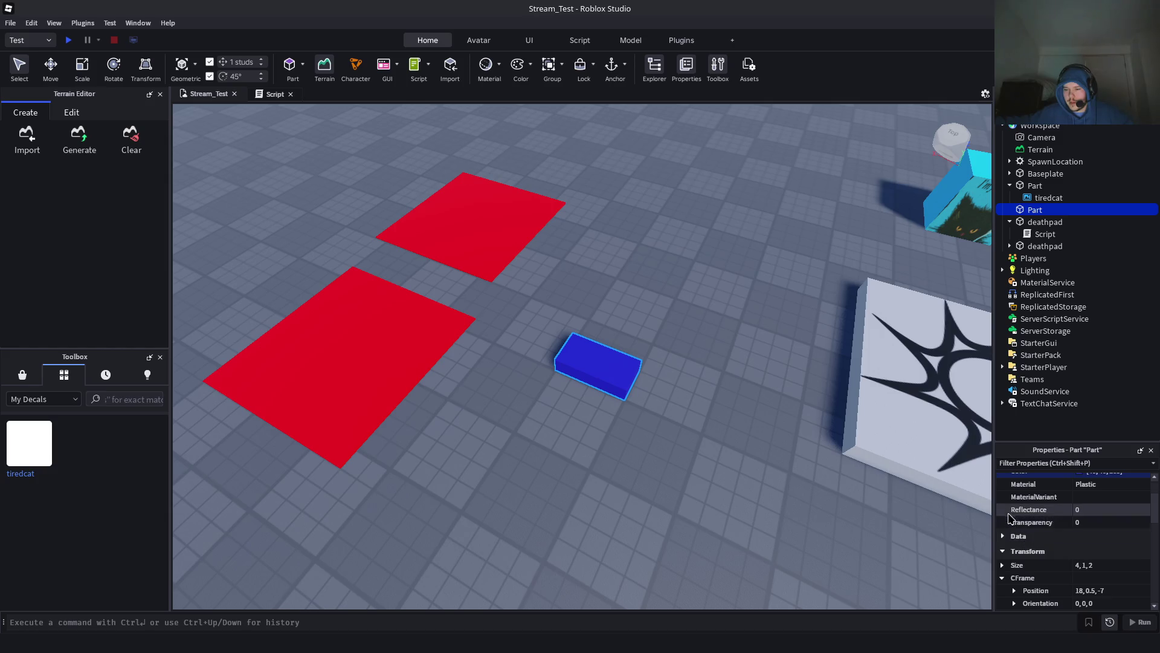
{"action": "scroll", "coordinate": [1039, 547], "scroll_direction": "down", "scroll_amount": 1}
{"action": "left_click", "coordinate": [1085, 526]}
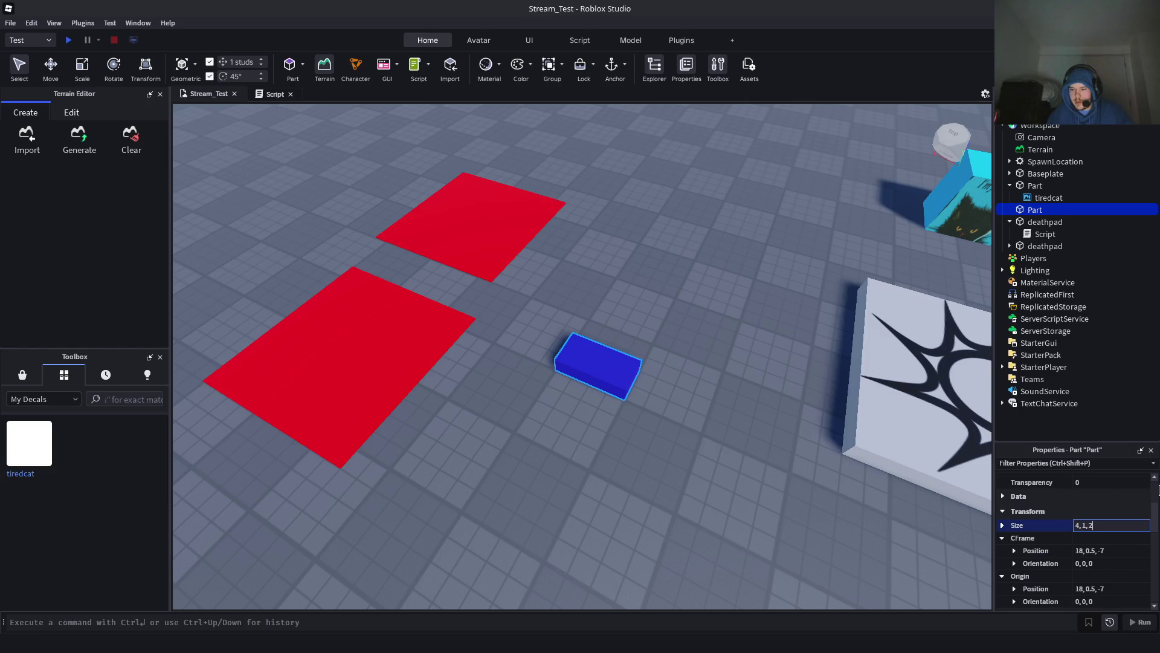
{"action": "key", "text": "BackSpace"}
{"action": "key", "text": "BackSpace"}
{"action": "key", "text": "BackSpace"}
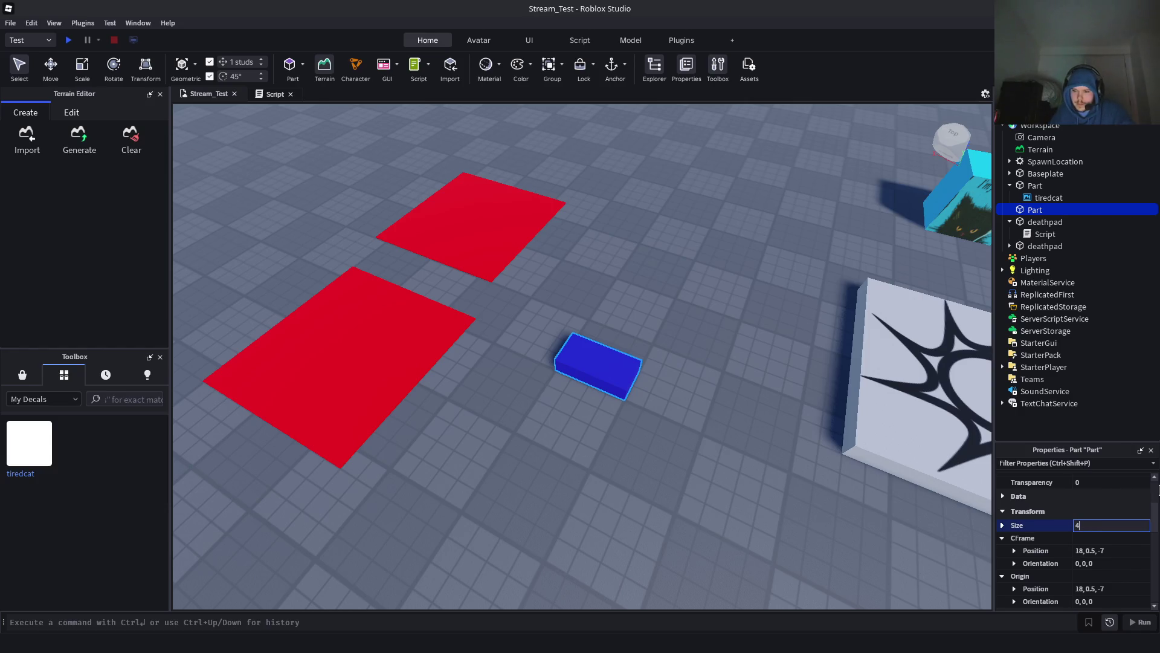
{"action": "type", "text": "3"}
{"action": "key", "text": "Return"}
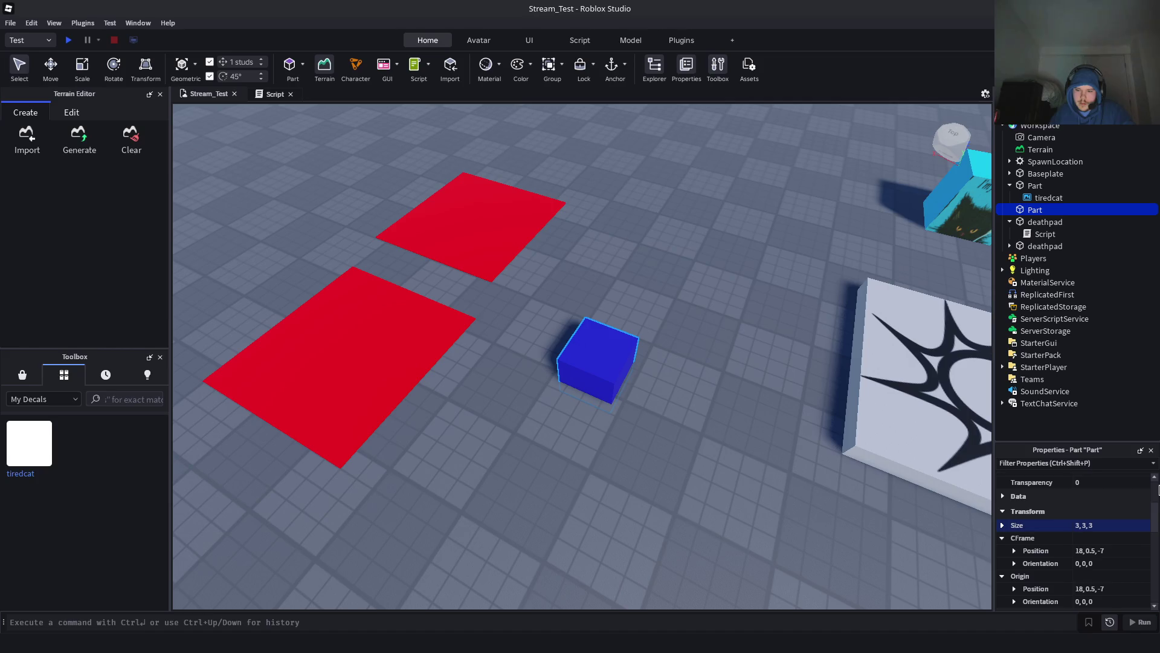
{"action": "left_click", "coordinate": [1091, 525]}
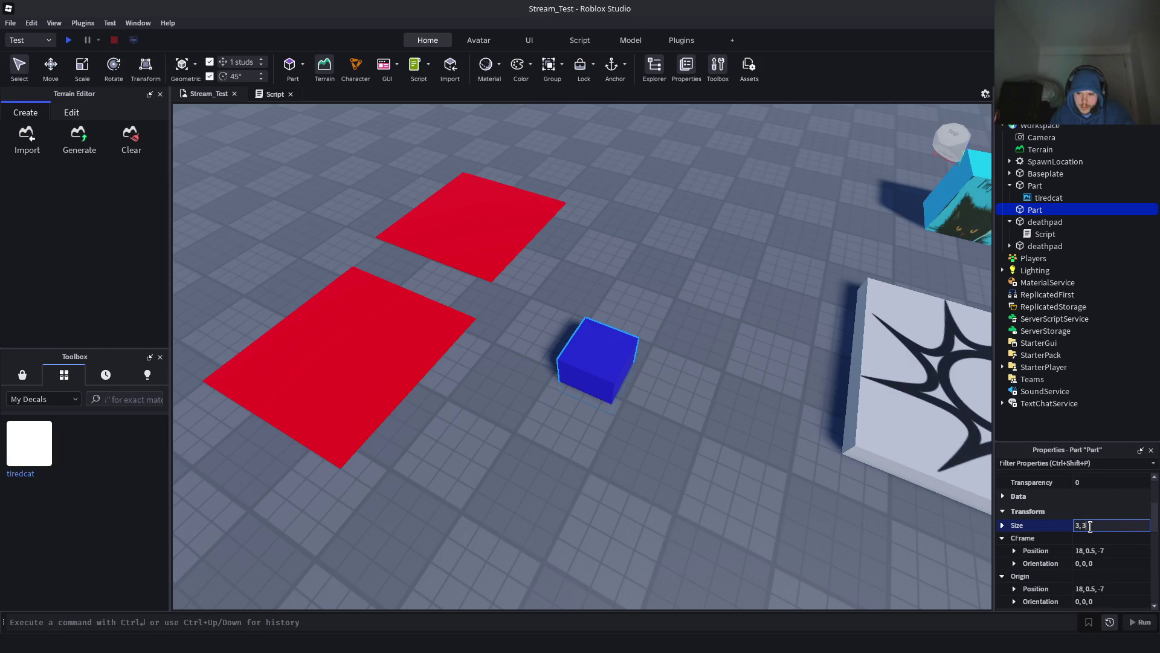
{"action": "type", "text": "4"}
{"action": "key", "text": "Return"}
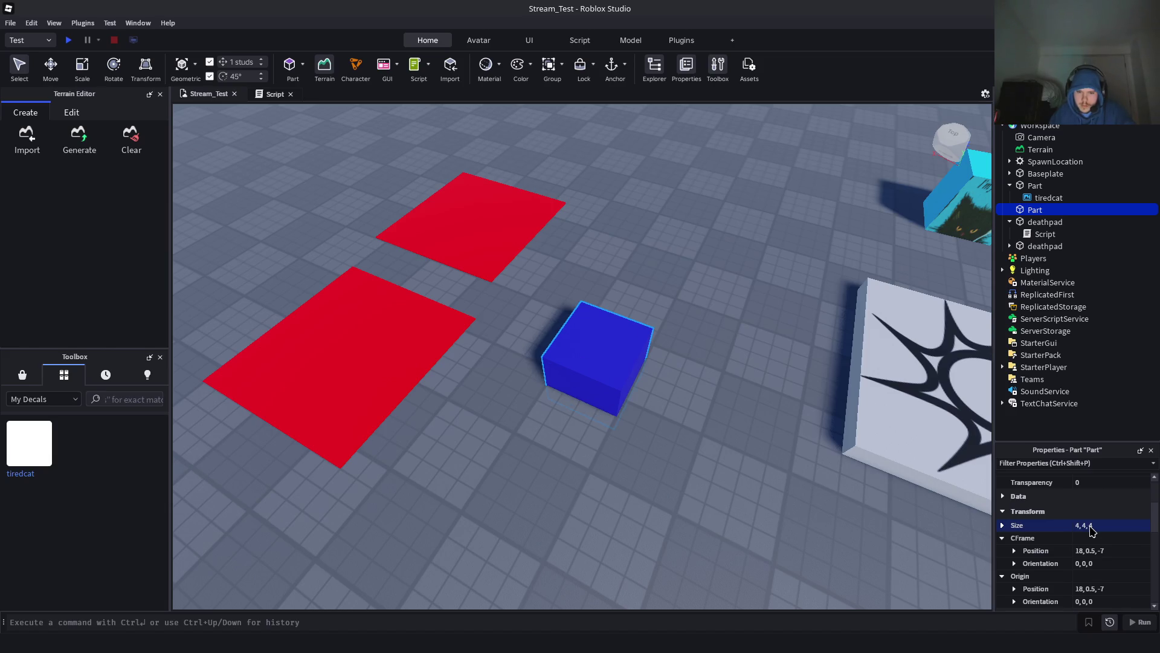
{"action": "right_click", "coordinate": [633, 364]}
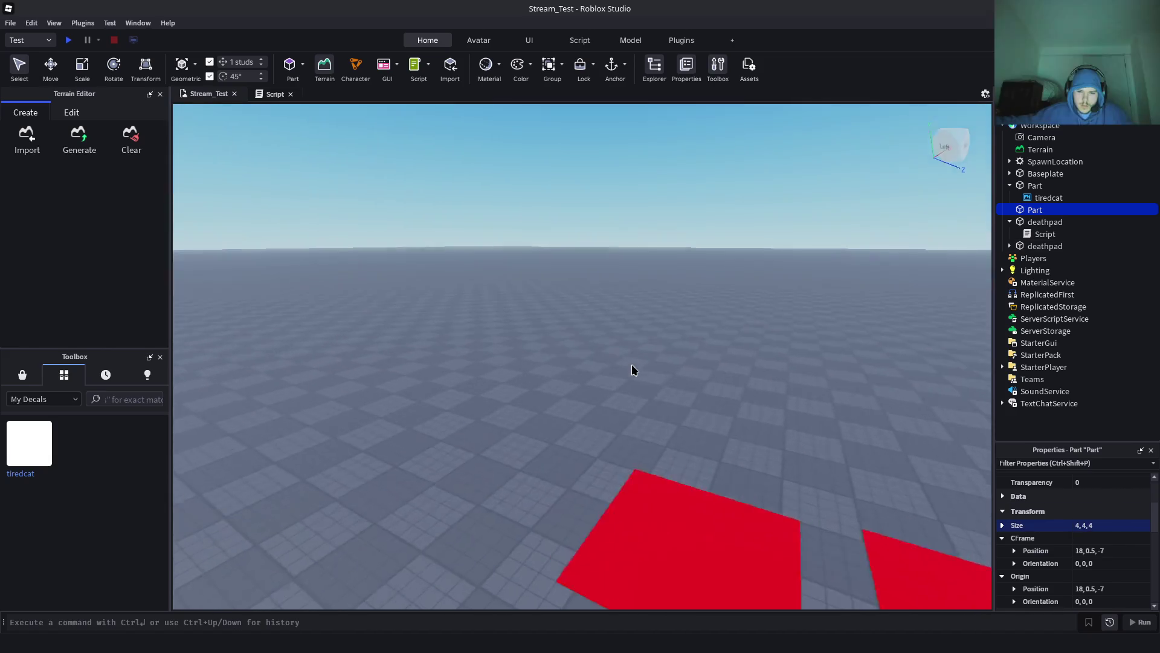
Set the blue cube onto the left red deathpad, moving the upper pad aside
{"action": "right_click", "coordinate": [662, 422]}
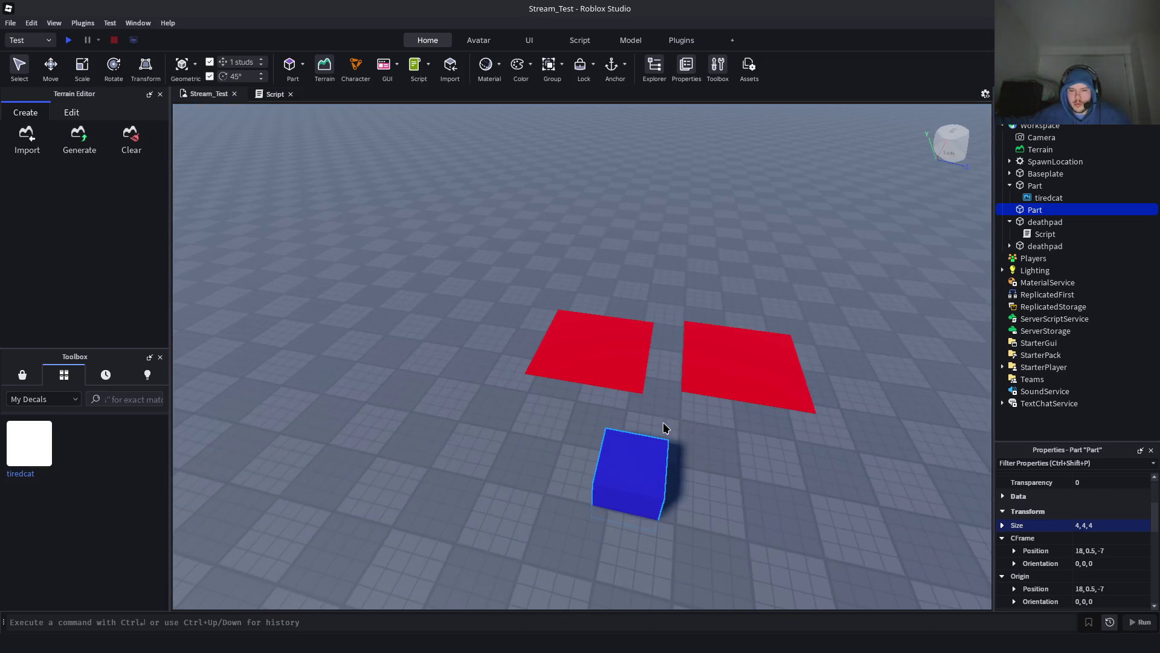
{"action": "scroll", "coordinate": [663, 422], "scroll_direction": "up", "scroll_amount": 5}
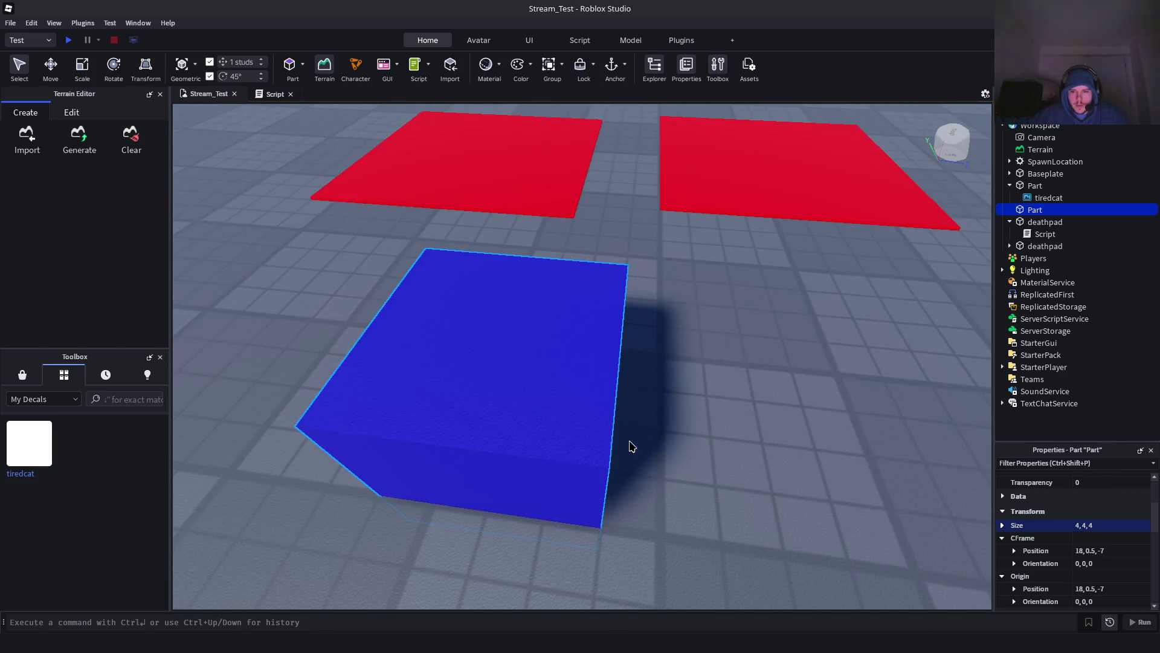
{"action": "scroll", "coordinate": [632, 441], "scroll_direction": "down", "scroll_amount": 3}
{"action": "mouse_move", "coordinate": [607, 447]}
{"action": "left_mouse_down"}
{"action": "mouse_move", "coordinate": [572, 329]}
{"action": "mouse_move", "coordinate": [568, 280]}
{"action": "mouse_move", "coordinate": [579, 278]}
{"action": "left_mouse_up"}
{"action": "scroll", "coordinate": [579, 278], "scroll_direction": "up", "scroll_amount": 5}
{"action": "scroll", "coordinate": [601, 365], "scroll_direction": "down", "scroll_amount": 8}
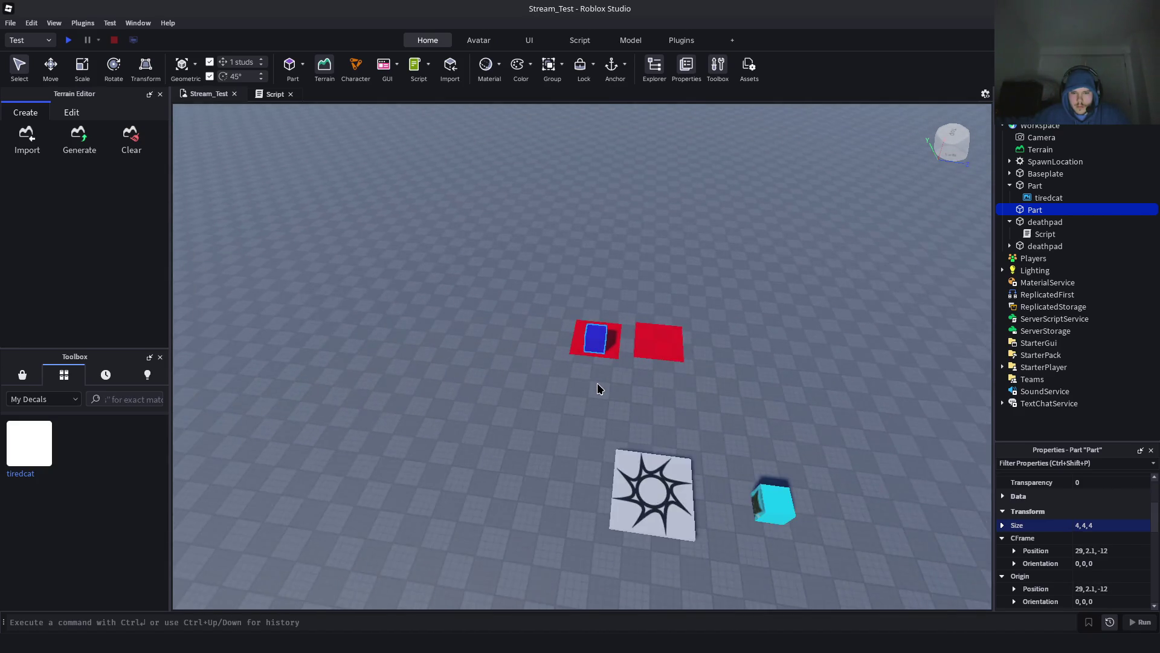
{"action": "scroll", "coordinate": [612, 401], "scroll_direction": "up", "scroll_amount": 6}
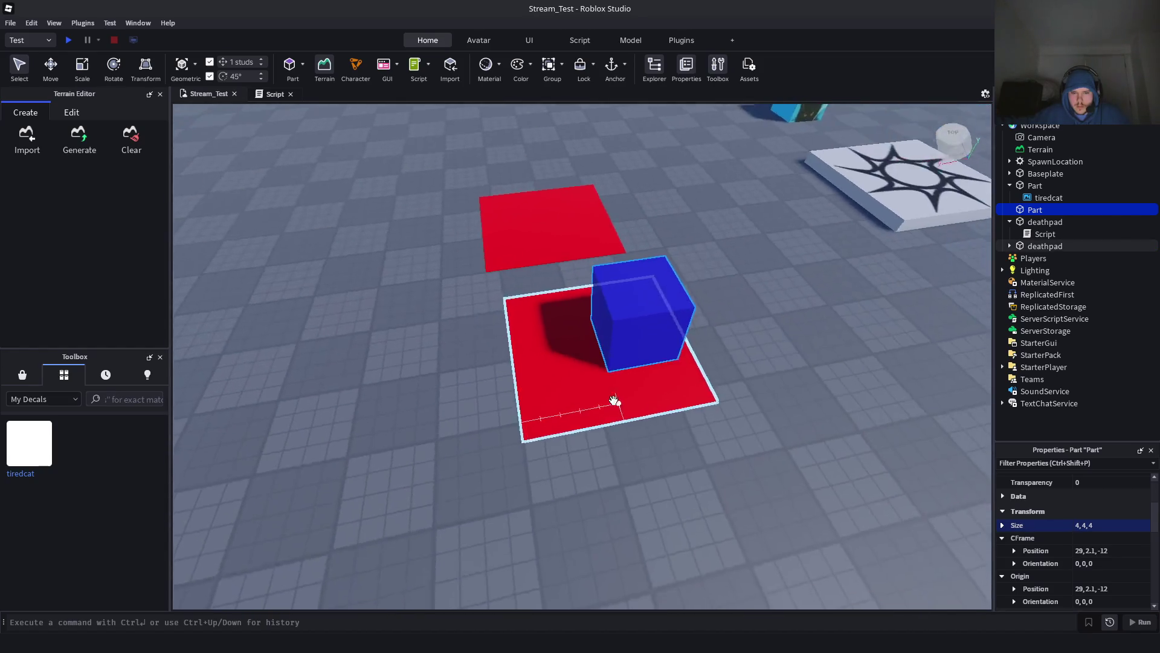
{"action": "mouse_move", "coordinate": [526, 250]}
{"action": "left_mouse_down"}
{"action": "mouse_move", "coordinate": [433, 401]}
{"action": "mouse_move", "coordinate": [345, 344]}
{"action": "left_mouse_up"}
{"action": "mouse_move", "coordinate": [615, 344]}
{"action": "left_mouse_down"}
{"action": "mouse_move", "coordinate": [575, 389]}
{"action": "mouse_move", "coordinate": [585, 394]}
{"action": "left_mouse_up"}
Resize the deathpad under the cube to 12, 0.1, 12 and move the other pad beside it
{"action": "left_click", "coordinate": [586, 415]}
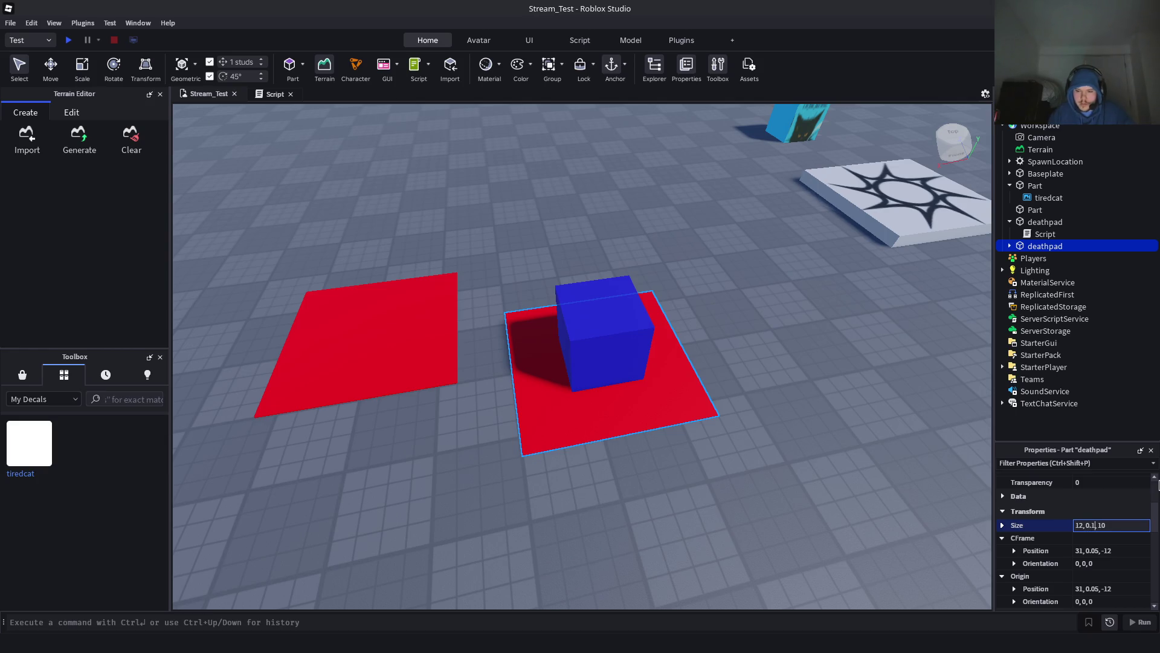
{"action": "type", "text": "2"}
{"action": "key", "text": "Return"}
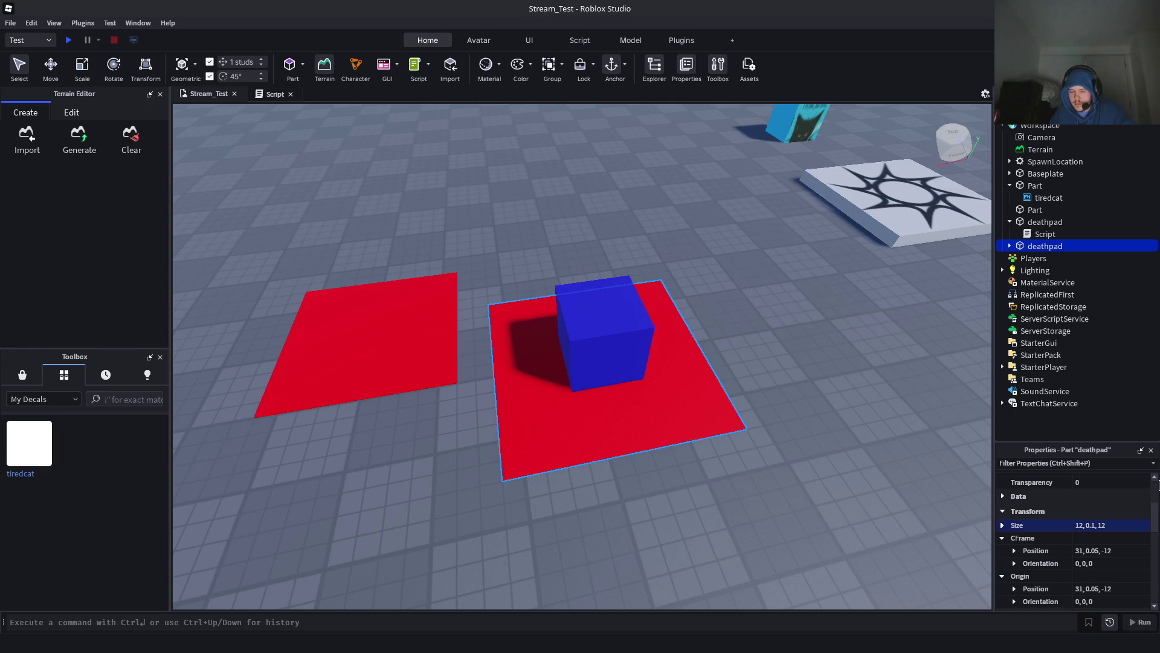
{"action": "mouse_move", "coordinate": [393, 335]}
{"action": "left_mouse_down"}
{"action": "mouse_move", "coordinate": [401, 379]}
{"action": "mouse_move", "coordinate": [509, 385]}
{"action": "mouse_move", "coordinate": [451, 292]}
{"action": "mouse_move", "coordinate": [412, 332]}
{"action": "mouse_move", "coordinate": [416, 356]}
{"action": "left_mouse_up"}
Select the blue cube and confirm Anchored is checked in Properties
{"action": "key", "text": "a"}
{"action": "left_click", "coordinate": [808, 321]}
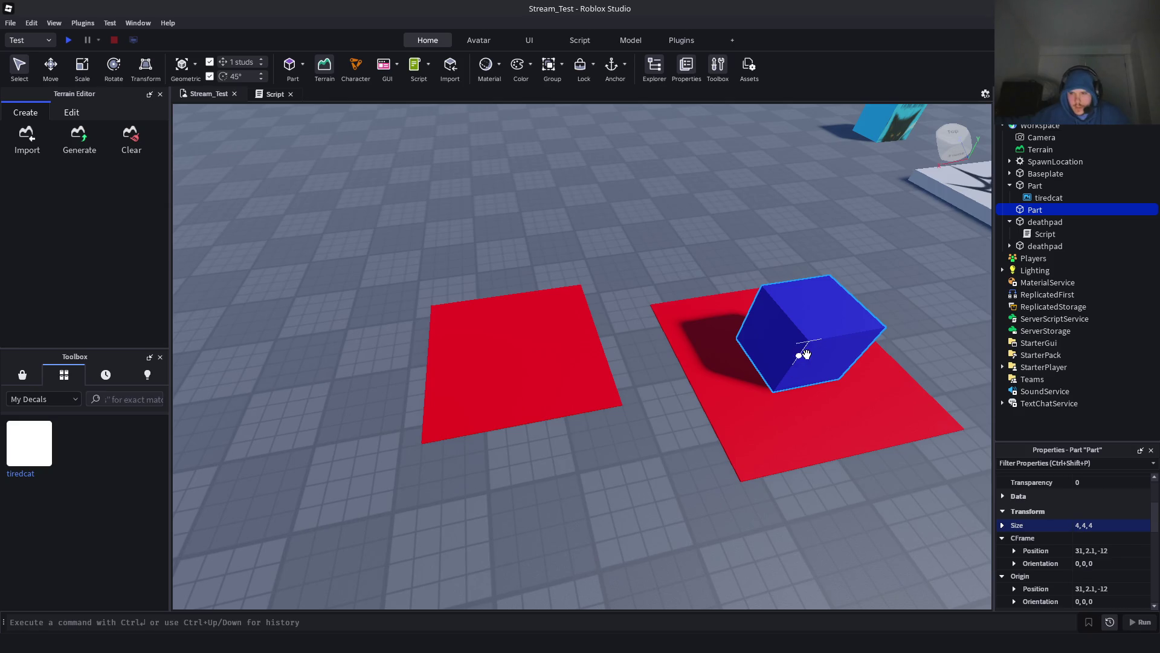
{"action": "scroll", "coordinate": [1030, 532], "scroll_direction": "down", "scroll_amount": 5}
{"action": "scroll", "coordinate": [1030, 535], "scroll_direction": "down", "scroll_amount": 3}
{"action": "scroll", "coordinate": [1056, 510], "scroll_direction": "up", "scroll_amount": 1}
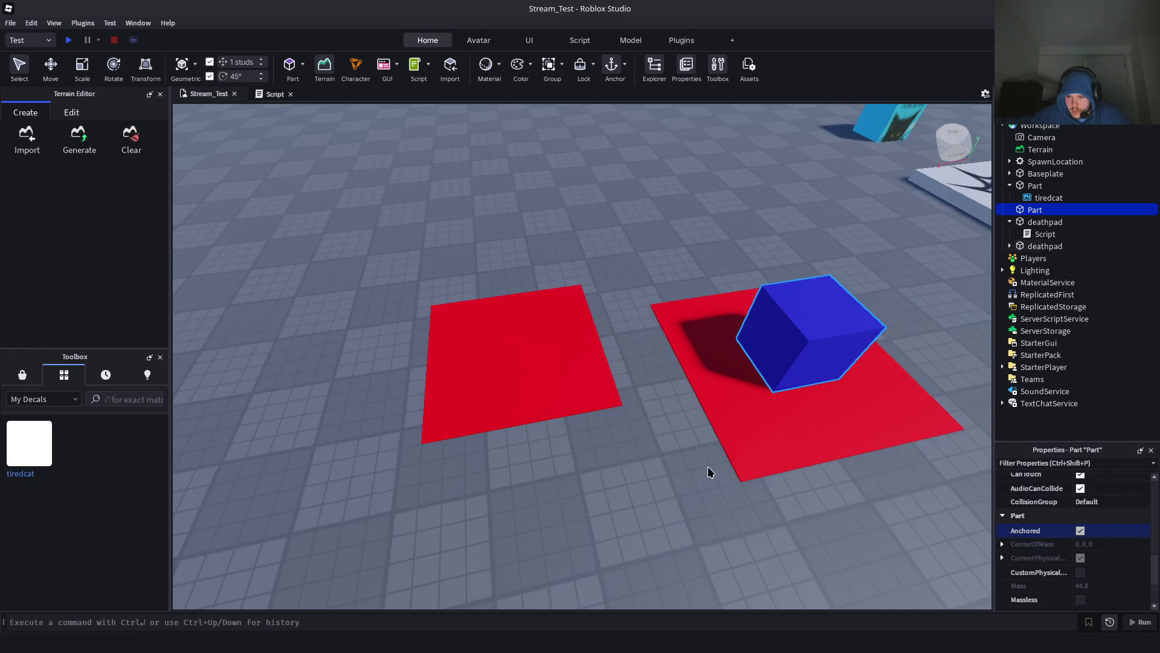
{"action": "scroll", "coordinate": [705, 469], "scroll_direction": "down", "scroll_amount": 5}
{"action": "scroll", "coordinate": [868, 382], "scroll_direction": "up", "scroll_amount": 3}
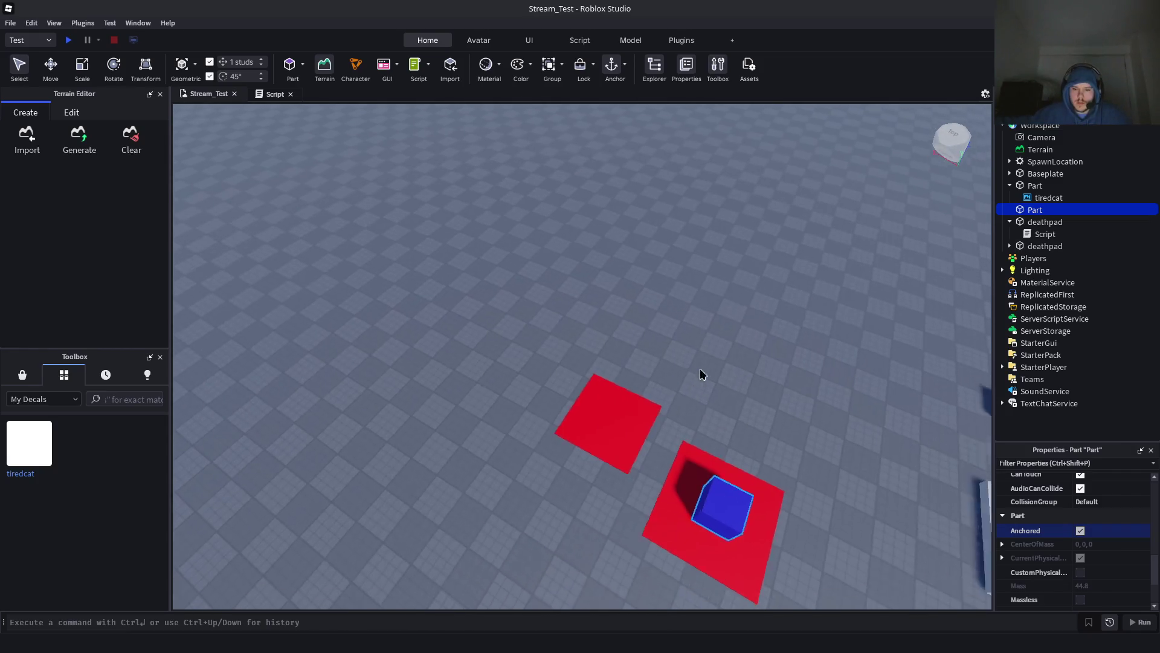
{"action": "scroll", "coordinate": [699, 368], "scroll_direction": "up", "scroll_amount": 3}
{"action": "scroll", "coordinate": [691, 436], "scroll_direction": "down", "scroll_amount": 3}
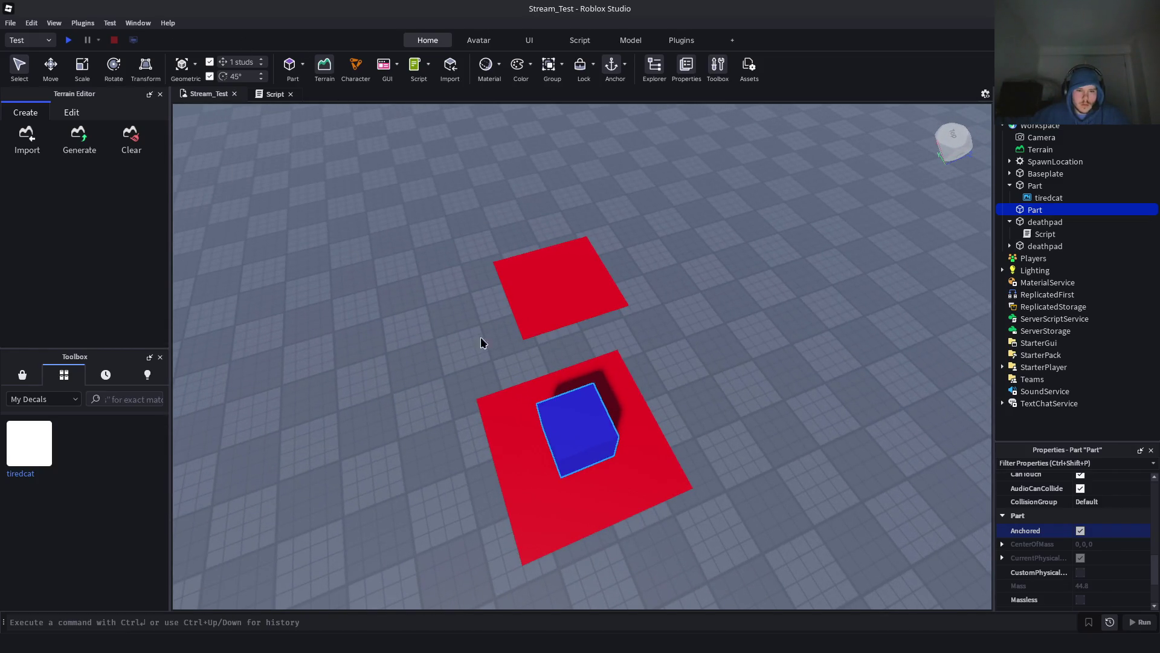
{"action": "scroll", "coordinate": [694, 393], "scroll_direction": "up", "scroll_amount": 5}
{"action": "scroll", "coordinate": [679, 392], "scroll_direction": "down", "scroll_amount": 5}
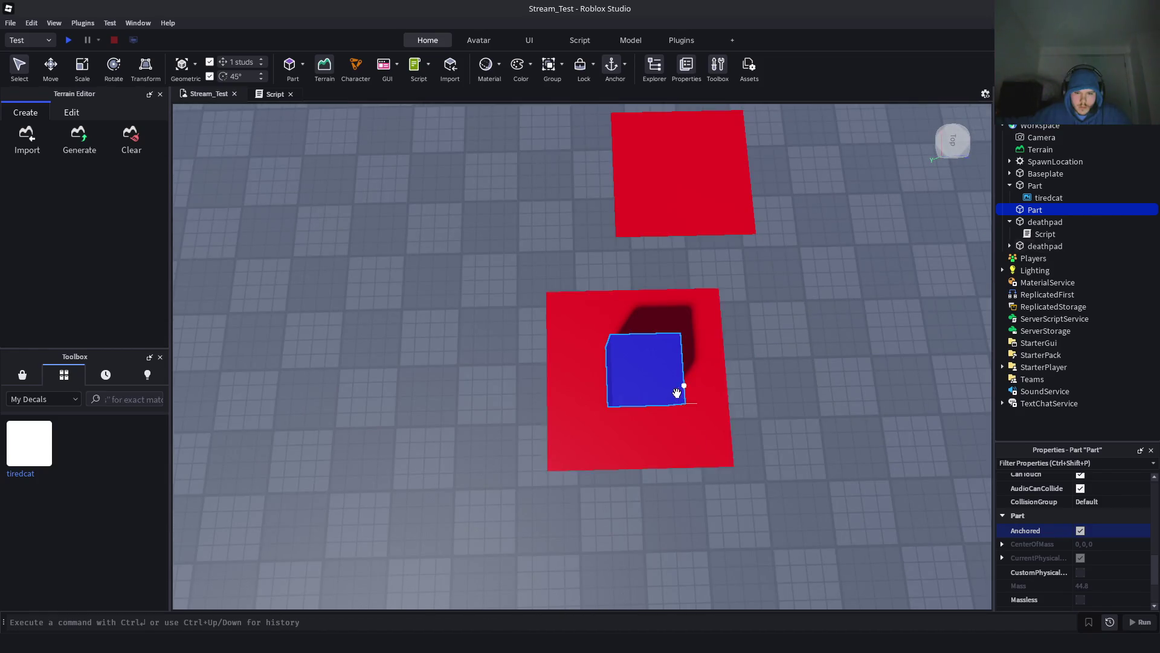
Centre the red deathpad beneath the blue cube and start a playtest
{"action": "key", "text": "f"}
{"action": "mouse_move", "coordinate": [627, 435]}
{"action": "left_mouse_down"}
{"action": "mouse_move", "coordinate": [616, 391]}
{"action": "mouse_move", "coordinate": [629, 436]}
{"action": "mouse_move", "coordinate": [655, 421]}
{"action": "left_mouse_up"}
{"action": "scroll", "coordinate": [746, 411], "scroll_direction": "down", "scroll_amount": 3}
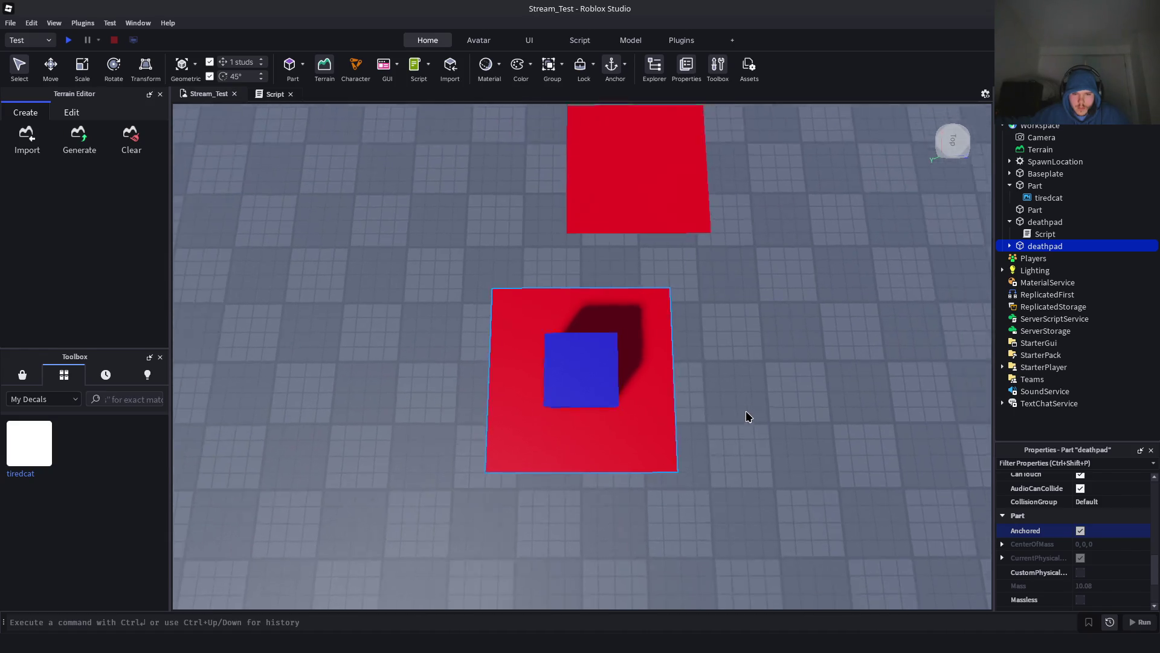
{"action": "left_click", "coordinate": [69, 40]}
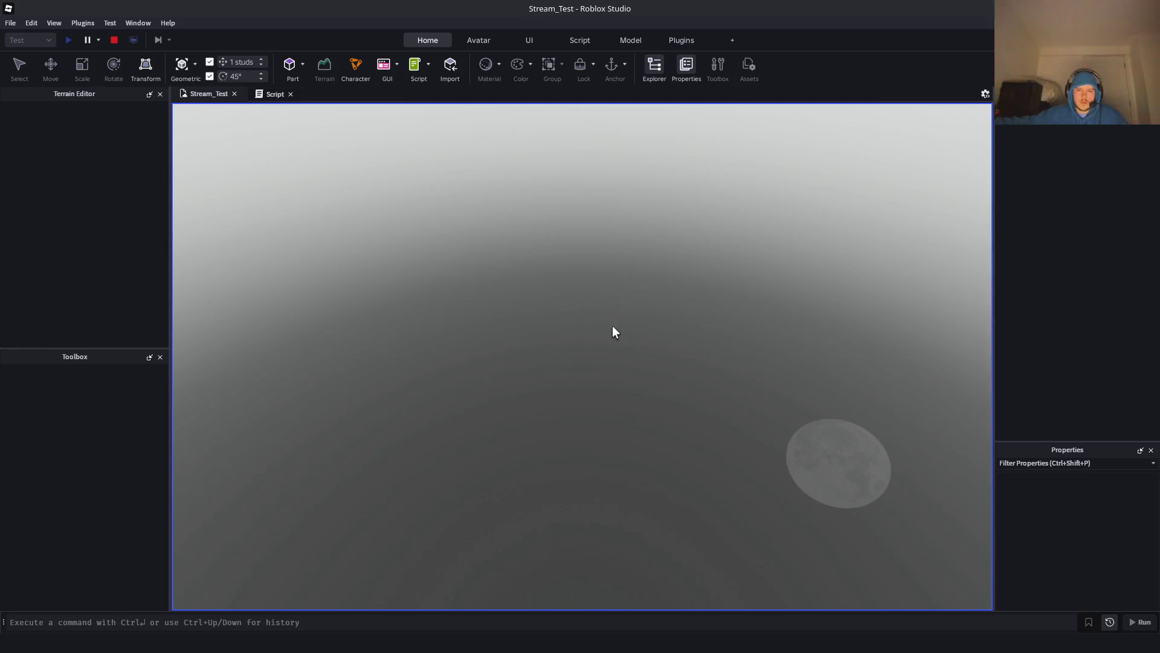
Walk the avatar to the red pad, jump onto the blue block, then stop the playtest
{"action": "key", "text": "w"}
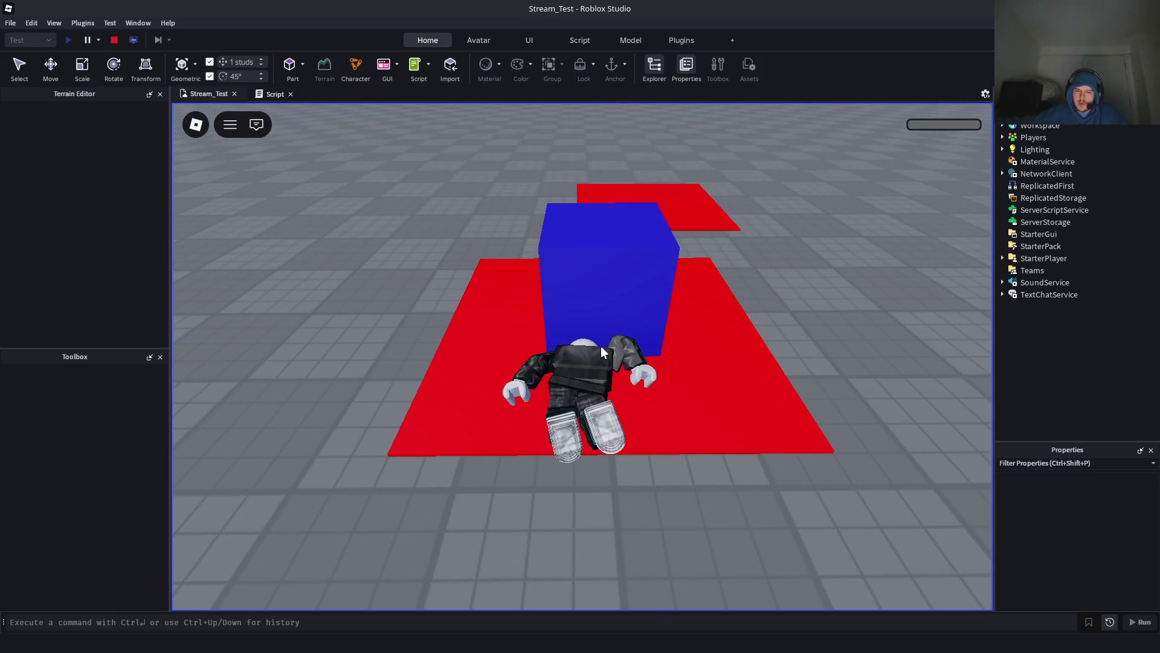
{"action": "key", "text": "w"}
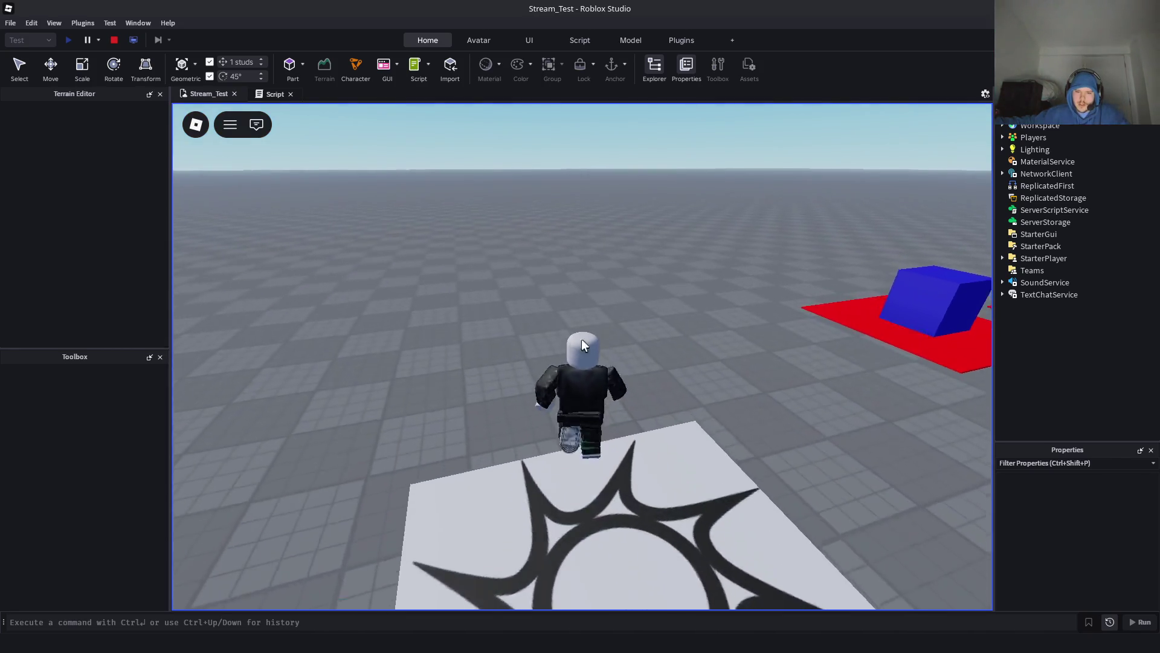
{"action": "key", "text": "space"}
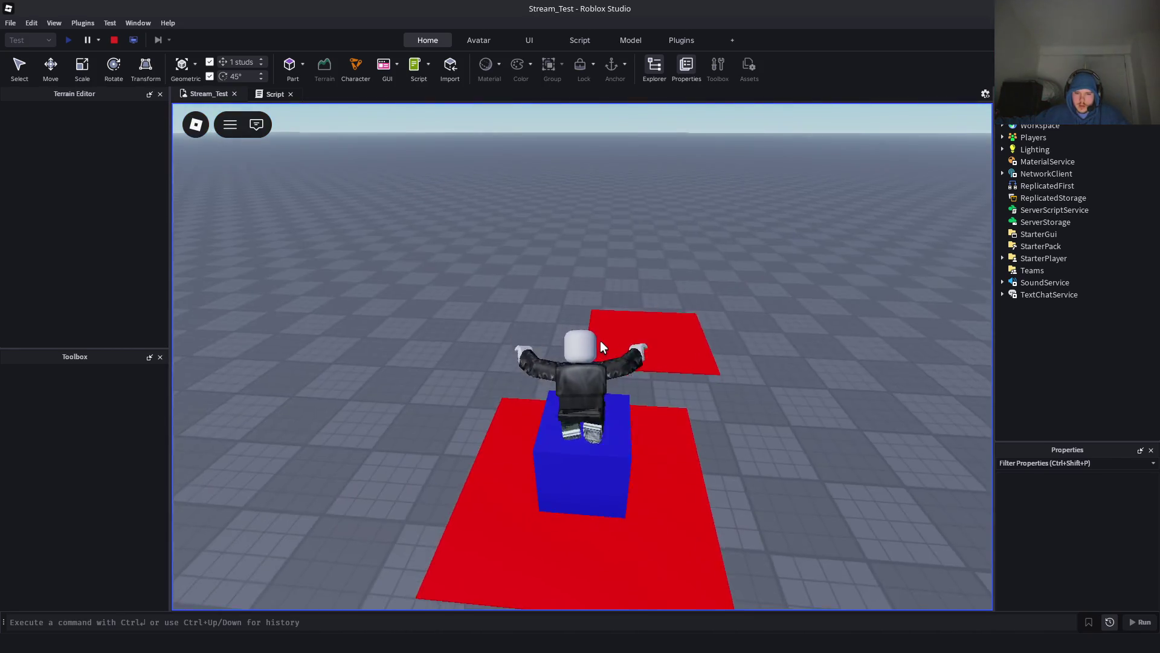
{"action": "key", "text": "s"}
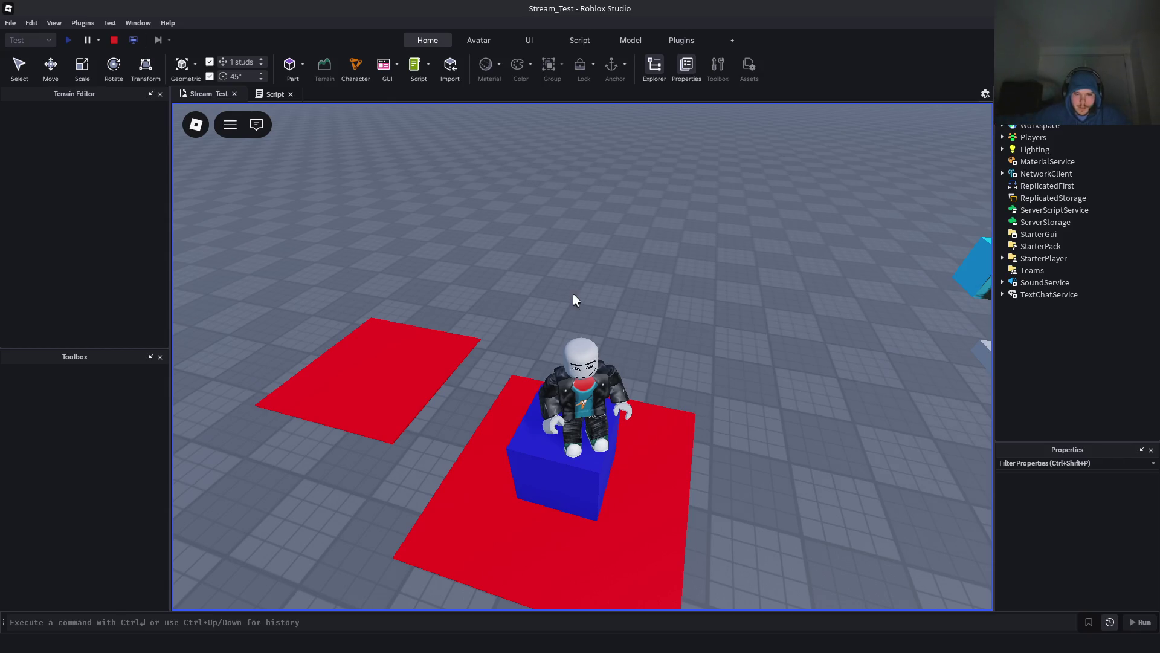
{"action": "key", "text": "Right"}
{"action": "key", "text": "Right"}
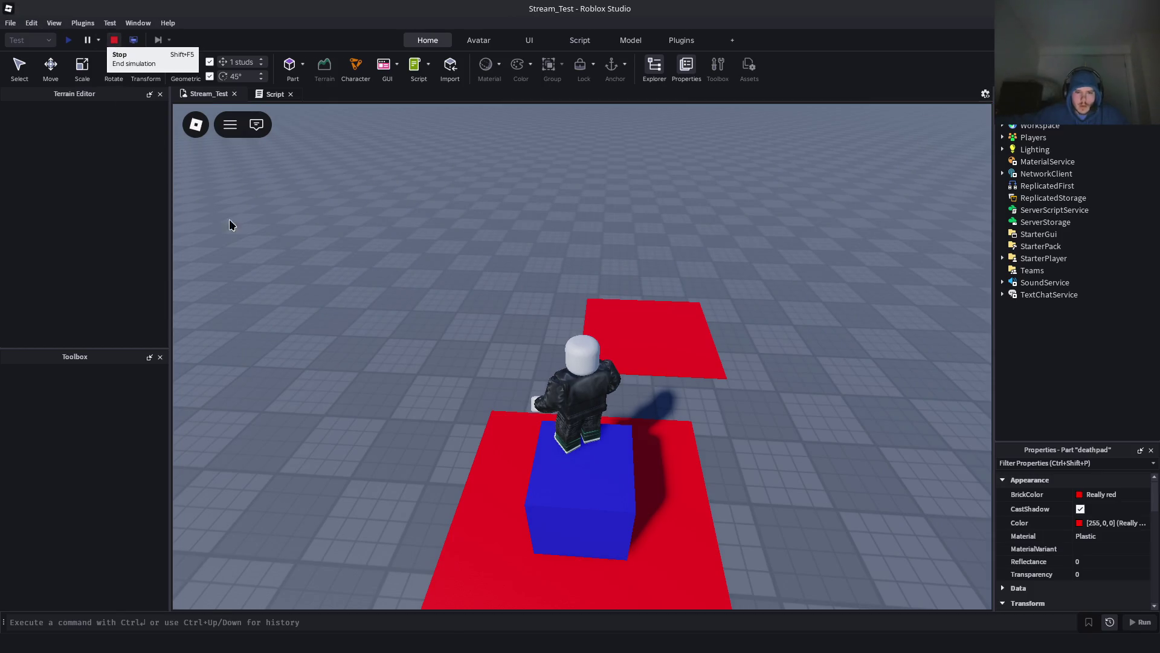
{"action": "key", "text": "shift+F5"}
{"action": "left_click", "coordinate": [607, 366]}
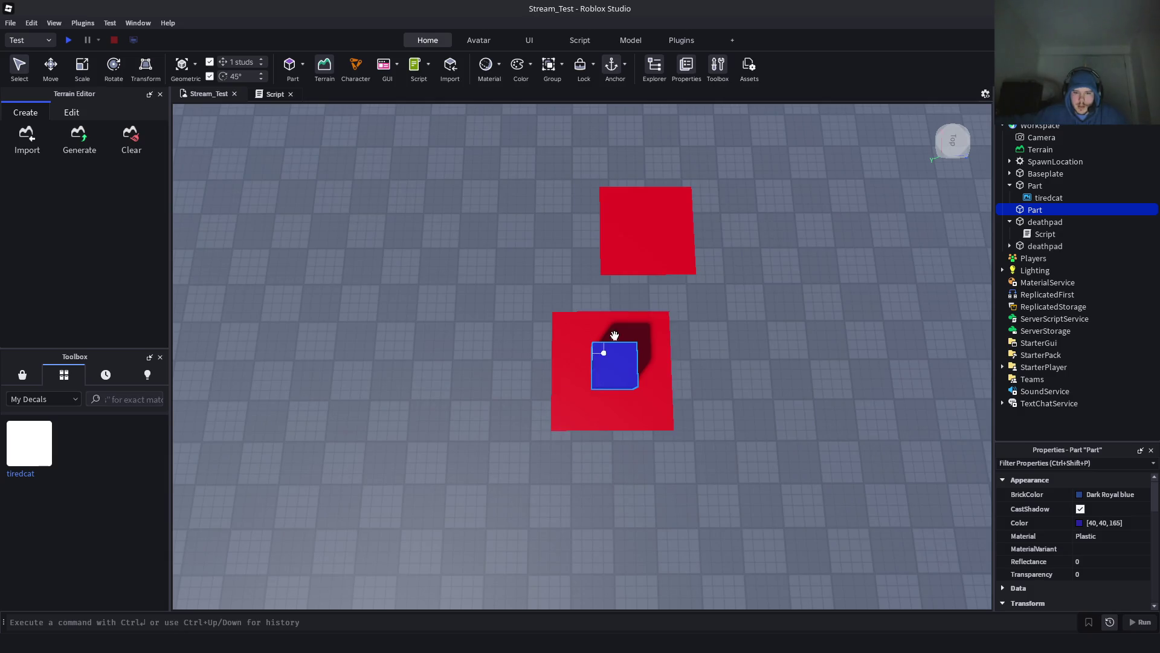
Duplicate the blue cube and place the copy on the upper red deathpad
{"action": "key", "text": "ctrl+d"}
{"action": "left_click_drag", "start_coordinate": [622, 357], "coordinate": [646, 229]}
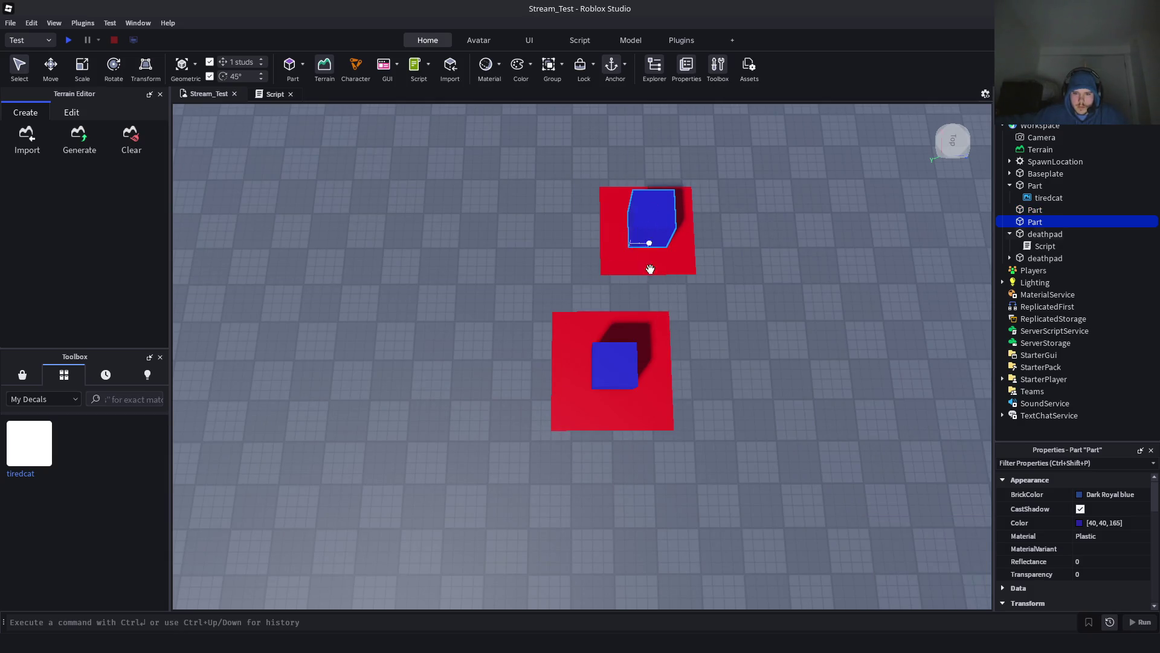
{"action": "scroll", "coordinate": [645, 314], "scroll_direction": "up", "scroll_amount": 3}
{"action": "scroll", "coordinate": [645, 313], "scroll_direction": "down", "scroll_amount": 3}
{"action": "scroll", "coordinate": [647, 324], "scroll_direction": "up", "scroll_amount": 3}
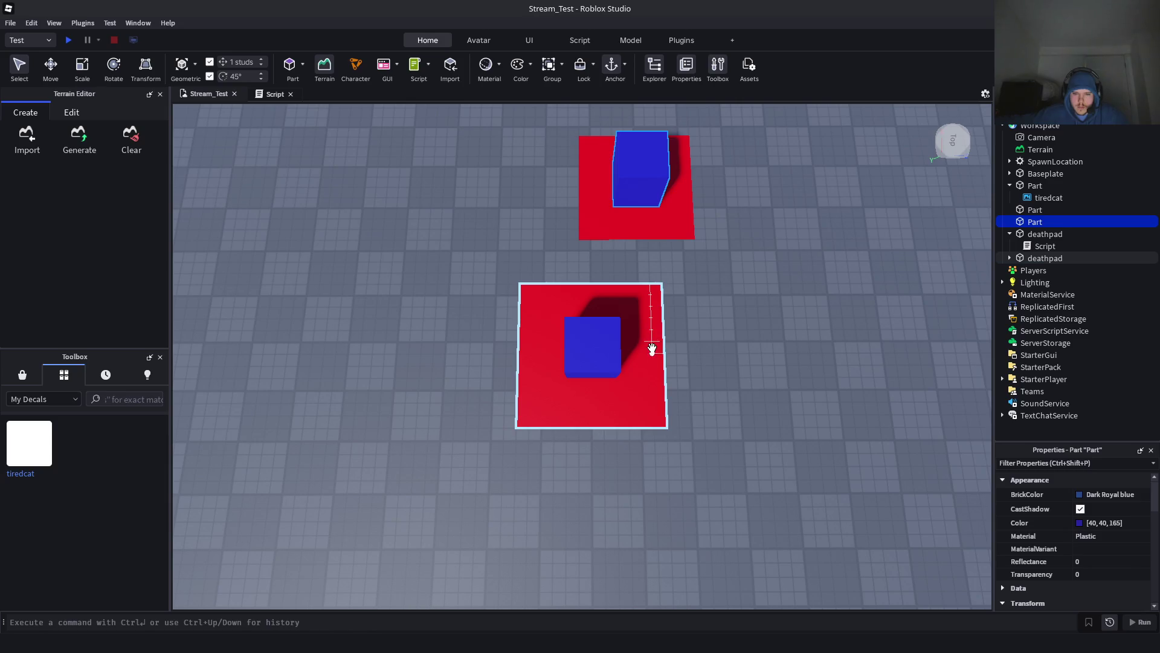
Resize the upper deathpad to 12, 0.1, 12
{"action": "left_click", "coordinate": [654, 354]}
{"action": "scroll", "coordinate": [1027, 519], "scroll_direction": "down", "scroll_amount": 3}
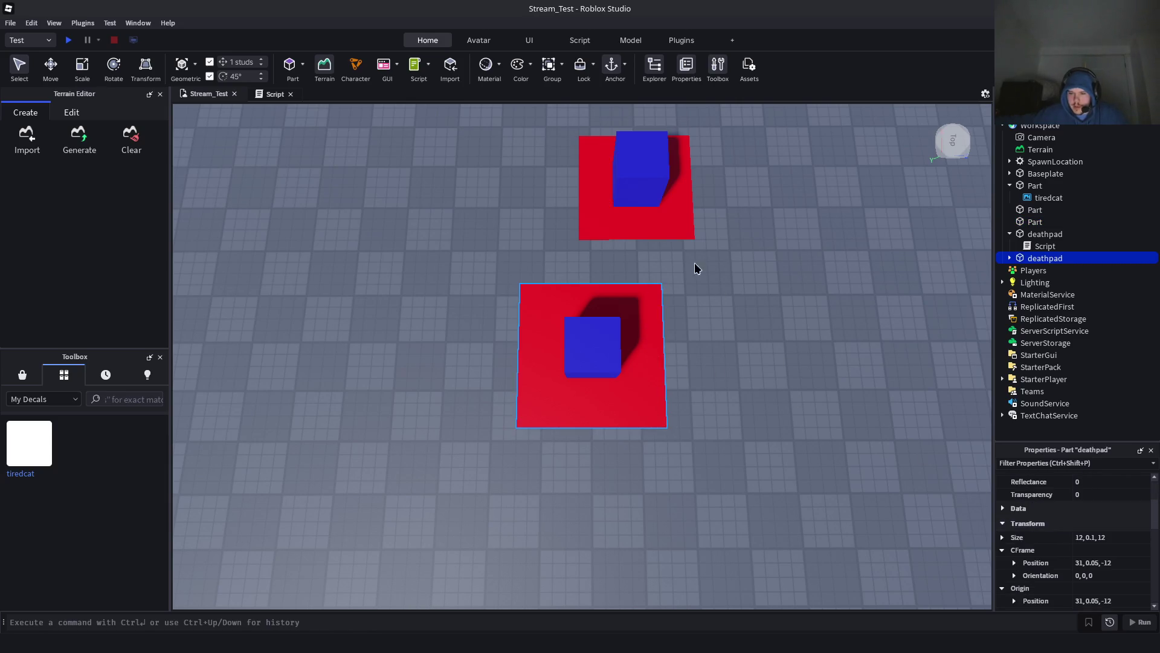
{"action": "left_click", "coordinate": [671, 228]}
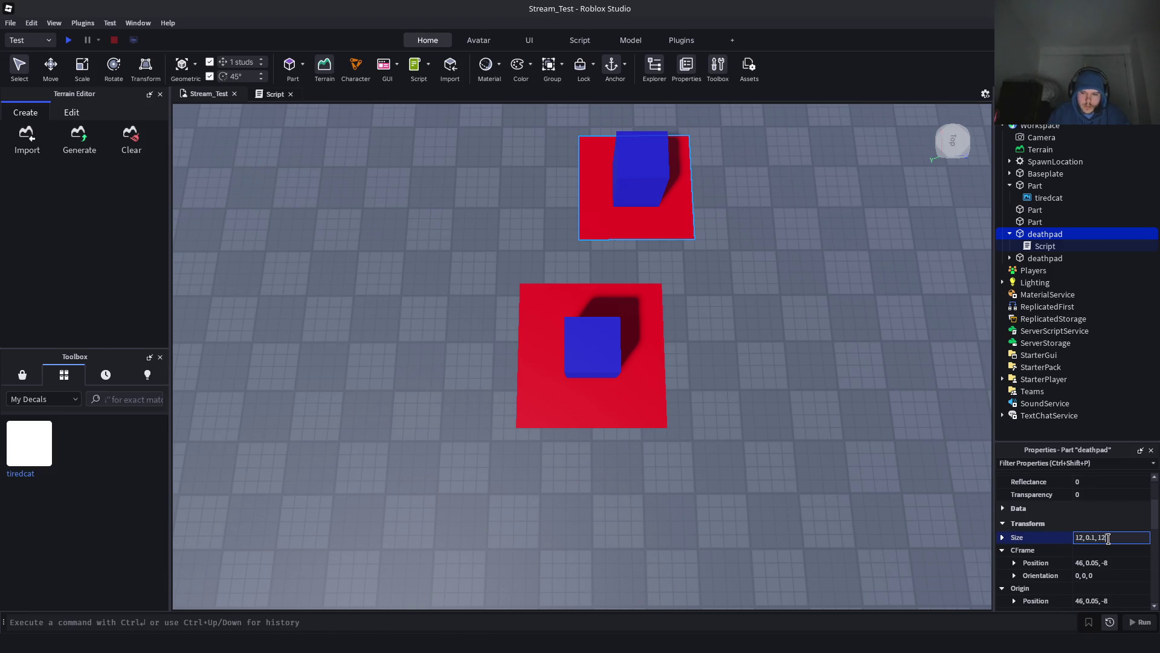
{"action": "key", "text": "Return"}
{"action": "mouse_move", "coordinate": [753, 365]}
{"action": "left_mouse_down"}
{"action": "mouse_move", "coordinate": [793, 332]}
{"action": "mouse_move", "coordinate": [712, 406]}
{"action": "mouse_move", "coordinate": [652, 370]}
{"action": "mouse_move", "coordinate": [640, 427]}
{"action": "mouse_move", "coordinate": [623, 433]}
{"action": "mouse_move", "coordinate": [633, 424]}
{"action": "mouse_move", "coordinate": [640, 456]}
{"action": "mouse_move", "coordinate": [674, 389]}
{"action": "mouse_move", "coordinate": [643, 371]}
{"action": "mouse_move", "coordinate": [673, 361]}
{"action": "left_mouse_up"}
Duplicate a deathpad, shift it left, and delete the extra deathpad with its script
{"action": "key", "text": "ctrl+d"}
{"action": "mouse_move", "coordinate": [629, 455]}
{"action": "left_mouse_down"}
{"action": "mouse_move", "coordinate": [568, 459]}
{"action": "mouse_move", "coordinate": [580, 446]}
{"action": "left_mouse_up"}
{"action": "scroll", "coordinate": [593, 445], "scroll_direction": "down", "scroll_amount": 5}
{"action": "scroll", "coordinate": [593, 447], "scroll_direction": "up", "scroll_amount": 3}
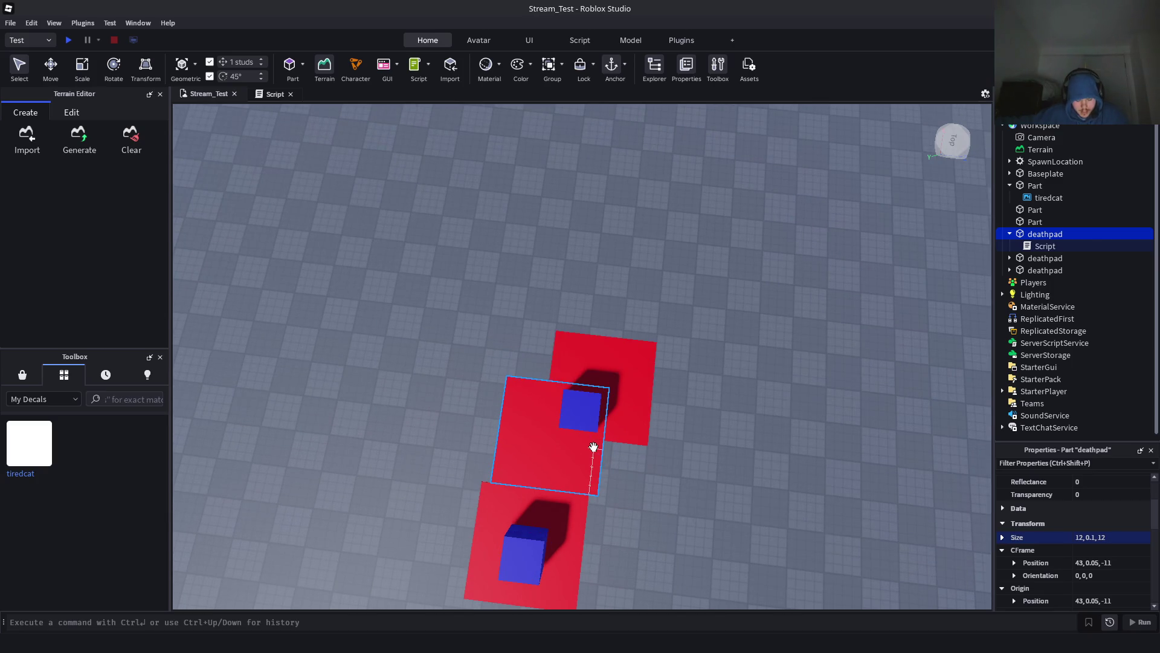
{"action": "key", "text": "Delete"}
{"action": "key", "text": "Delete"}
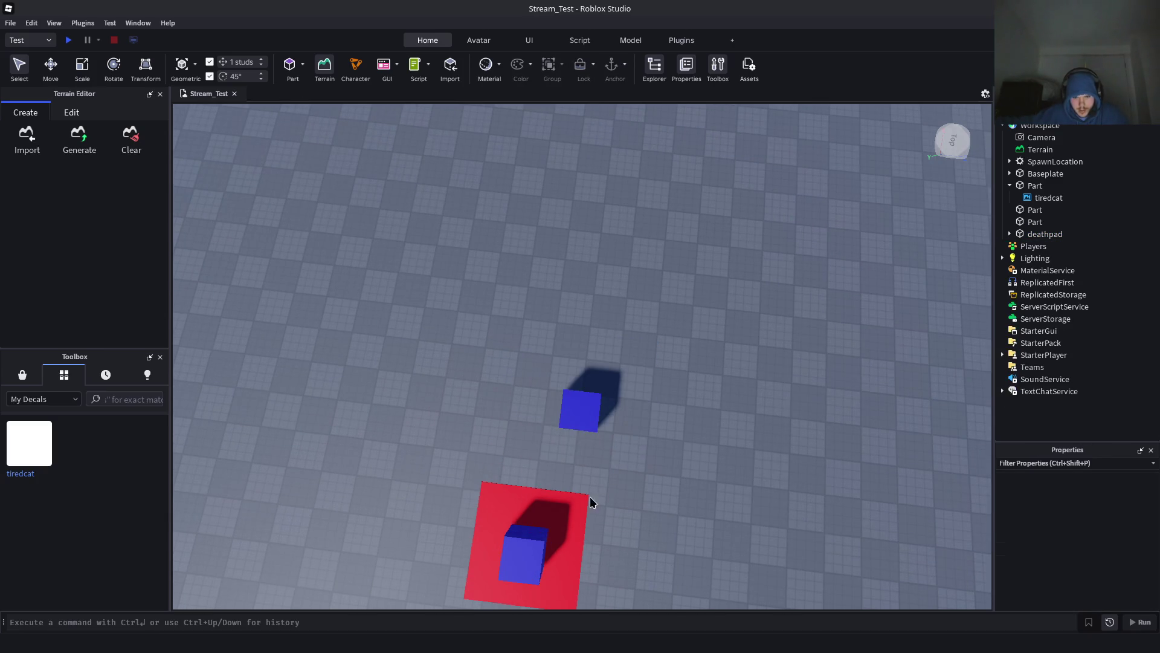
Enlarge the remaining deathpad to 100, 0.1, 100 and position the red slab on the baseplate
{"action": "left_click", "coordinate": [593, 494]}
{"action": "scroll", "coordinate": [600, 492], "scroll_direction": "down", "scroll_amount": 3}
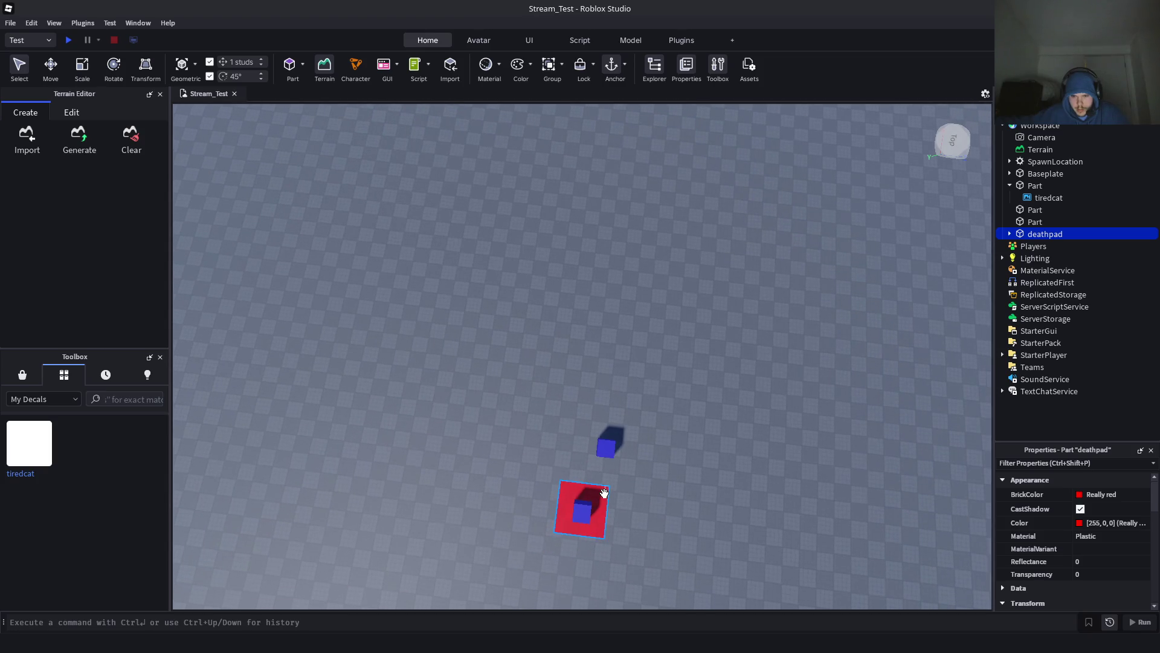
{"action": "scroll", "coordinate": [604, 492], "scroll_direction": "down", "scroll_amount": 3}
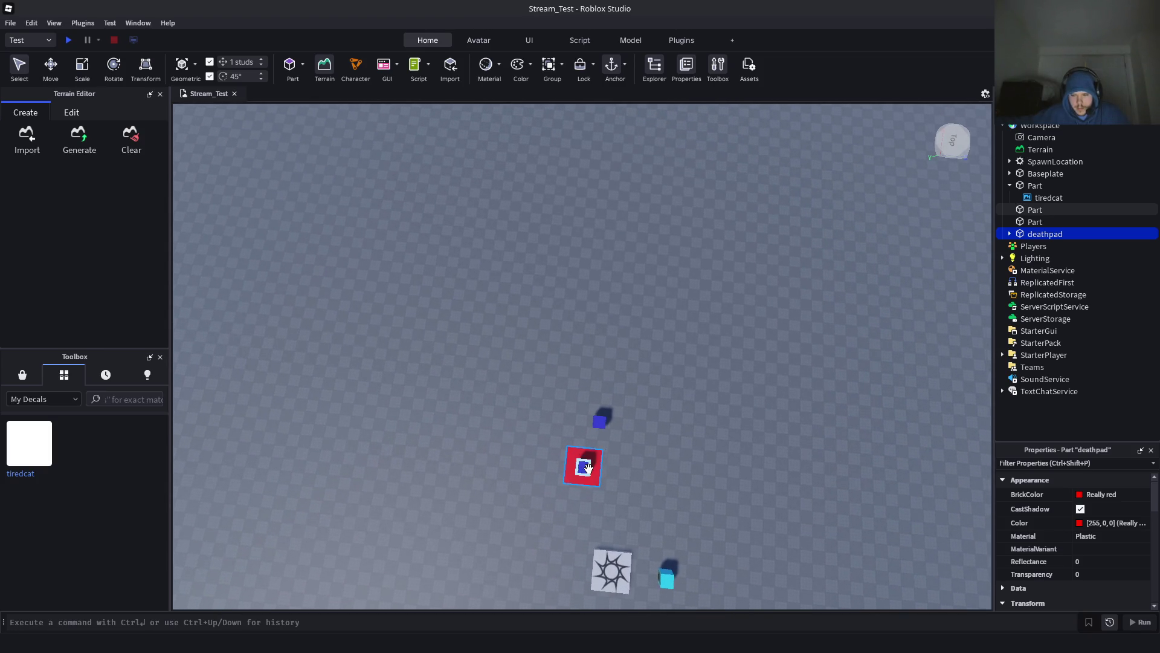
{"action": "scroll", "coordinate": [588, 467], "scroll_direction": "up", "scroll_amount": 1}
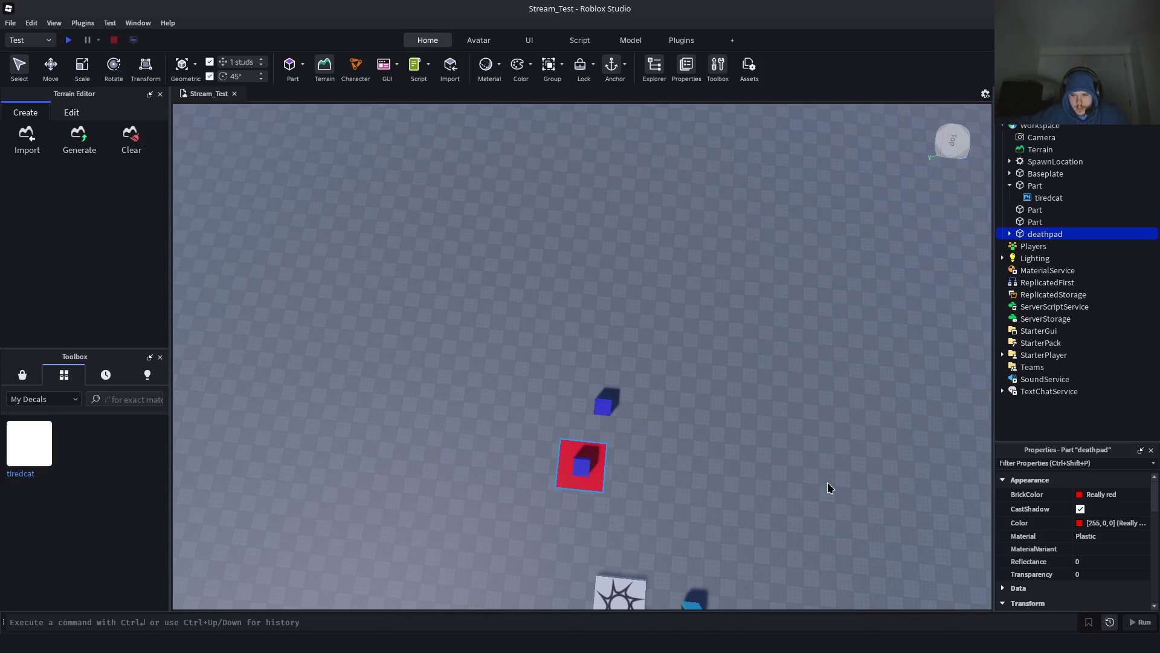
{"action": "scroll", "coordinate": [1124, 511], "scroll_direction": "down", "scroll_amount": 5}
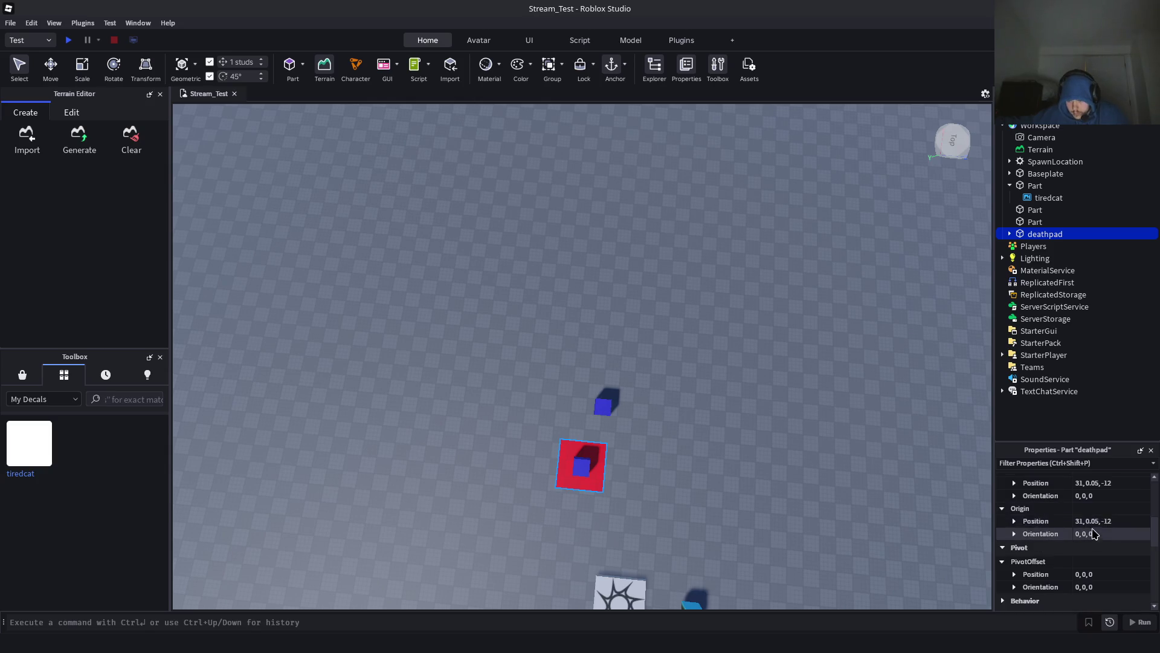
{"action": "scroll", "coordinate": [1094, 532], "scroll_direction": "up", "scroll_amount": 2}
{"action": "scroll", "coordinate": [1086, 531], "scroll_direction": "up", "scroll_amount": 2}
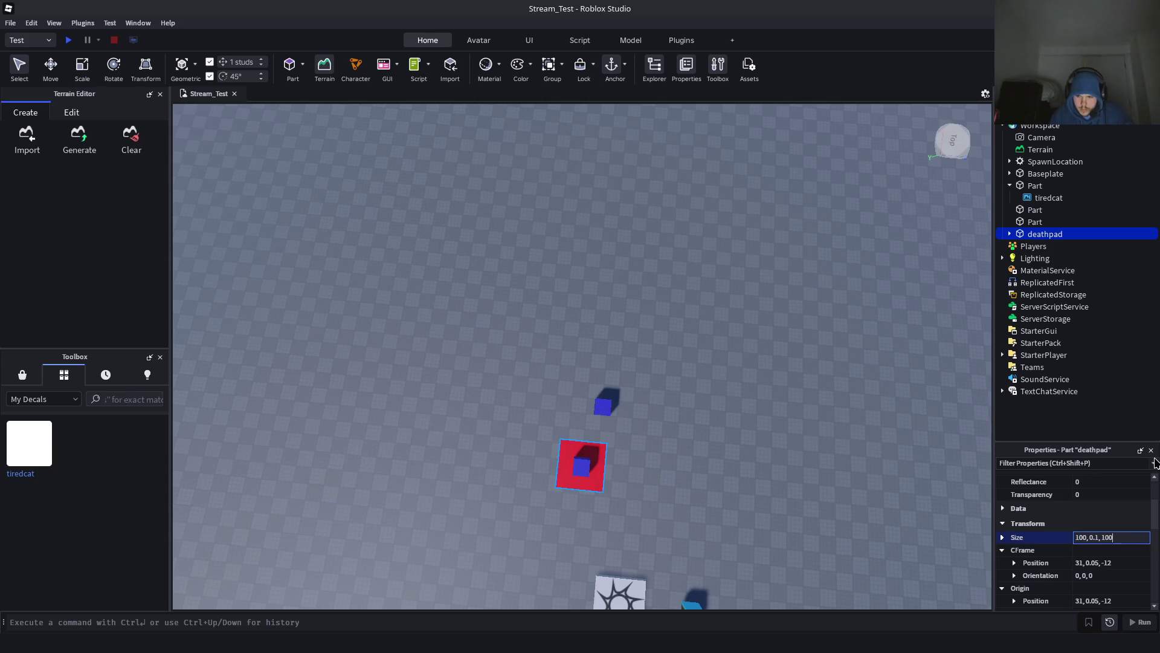
{"action": "key", "text": "Return"}
{"action": "mouse_move", "coordinate": [732, 388]}
{"action": "left_mouse_down"}
{"action": "mouse_move", "coordinate": [746, 212]}
{"action": "mouse_move", "coordinate": [742, 394]}
{"action": "left_mouse_up"}
{"action": "scroll", "coordinate": [625, 517], "scroll_direction": "up", "scroll_amount": 8}
{"action": "mouse_move", "coordinate": [610, 334]}
{"action": "left_mouse_down"}
{"action": "mouse_move", "coordinate": [611, 366]}
{"action": "mouse_move", "coordinate": [619, 306]}
{"action": "mouse_move", "coordinate": [612, 336]}
{"action": "mouse_move", "coordinate": [615, 308]}
{"action": "mouse_move", "coordinate": [616, 321]}
{"action": "left_mouse_up"}
{"action": "scroll", "coordinate": [629, 432], "scroll_direction": "down", "scroll_amount": 5}
{"action": "scroll", "coordinate": [632, 437], "scroll_direction": "up", "scroll_amount": 6}
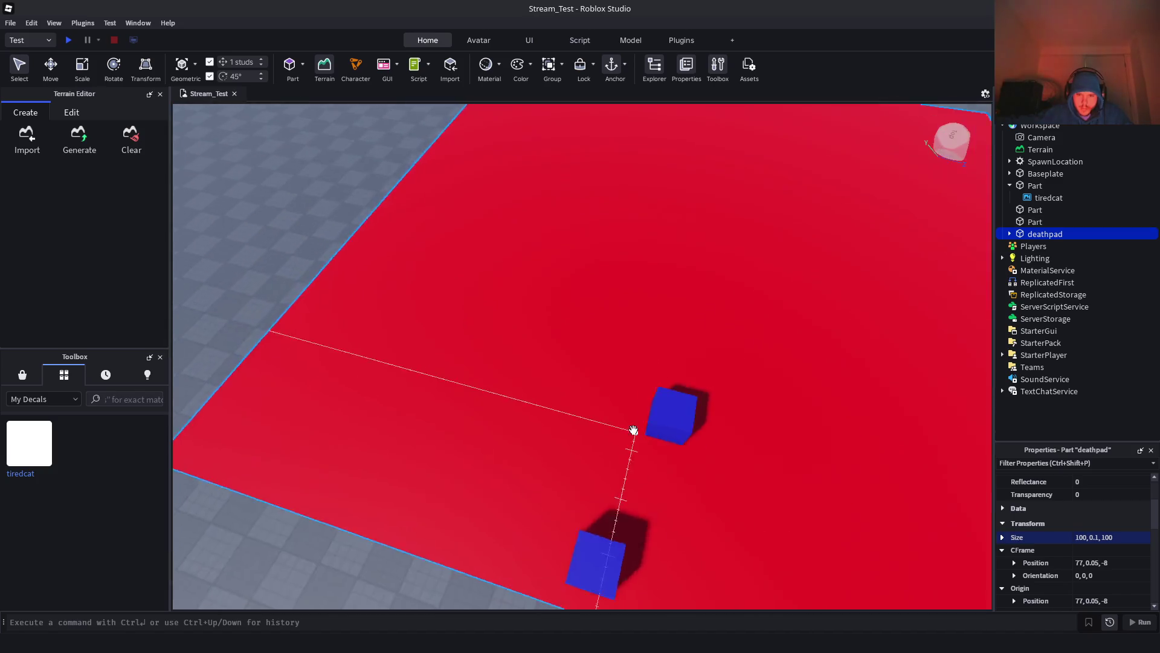
{"action": "scroll", "coordinate": [632, 430], "scroll_direction": "down", "scroll_amount": 5}
{"action": "scroll", "coordinate": [632, 429], "scroll_direction": "up", "scroll_amount": 5}
Add two more blue cube copies across the red slab and start a playtest
{"action": "left_click", "coordinate": [694, 389]}
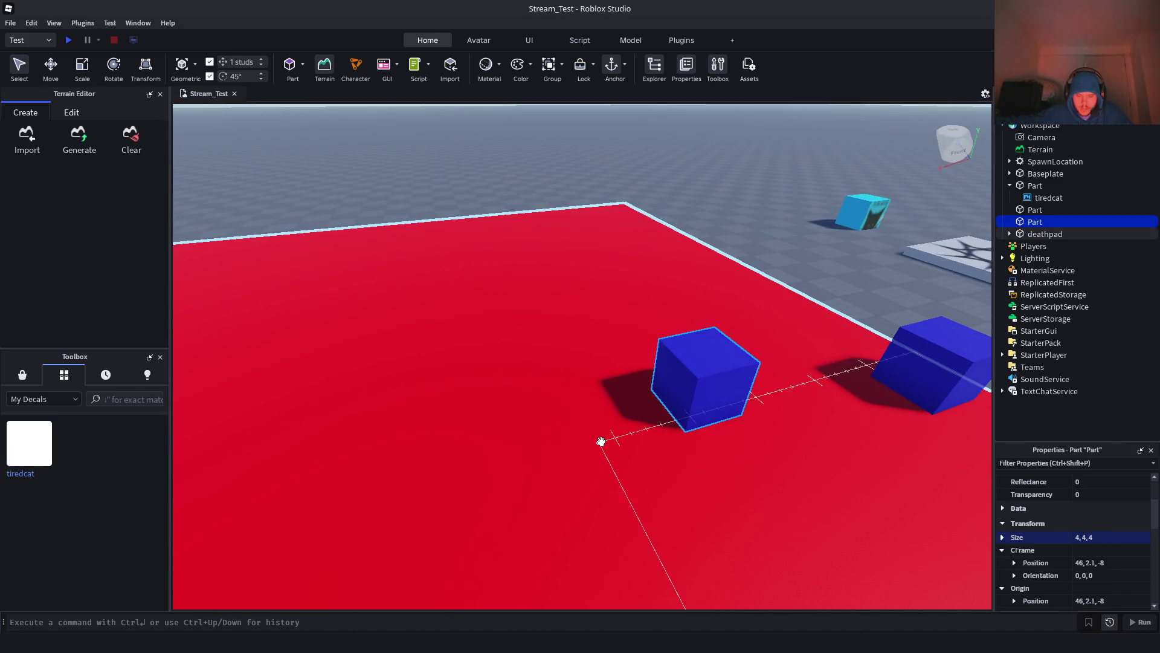
{"action": "key", "text": "ctrl+d"}
{"action": "scroll", "coordinate": [598, 445], "scroll_direction": "down", "scroll_amount": 5}
{"action": "left_click_drag", "start_coordinate": [624, 401], "coordinate": [580, 500]}
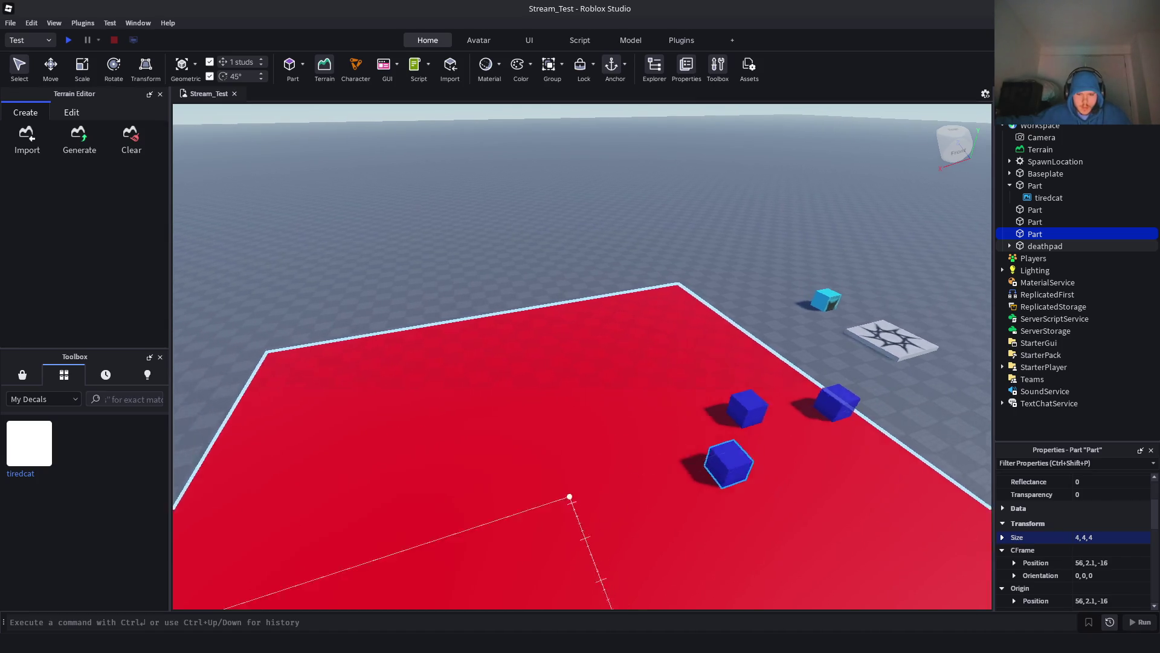
{"action": "scroll", "coordinate": [571, 487], "scroll_direction": "up", "scroll_amount": 5}
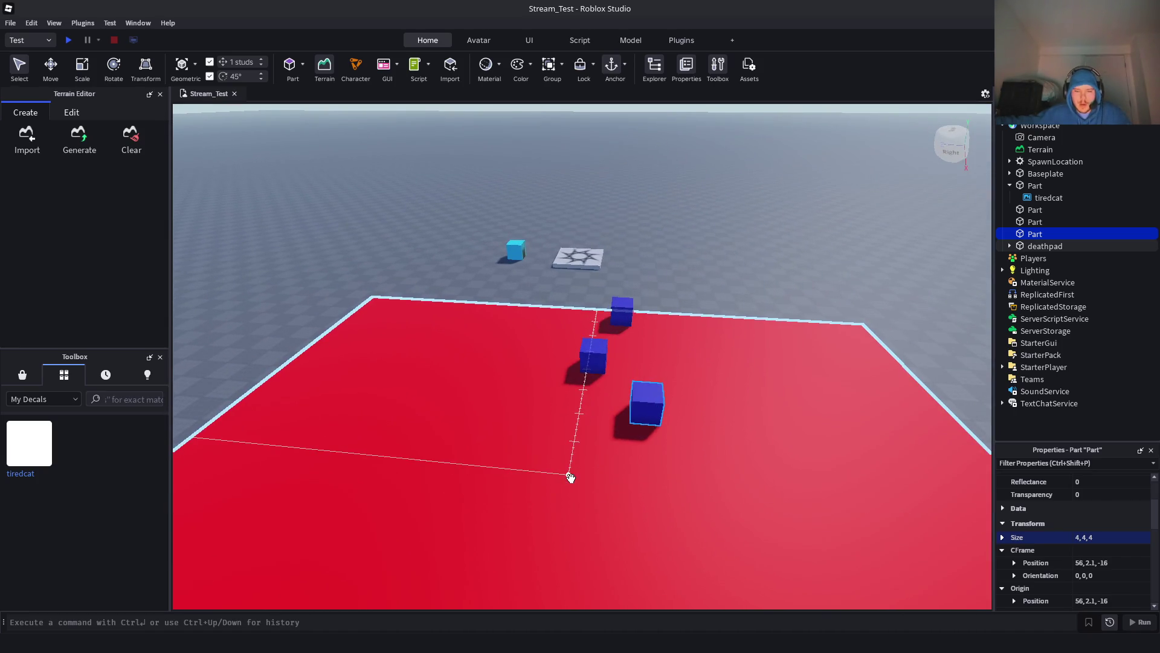
{"action": "scroll", "coordinate": [571, 475], "scroll_direction": "up", "scroll_amount": 3}
{"action": "scroll", "coordinate": [578, 471], "scroll_direction": "down", "scroll_amount": 5}
{"action": "scroll", "coordinate": [675, 491], "scroll_direction": "up", "scroll_amount": 3}
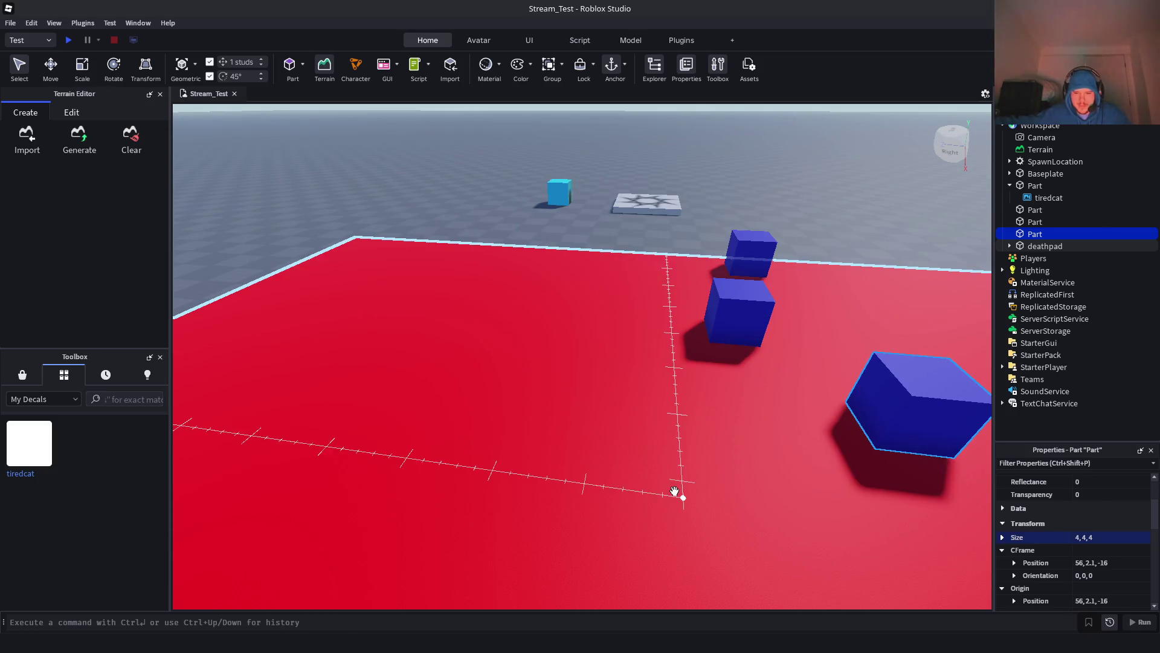
{"action": "key", "text": "ctrl+d"}
{"action": "scroll", "coordinate": [665, 486], "scroll_direction": "down", "scroll_amount": 3}
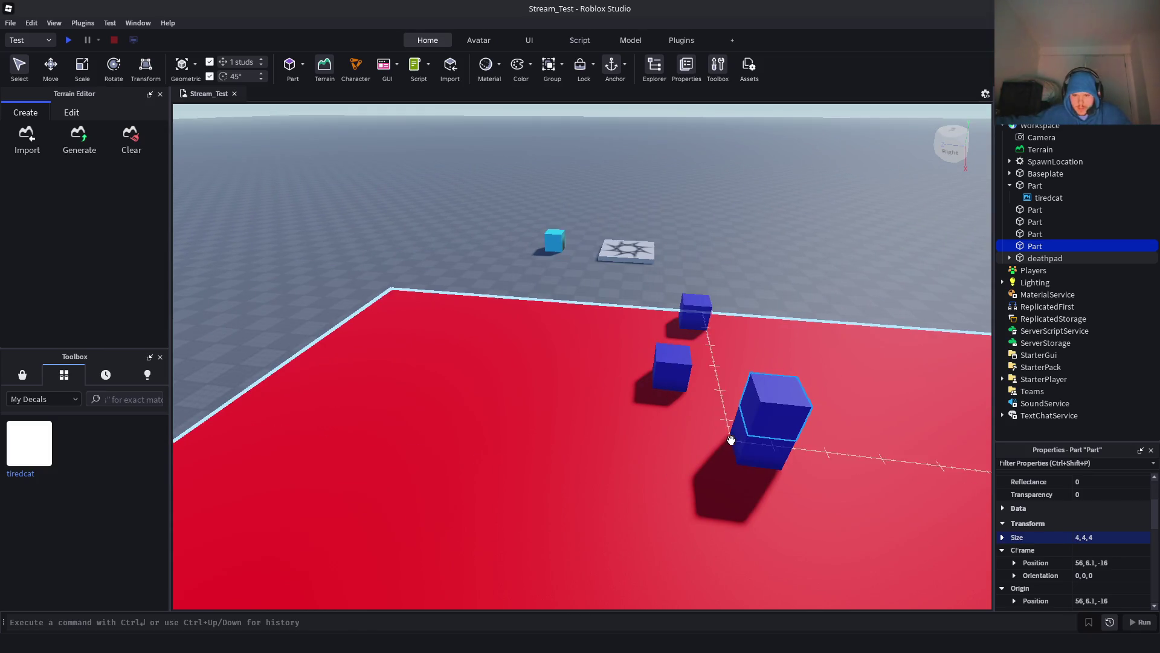
{"action": "mouse_move", "coordinate": [732, 440]}
{"action": "left_mouse_down"}
{"action": "mouse_move", "coordinate": [715, 441]}
{"action": "mouse_move", "coordinate": [689, 473]}
{"action": "mouse_move", "coordinate": [623, 495]}
{"action": "mouse_move", "coordinate": [646, 494]}
{"action": "mouse_move", "coordinate": [663, 466]}
{"action": "mouse_move", "coordinate": [665, 481]}
{"action": "mouse_move", "coordinate": [653, 484]}
{"action": "mouse_move", "coordinate": [672, 515]}
{"action": "left_mouse_up"}
{"action": "scroll", "coordinate": [672, 515], "scroll_direction": "up", "scroll_amount": 5}
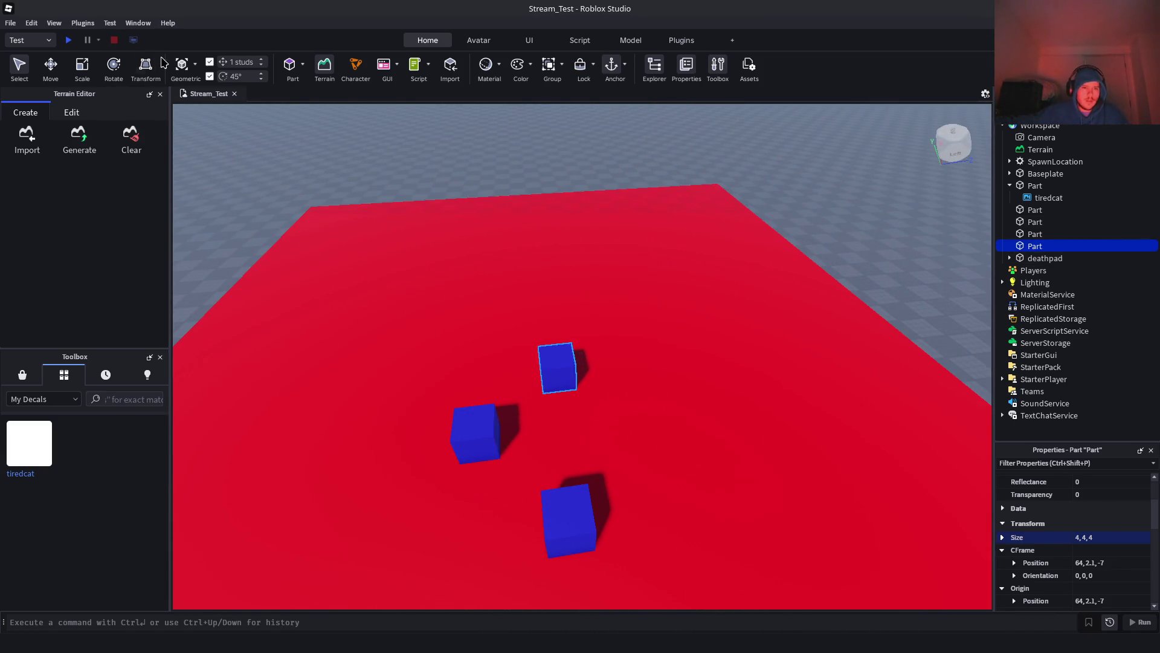
{"action": "left_click", "coordinate": [69, 39]}
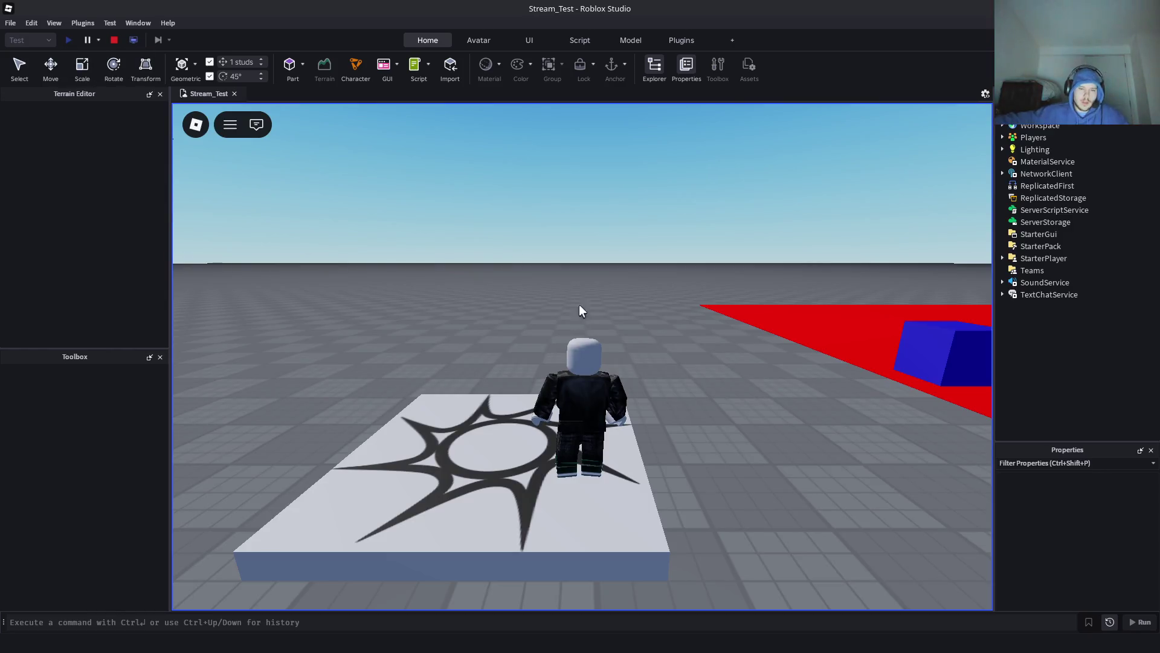
{"action": "key", "text": "w"}
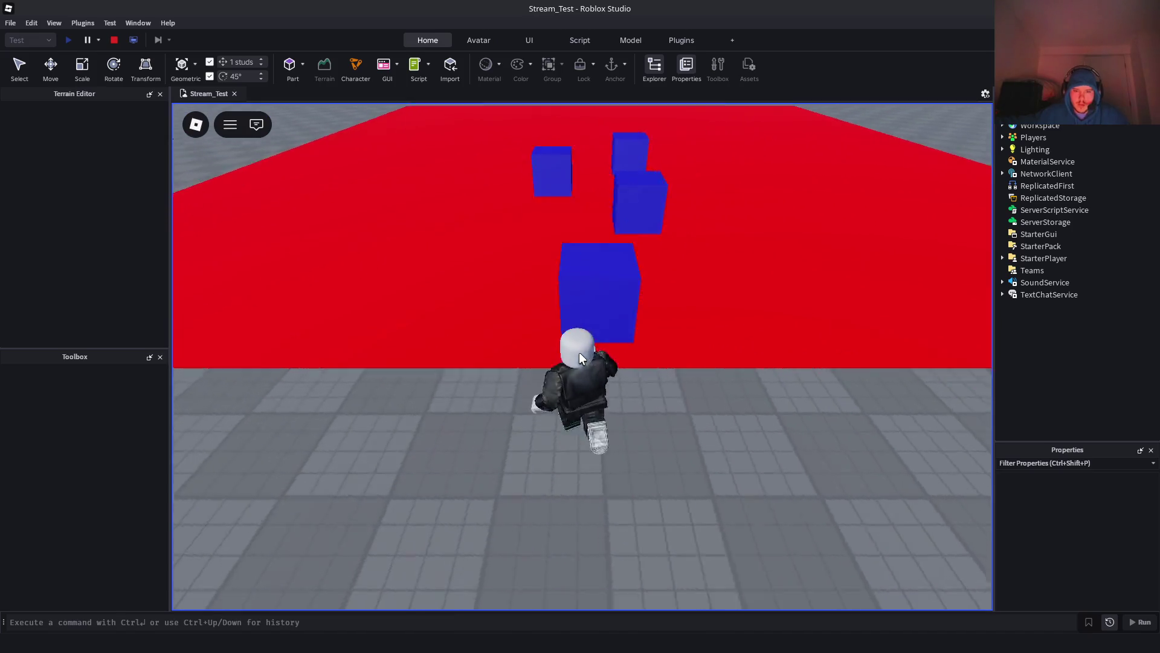
{"action": "key", "text": "space"}
{"action": "key", "text": "space"}
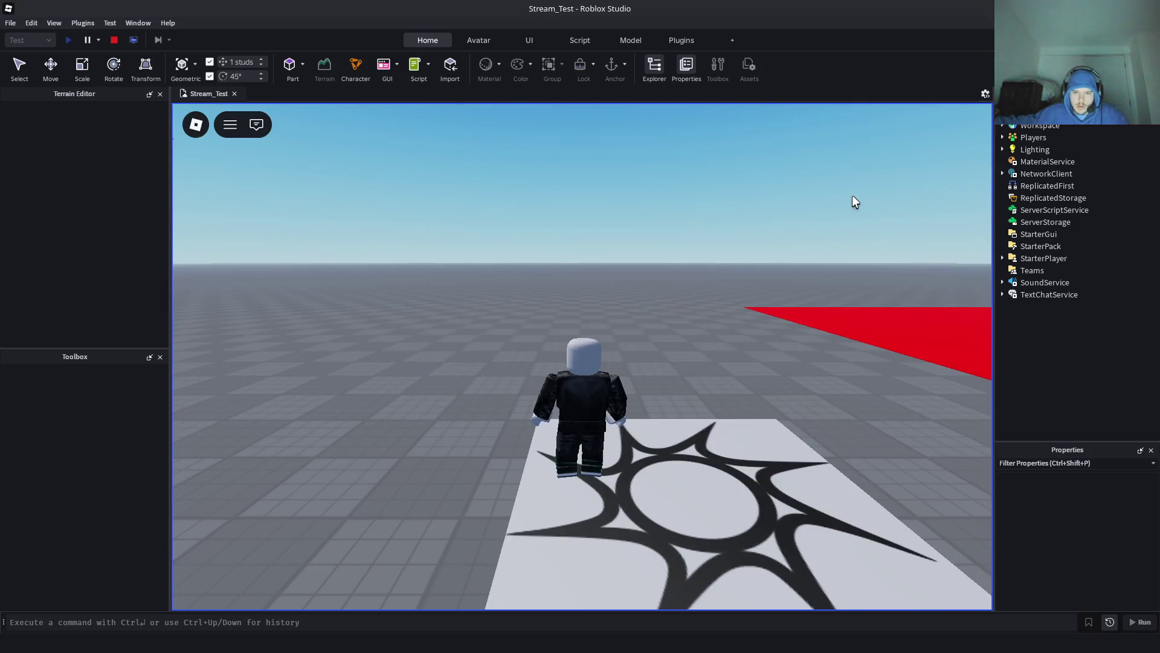
{"action": "key", "text": "w"}
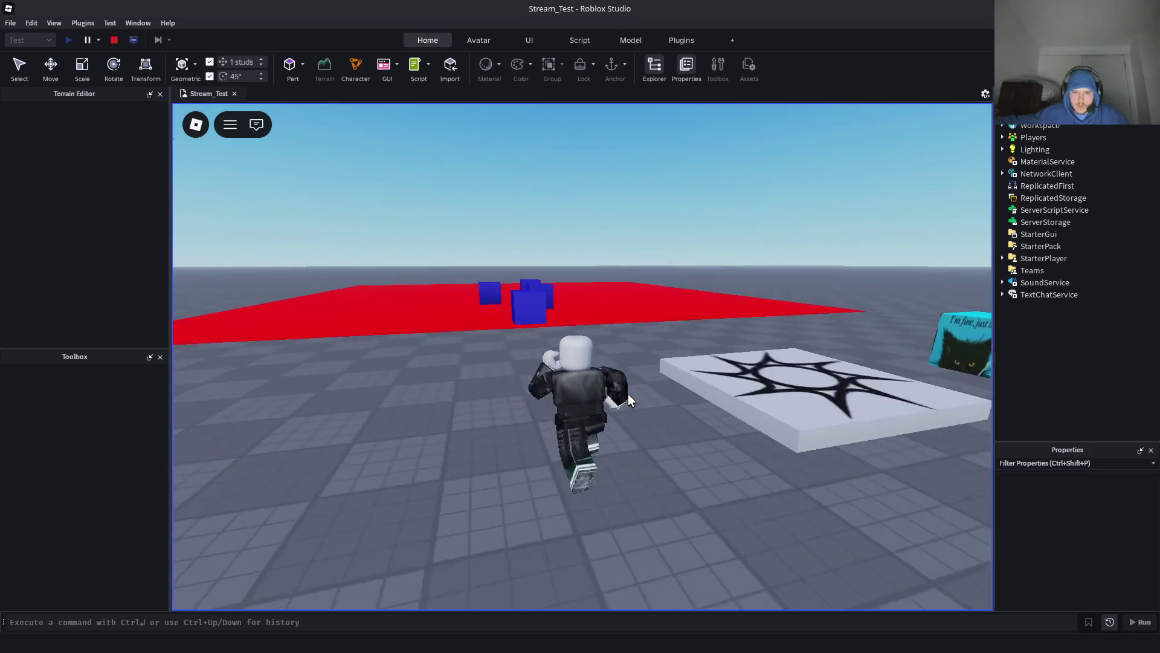
{"action": "key", "text": "space"}
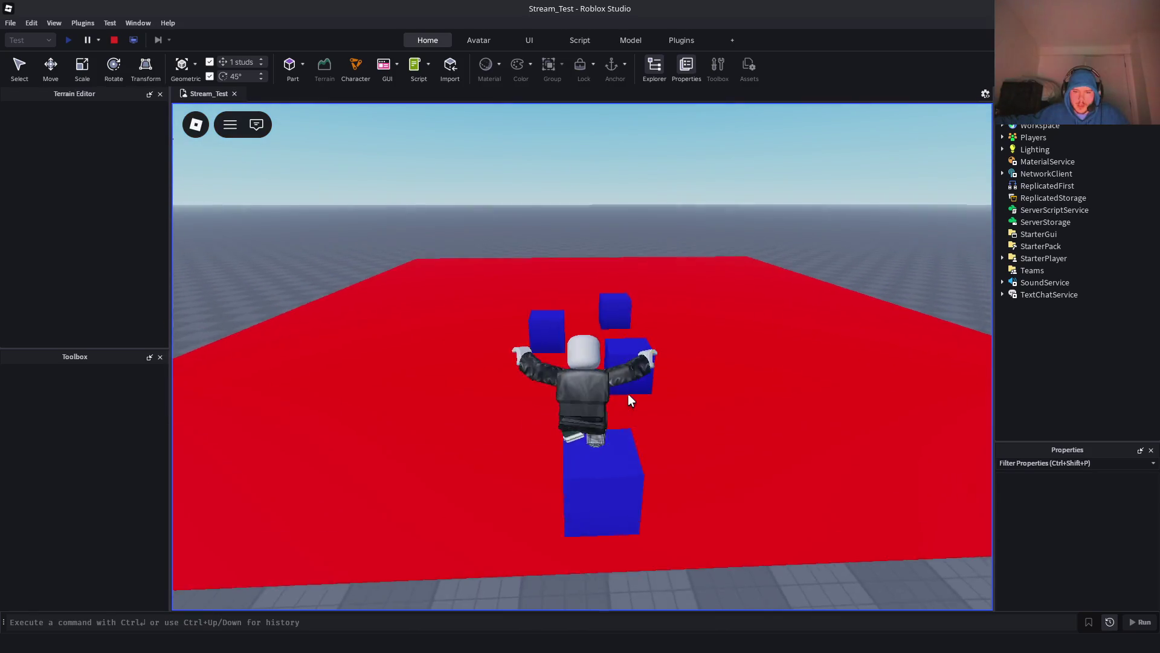
{"action": "key", "text": "w"}
{"action": "key", "text": "space"}
{"action": "scroll", "coordinate": [629, 400], "scroll_direction": "down", "scroll_amount": 3}
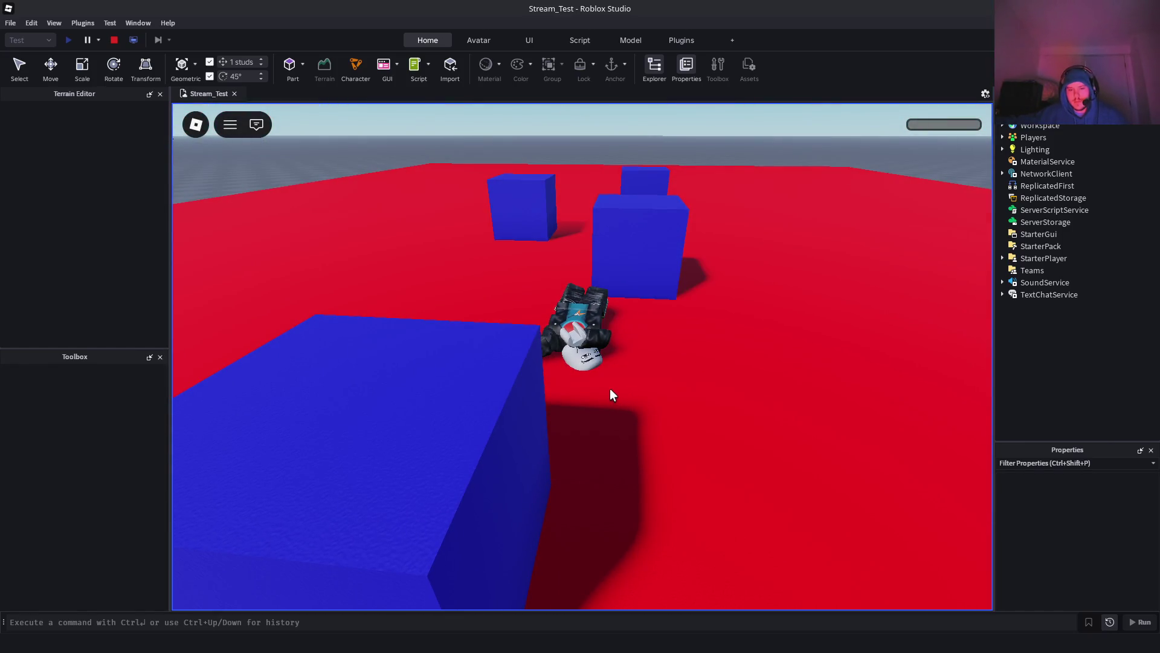
{"action": "key", "text": "w"}
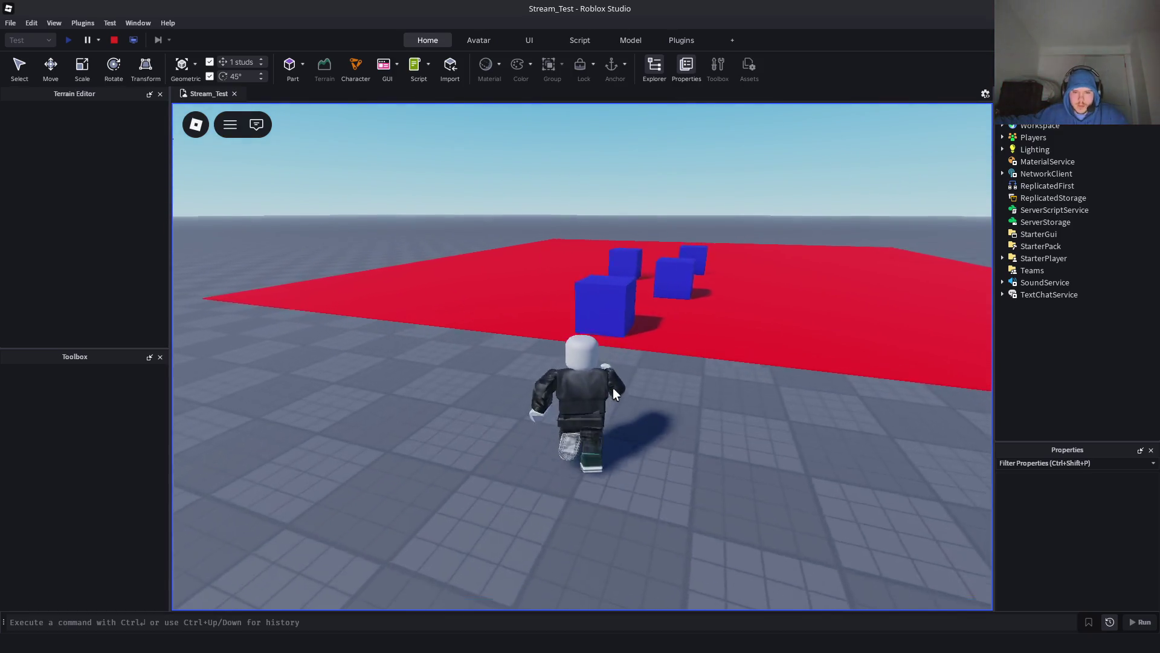
{"action": "key", "text": "space"}
{"action": "key", "text": "space"}
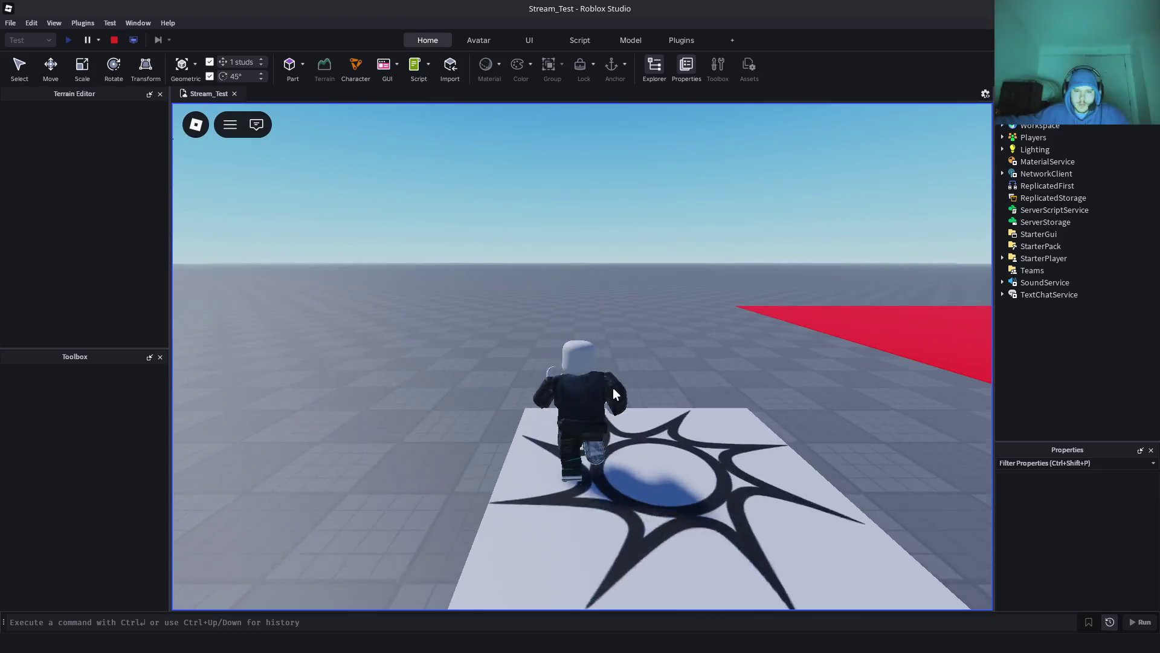
{"action": "key", "text": "w"}
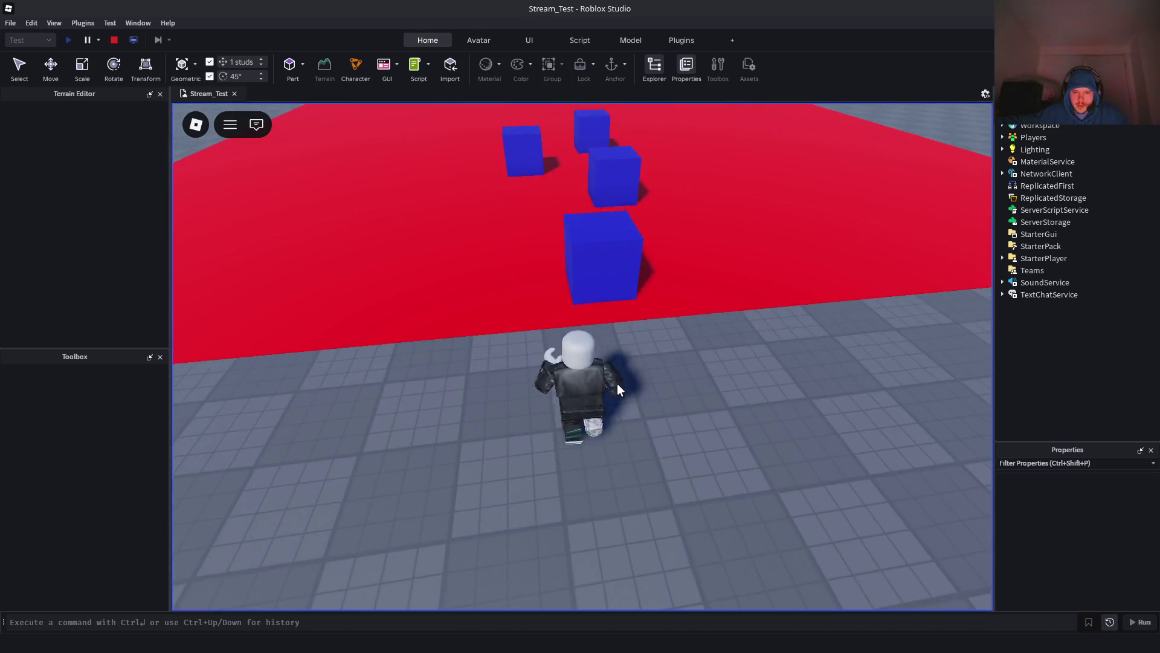
{"action": "key", "text": "s"}
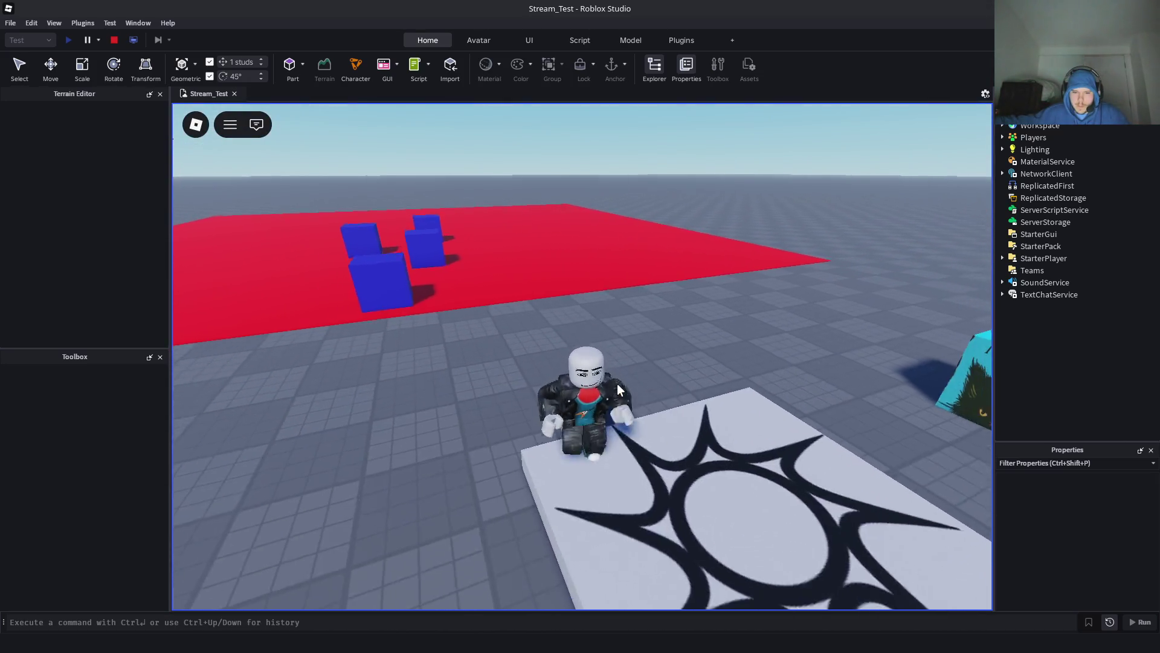
{"action": "key", "text": "a"}
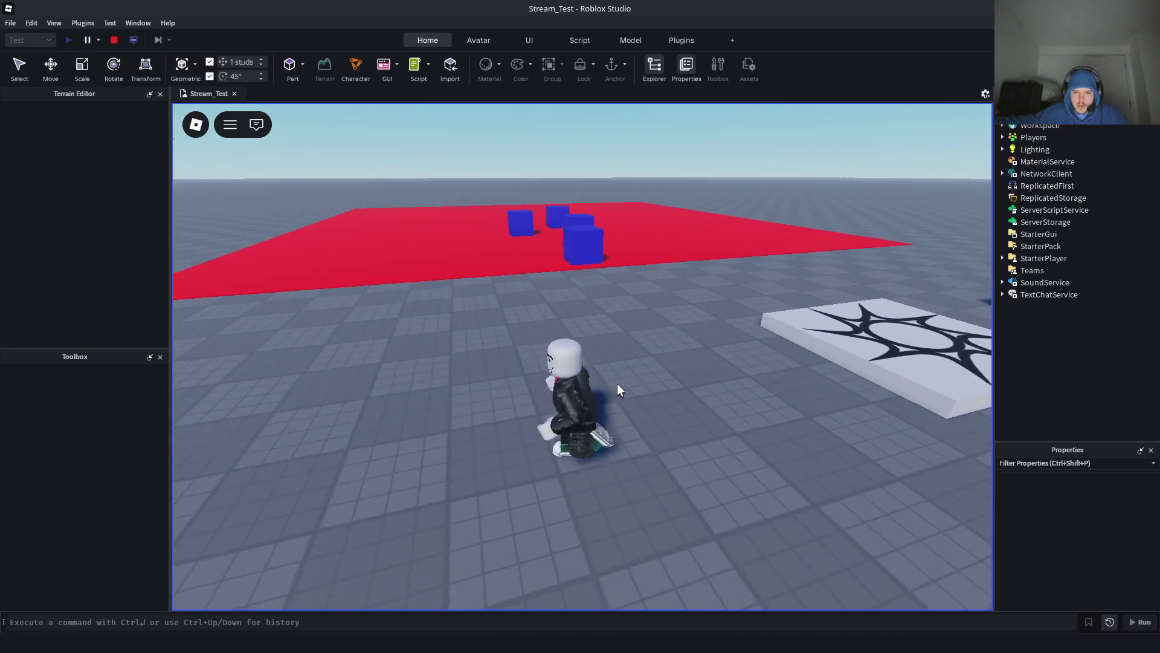
{"action": "key", "text": "a"}
{"action": "key", "text": "space"}
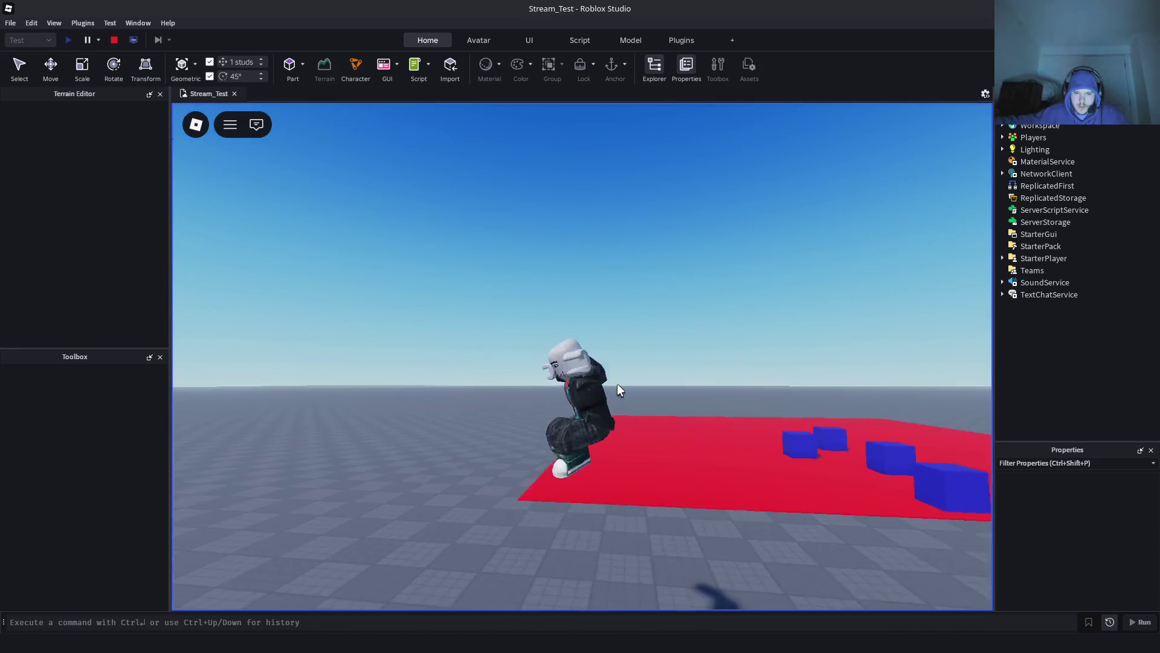
{"action": "key", "text": "w"}
{"action": "scroll", "coordinate": [618, 384], "scroll_direction": "up", "scroll_amount": 3}
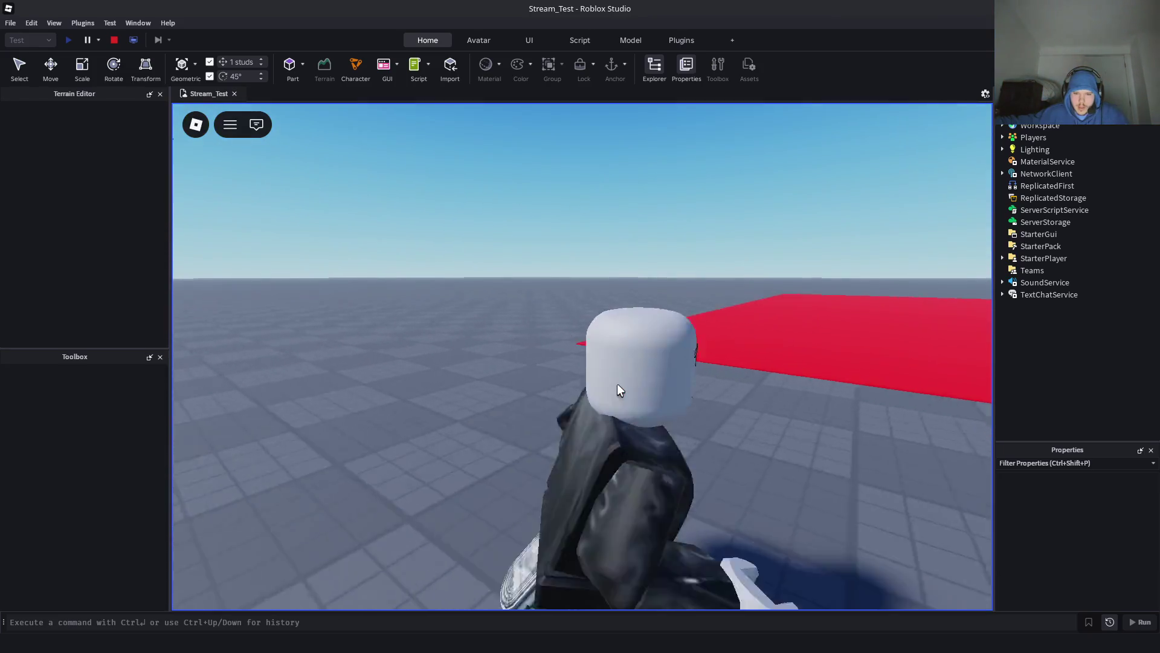
{"action": "scroll", "coordinate": [582, 355], "scroll_direction": "down", "scroll_amount": 3}
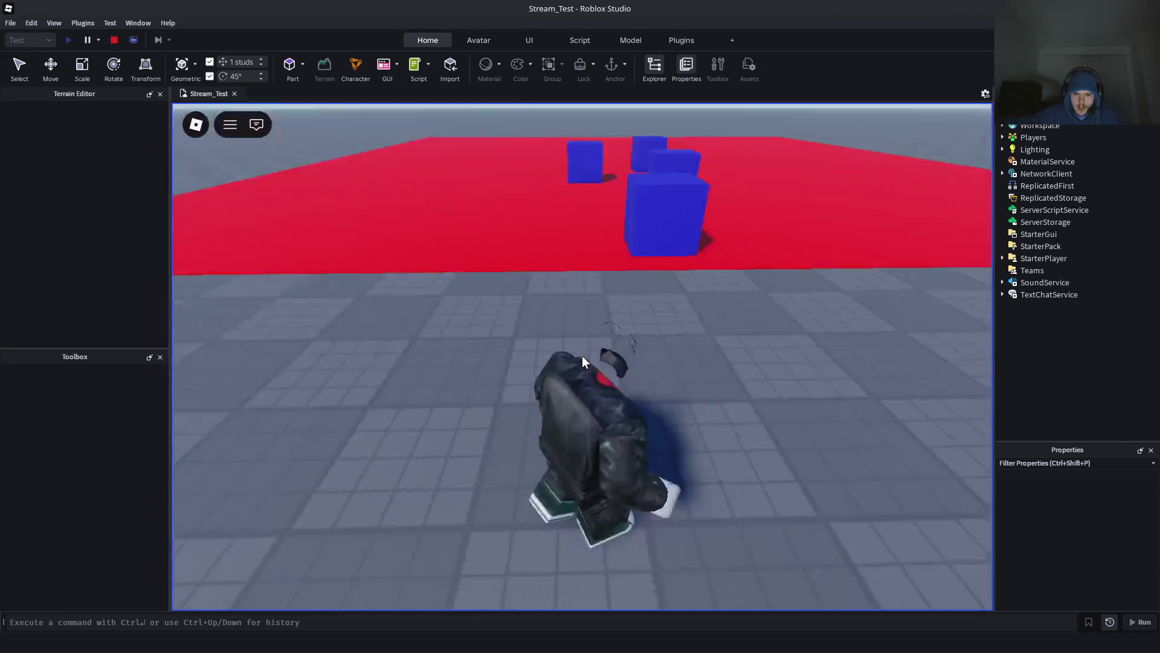
{"action": "scroll", "coordinate": [582, 355], "scroll_direction": "down", "scroll_amount": 5}
{"action": "key", "text": "s"}
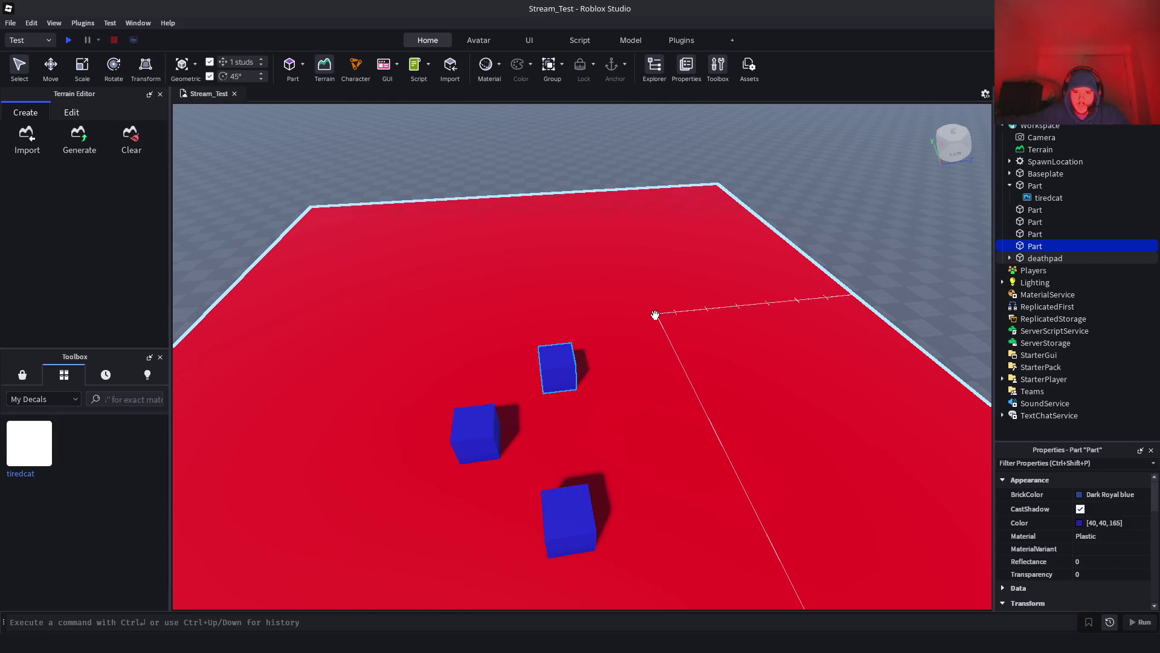
Zoom around the baseplate and select the red deathpad plate
{"action": "scroll", "coordinate": [655, 315], "scroll_direction": "down", "scroll_amount": 5}
{"action": "scroll", "coordinate": [695, 345], "scroll_direction": "up", "scroll_amount": 3}
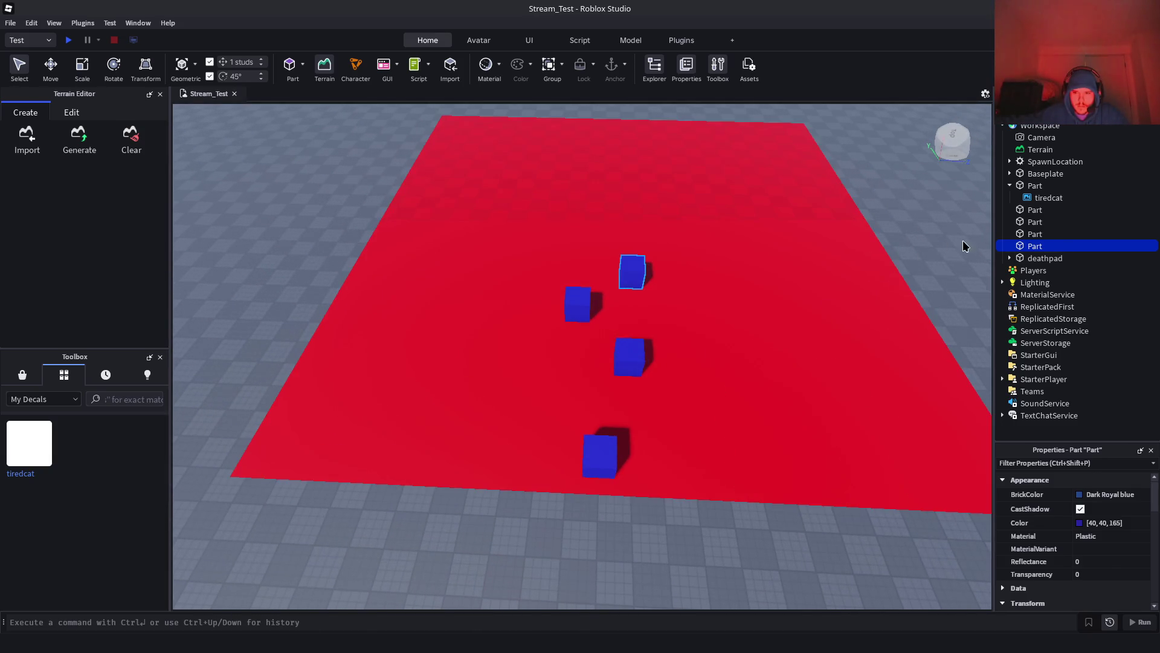
{"action": "left_click", "coordinate": [891, 277]}
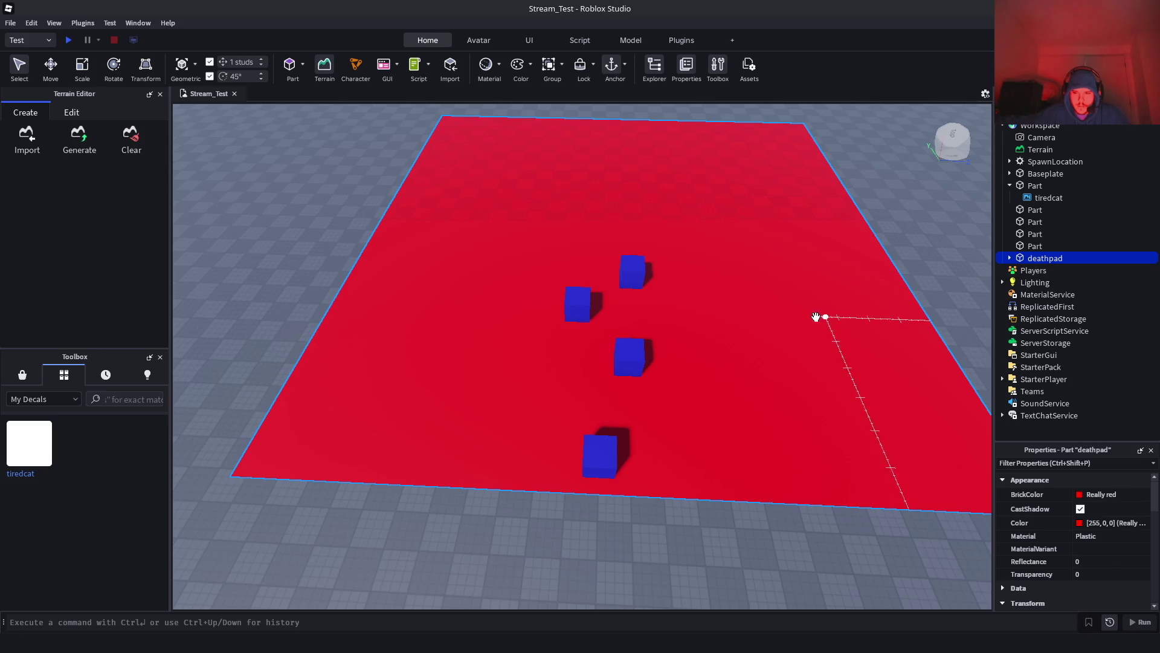
{"action": "scroll", "coordinate": [810, 324], "scroll_direction": "down", "scroll_amount": 5}
{"action": "scroll", "coordinate": [796, 319], "scroll_direction": "up", "scroll_amount": 3}
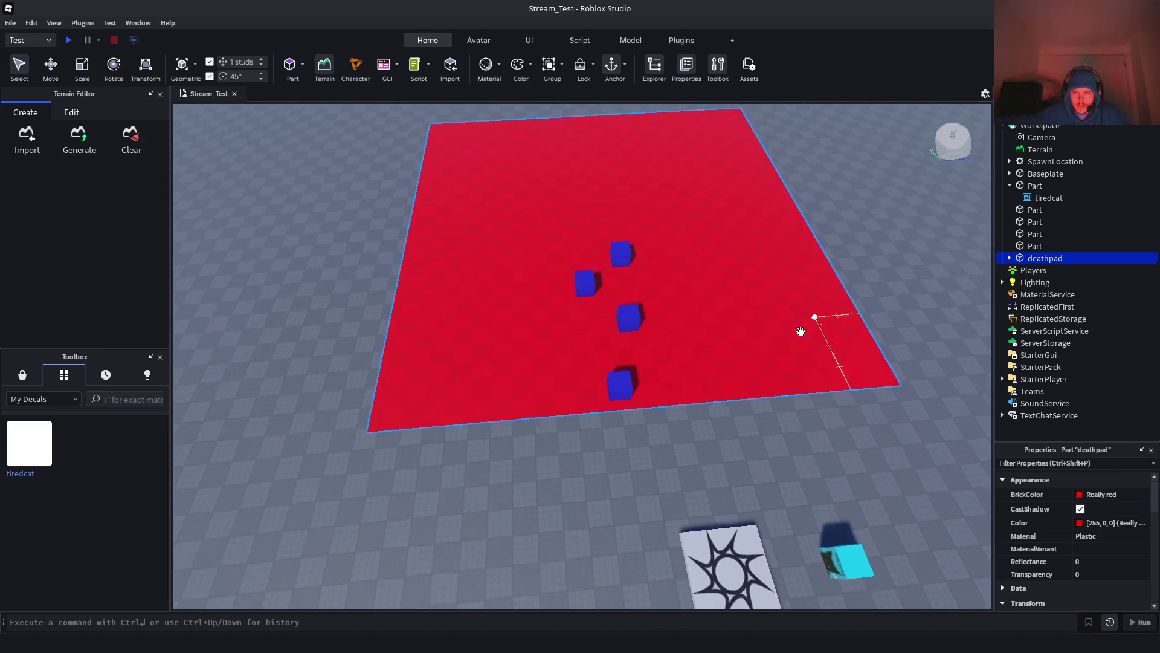
{"action": "scroll", "coordinate": [804, 327], "scroll_direction": "down", "scroll_amount": 1}
Rename the first two blue cubes to 'jumpblock'
{"action": "left_click", "coordinate": [590, 259]}
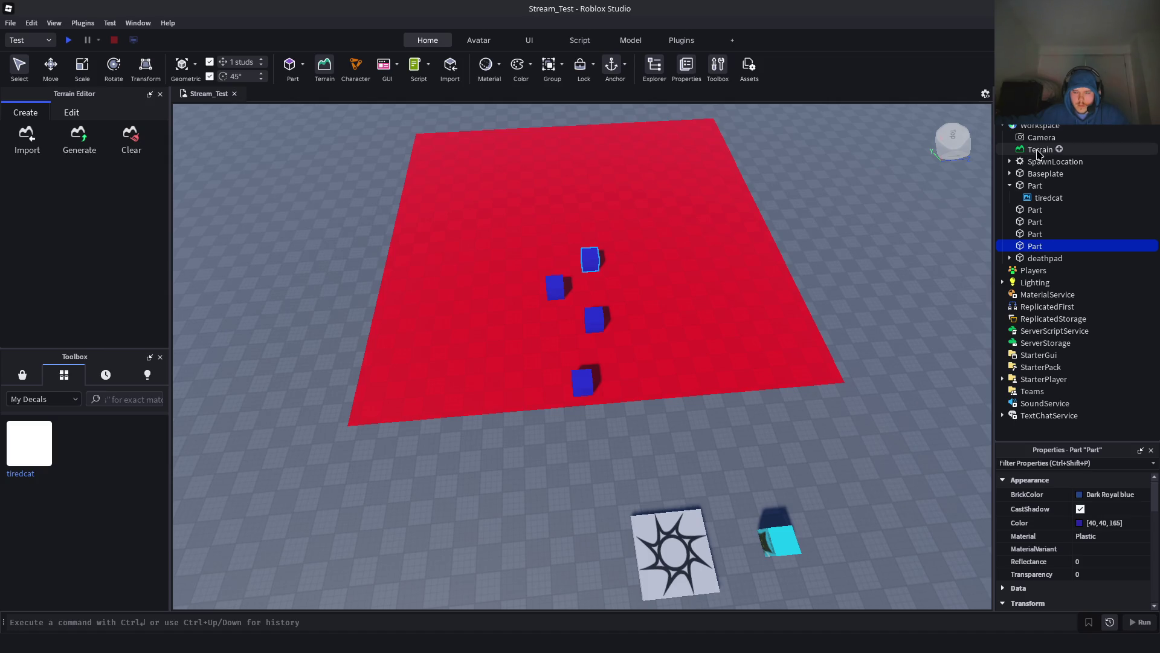
{"action": "key", "text": "F2"}
{"action": "type", "text": "jumpblo"}
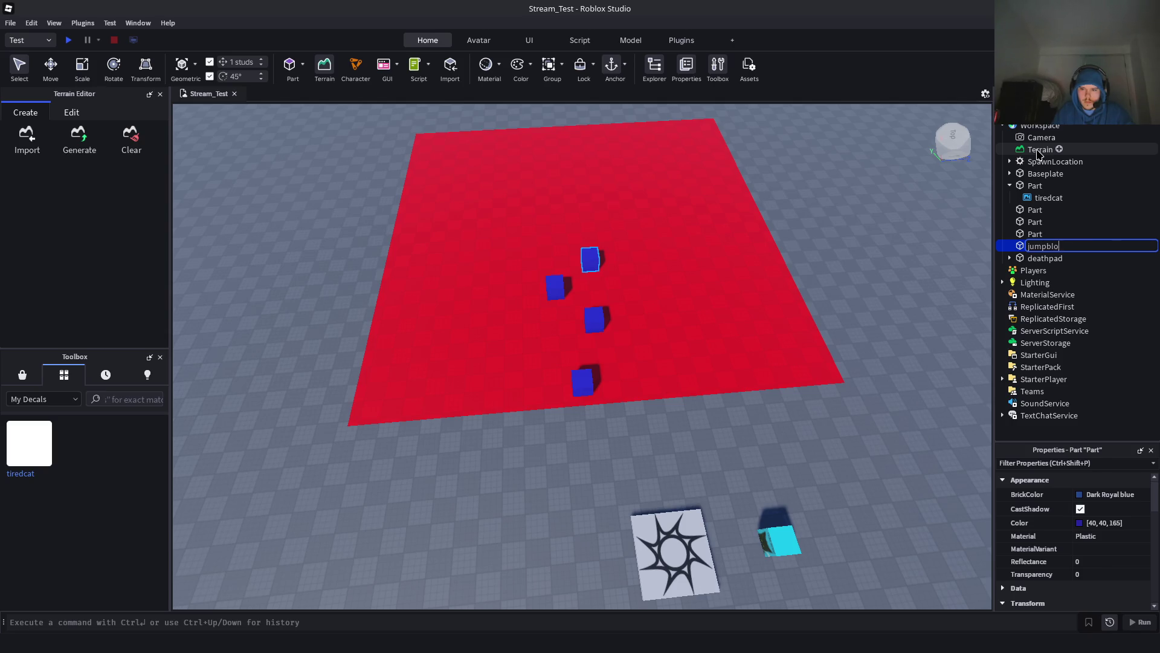
{"action": "type", "text": "ck"}
{"action": "key", "text": "Return"}
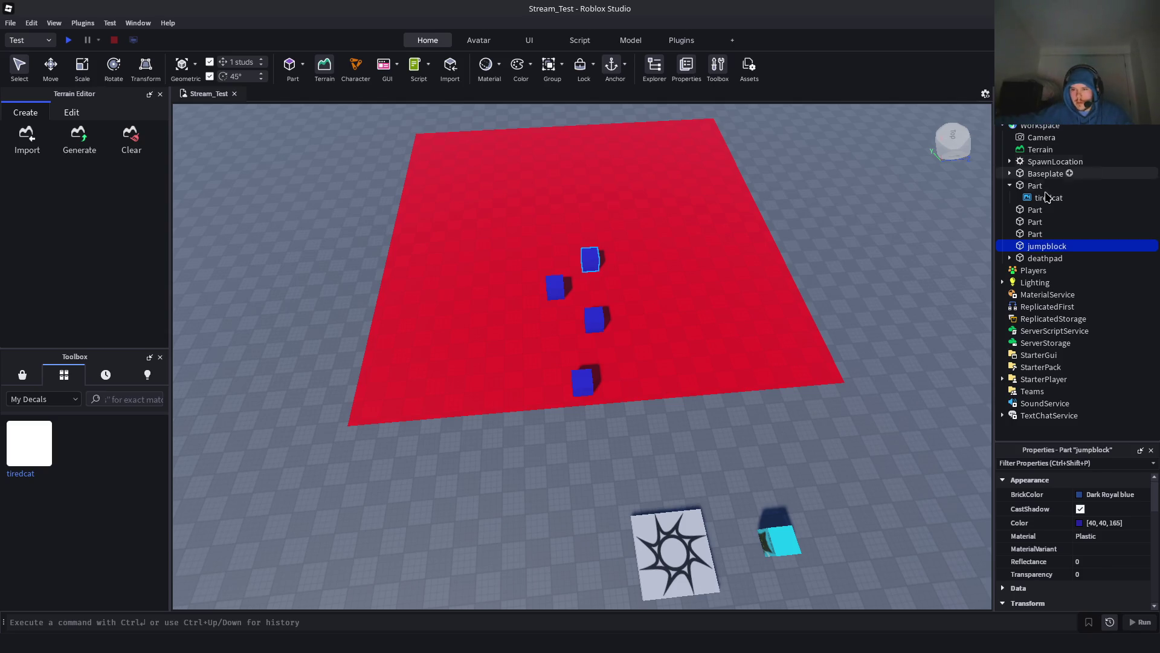
{"action": "right_click", "coordinate": [1086, 211]}
{"action": "key", "text": "Escape"}
{"action": "key", "text": "F2"}
{"action": "type", "text": "jumpblock"}
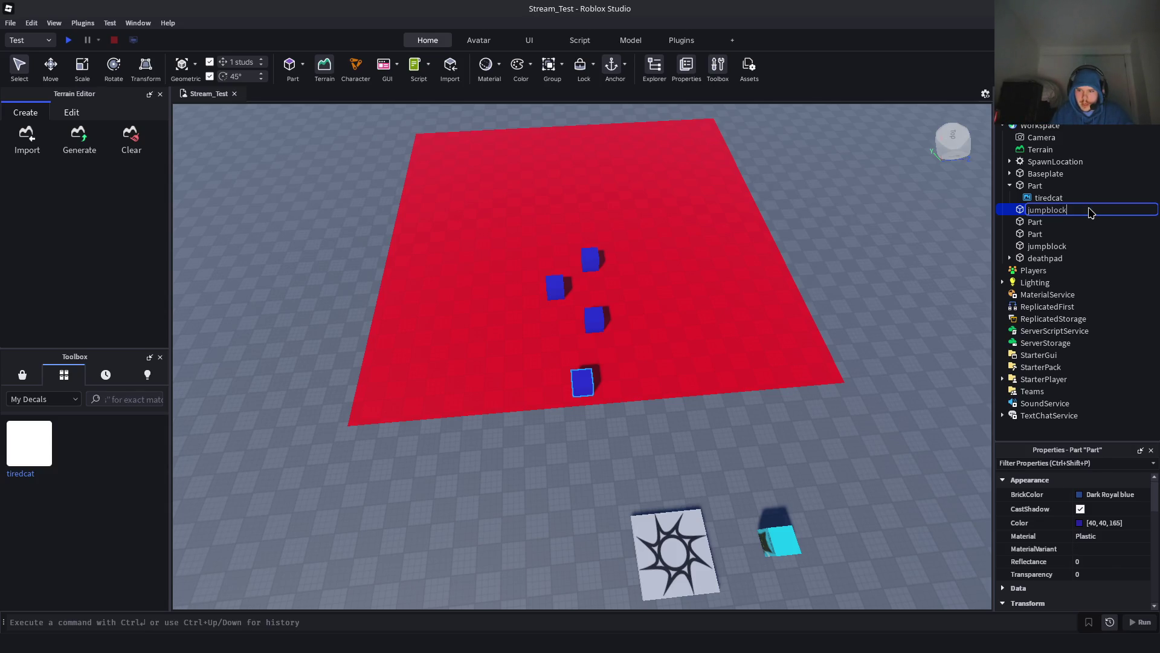
{"action": "key", "text": "Return"}
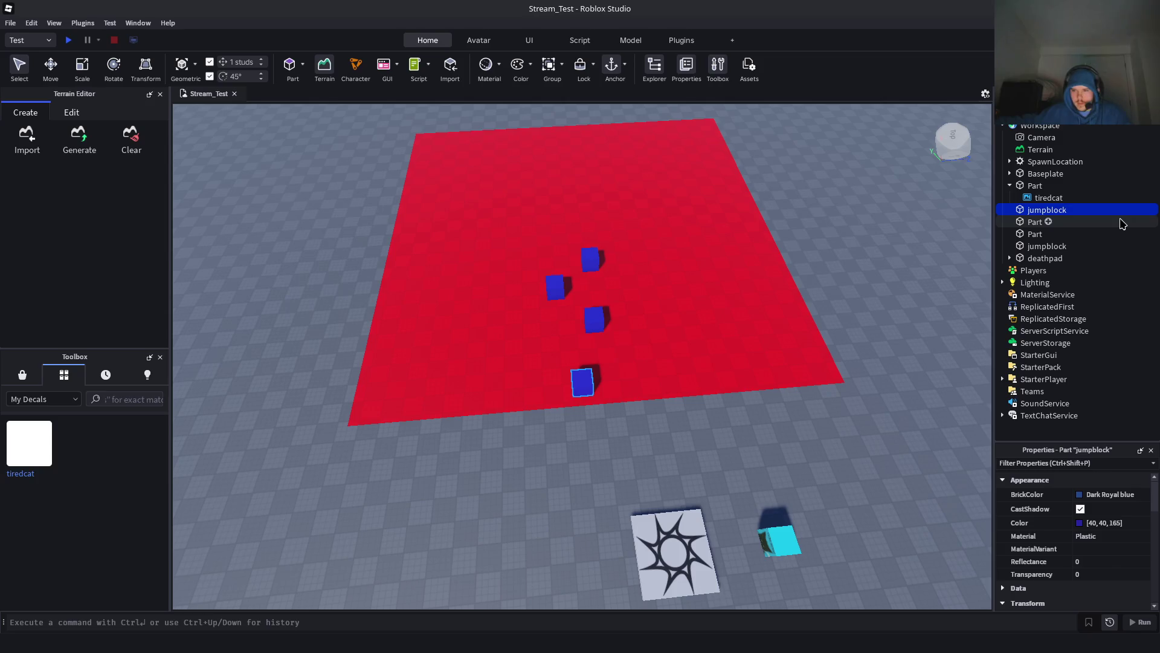
Rename the remaining two blue cube Parts to 'jumpblock'
{"action": "left_click", "coordinate": [1120, 222]}
{"action": "key", "text": "F2"}
{"action": "type", "text": "jumpbloc"}
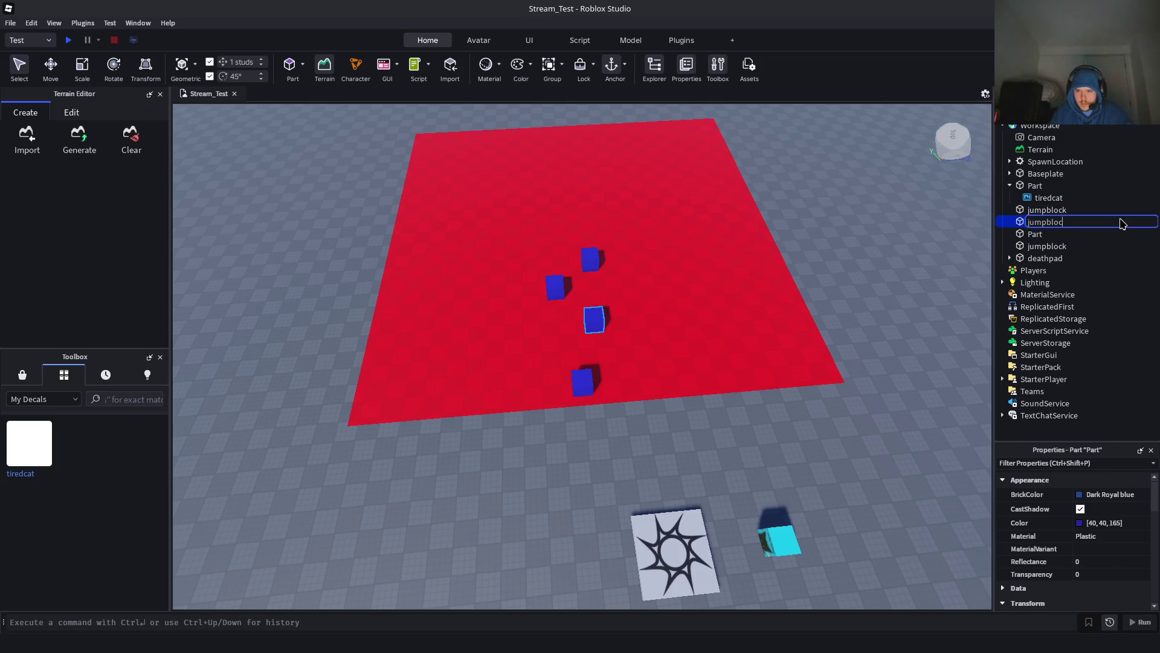
{"action": "type", "text": "k"}
{"action": "key", "text": "Return"}
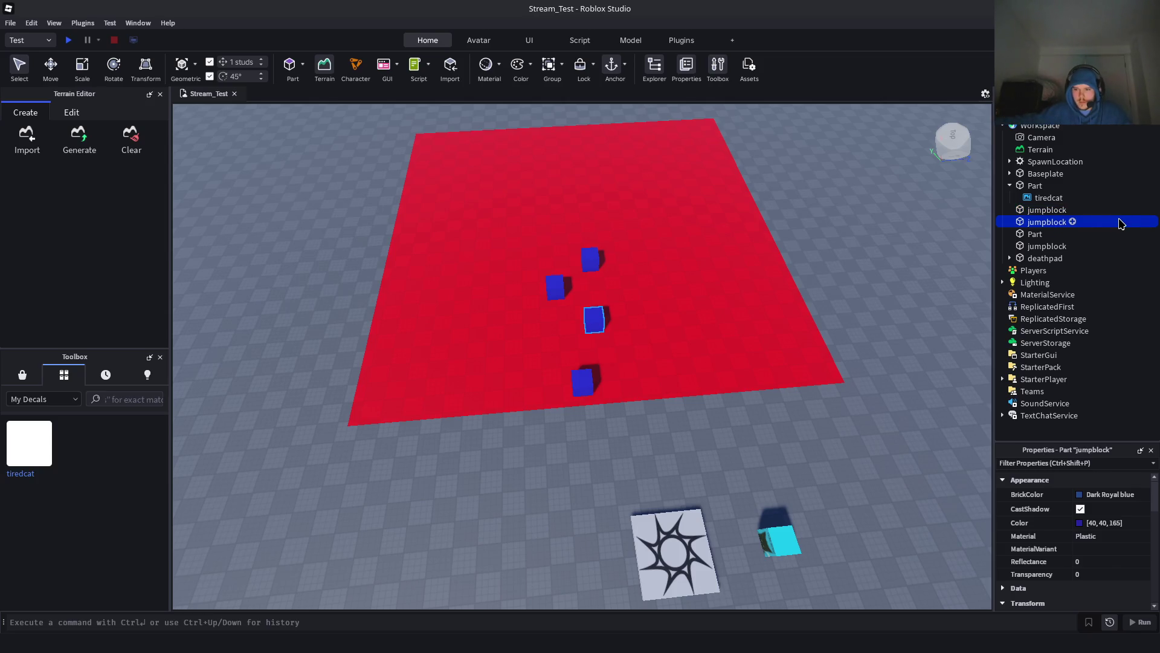
{"action": "left_click", "coordinate": [1111, 238]}
{"action": "key", "text": "F2"}
{"action": "type", "text": "ock"}
{"action": "key", "text": "Return"}
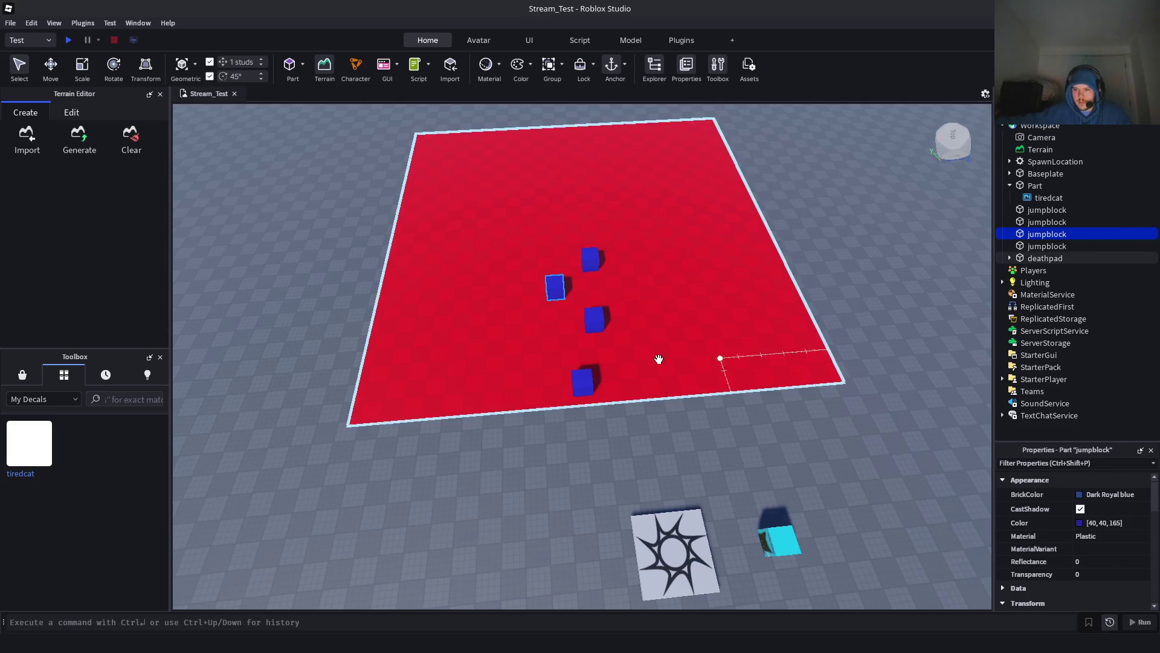
Zoom over the scene, then select deathpad and expand it to reveal its Script
{"action": "scroll", "coordinate": [633, 316], "scroll_direction": "up", "scroll_amount": 2}
{"action": "scroll", "coordinate": [669, 331], "scroll_direction": "up", "scroll_amount": 2}
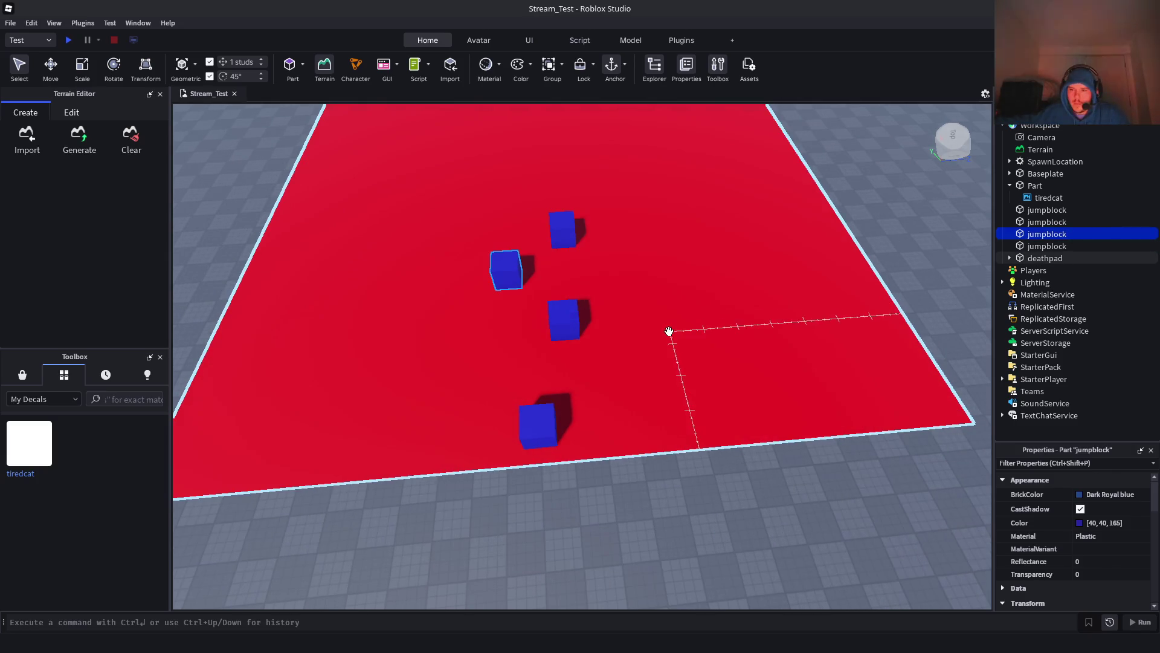
{"action": "scroll", "coordinate": [670, 332], "scroll_direction": "down", "scroll_amount": 2}
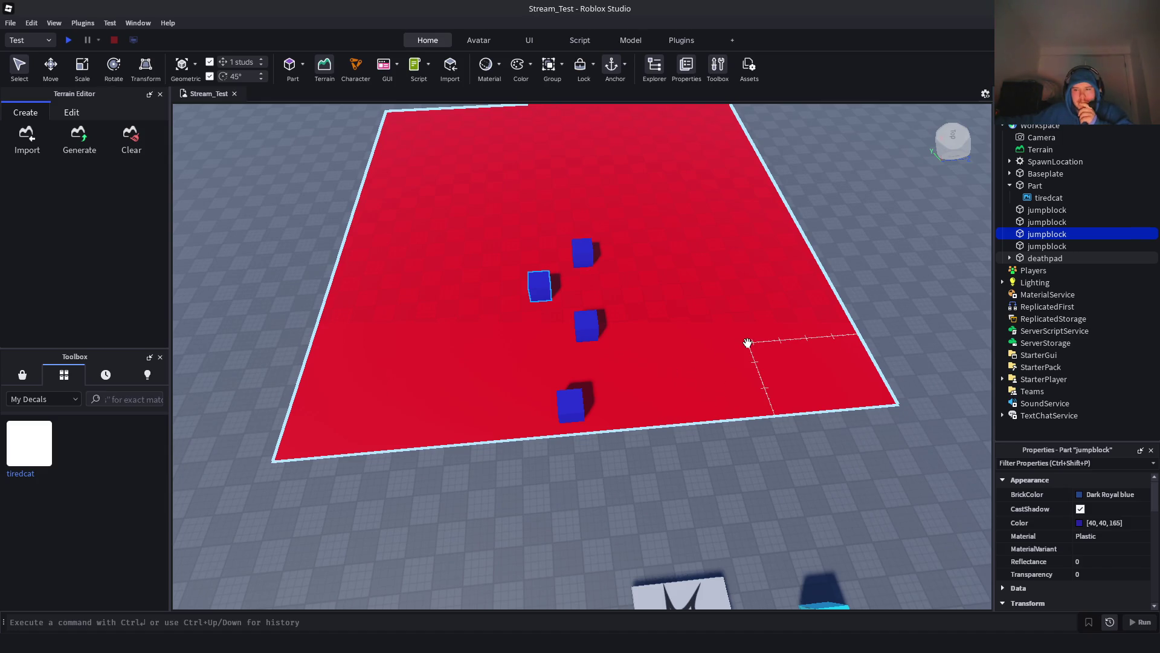
{"action": "scroll", "coordinate": [629, 338], "scroll_direction": "up", "scroll_amount": 3}
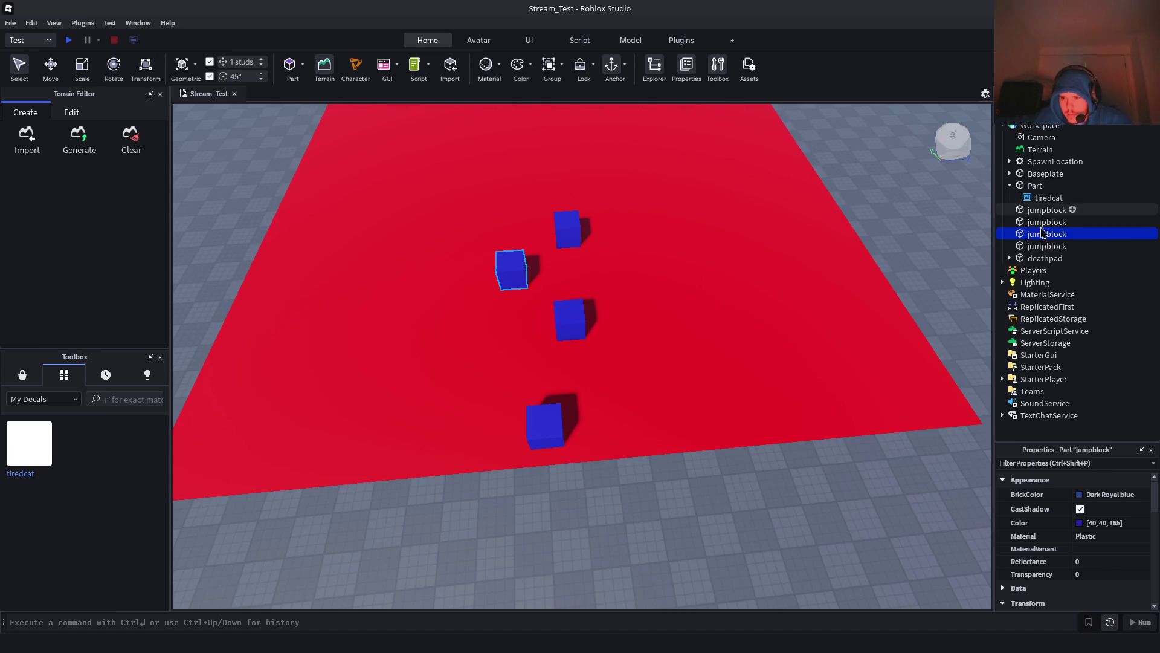
{"action": "left_click", "coordinate": [826, 314]}
{"action": "left_click", "coordinate": [1053, 258]}
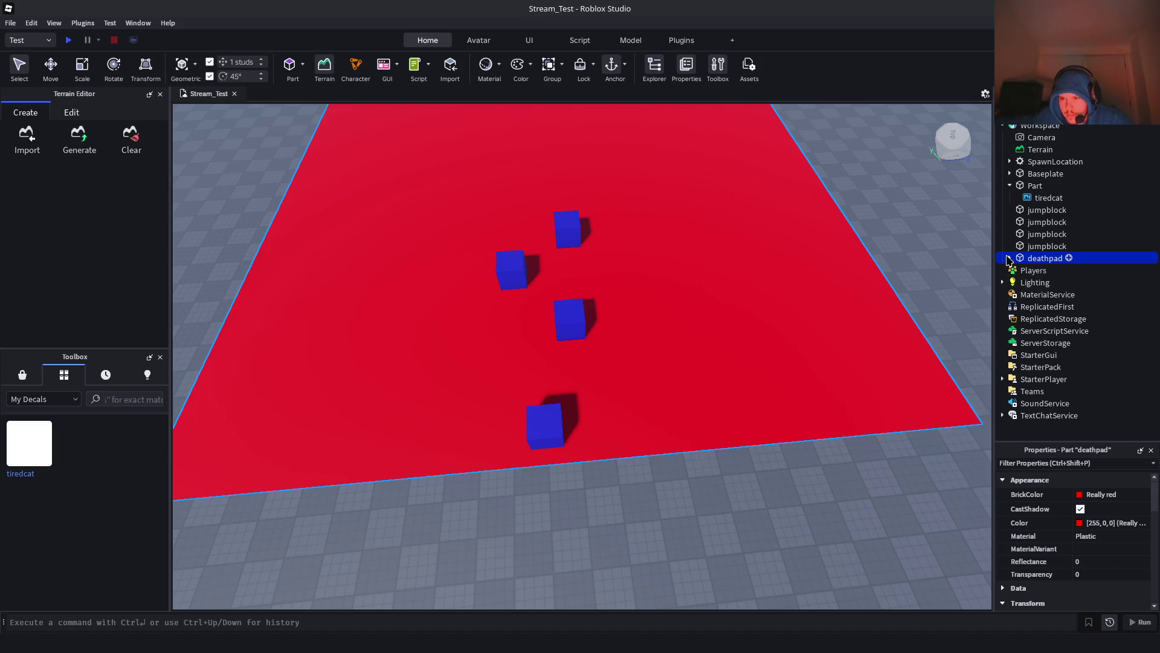
Open the deathpad's Script in the editor, then go to the Humanoid docs in Firefox
{"action": "left_click", "coordinate": [1040, 287]}
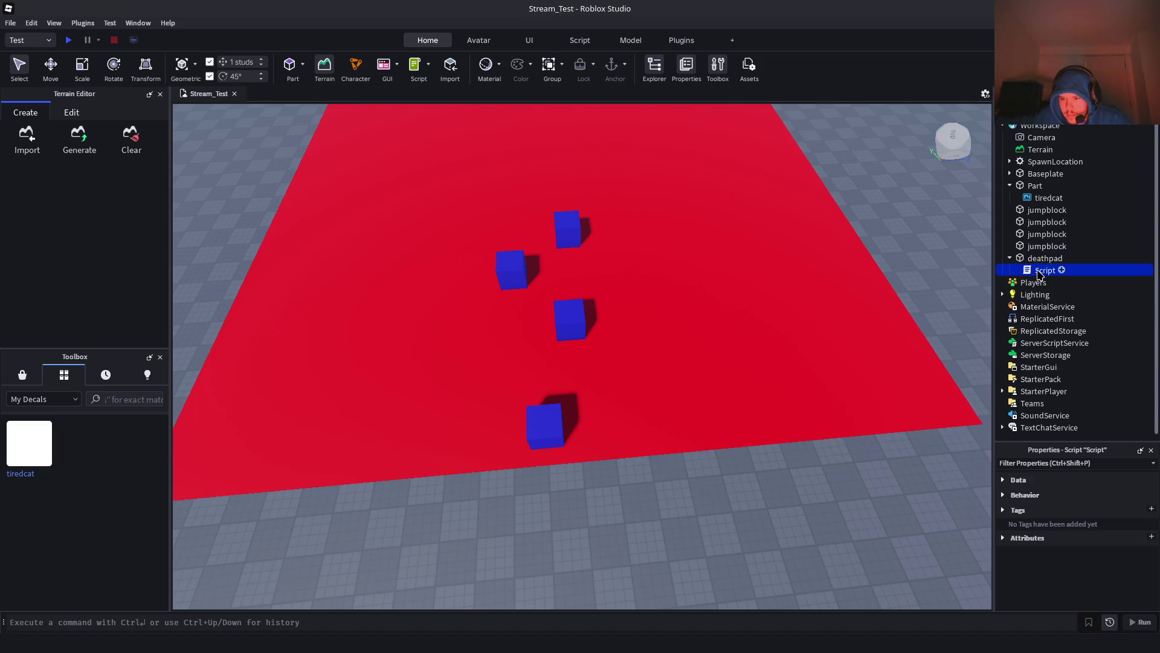
{"action": "double_click", "coordinate": [1041, 270]}
{"action": "left_click", "coordinate": [466, 237]}
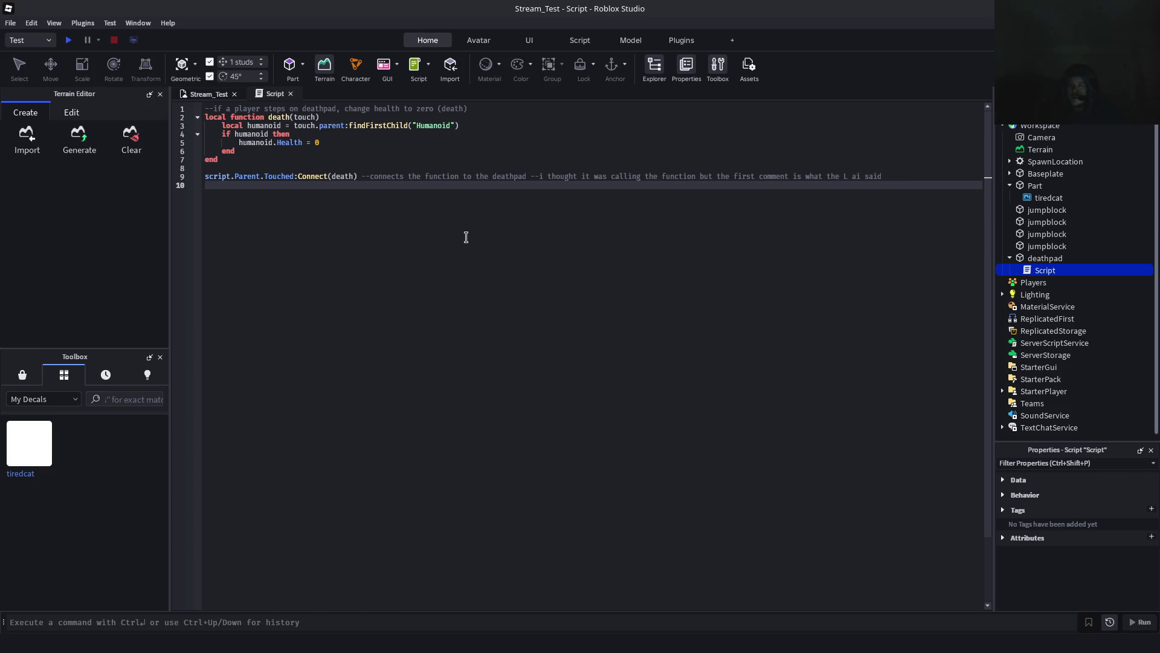
{"action": "key", "text": "alt+Tab"}
{"action": "key", "text": "alt+Tab"}
{"action": "key", "text": "alt+Tab"}
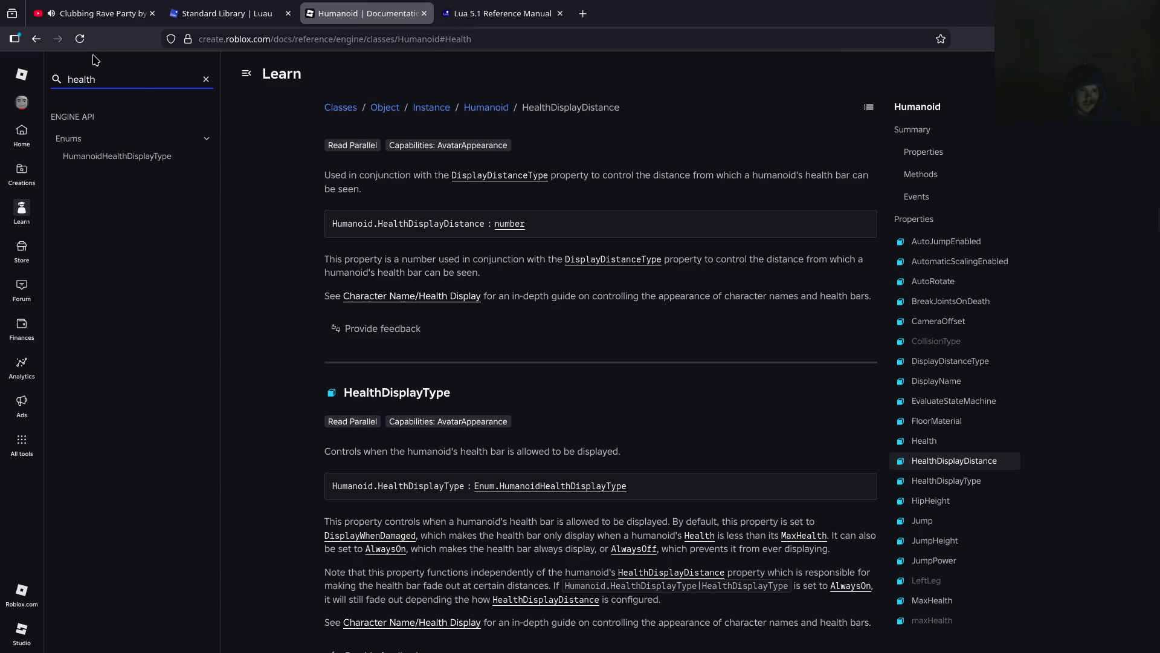
Search the reference for 'speed', then 'humaanoid', then empty the search box
{"action": "key", "text": "ctrl+a"}
{"action": "type", "text": "speed"}
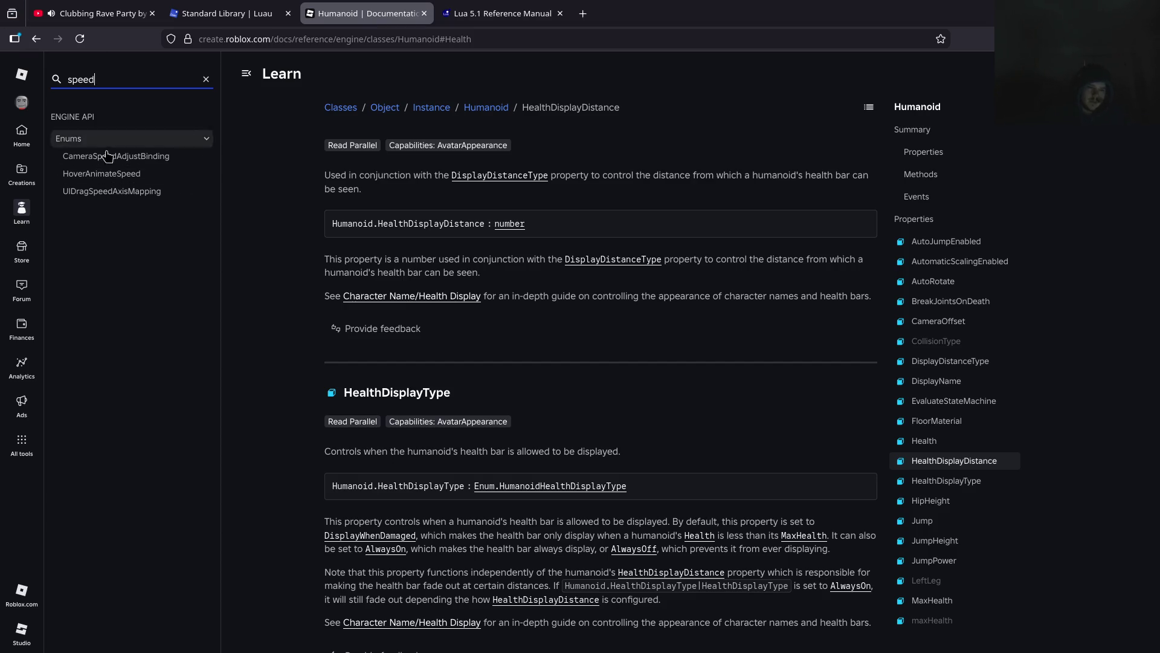
{"action": "double_click", "coordinate": [135, 84]}
{"action": "type", "text": "humaanoid"}
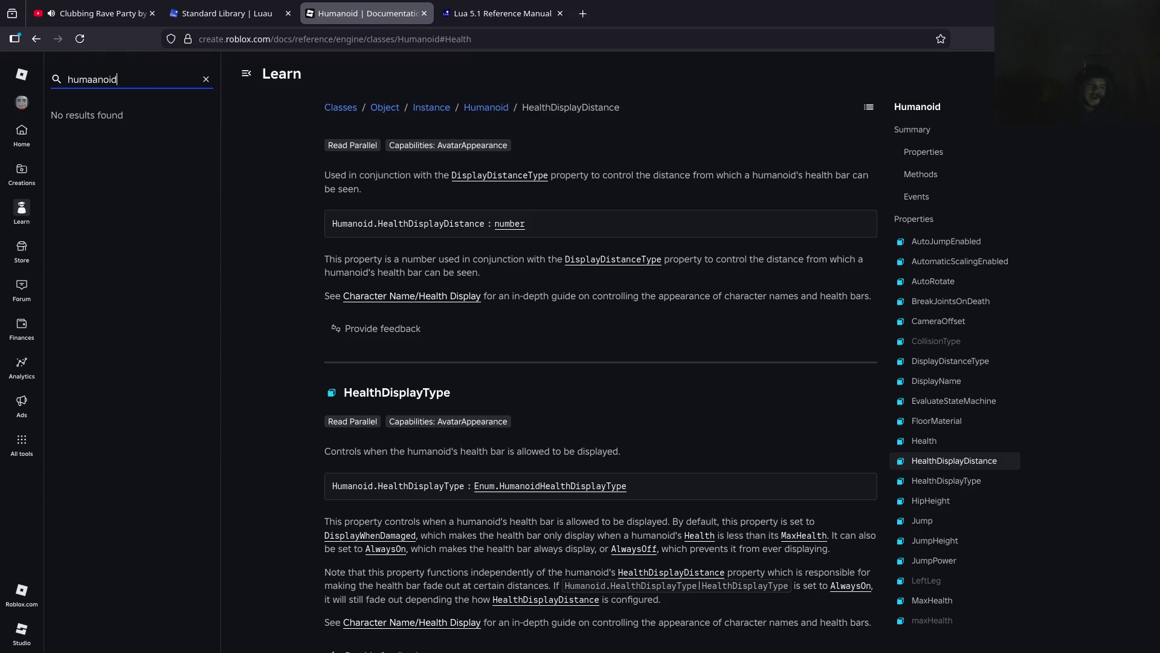
{"action": "key", "text": "ctrl+a"}
{"action": "key", "text": "BackSpace"}
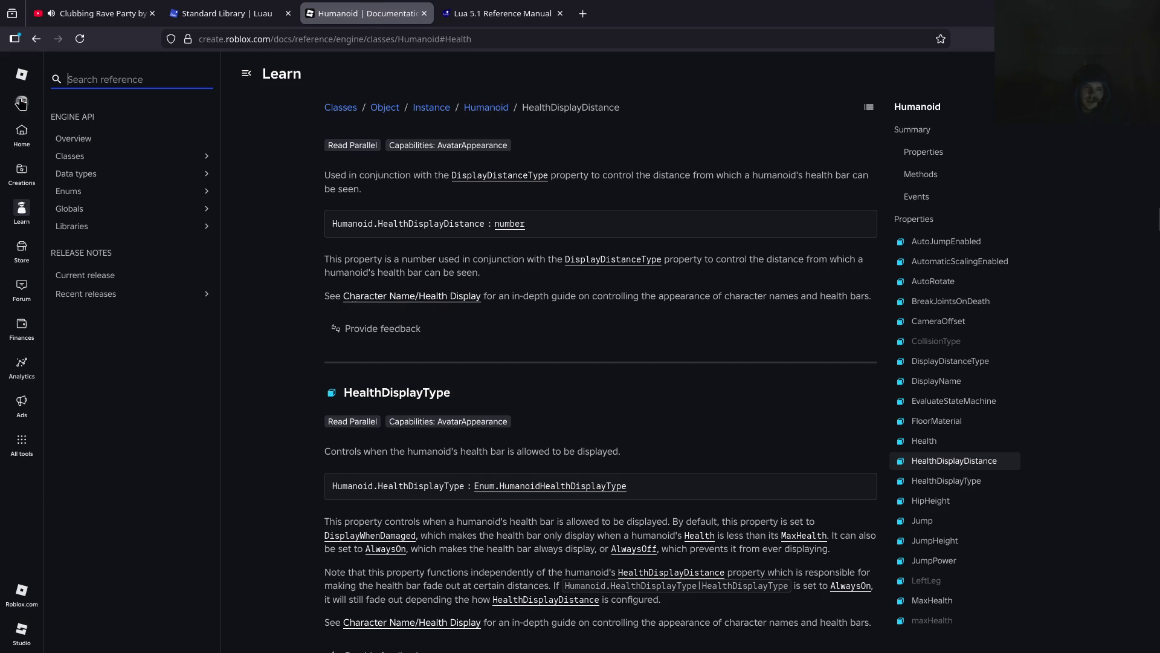
{"action": "scroll", "coordinate": [354, 295], "scroll_direction": "up", "scroll_amount": 6}
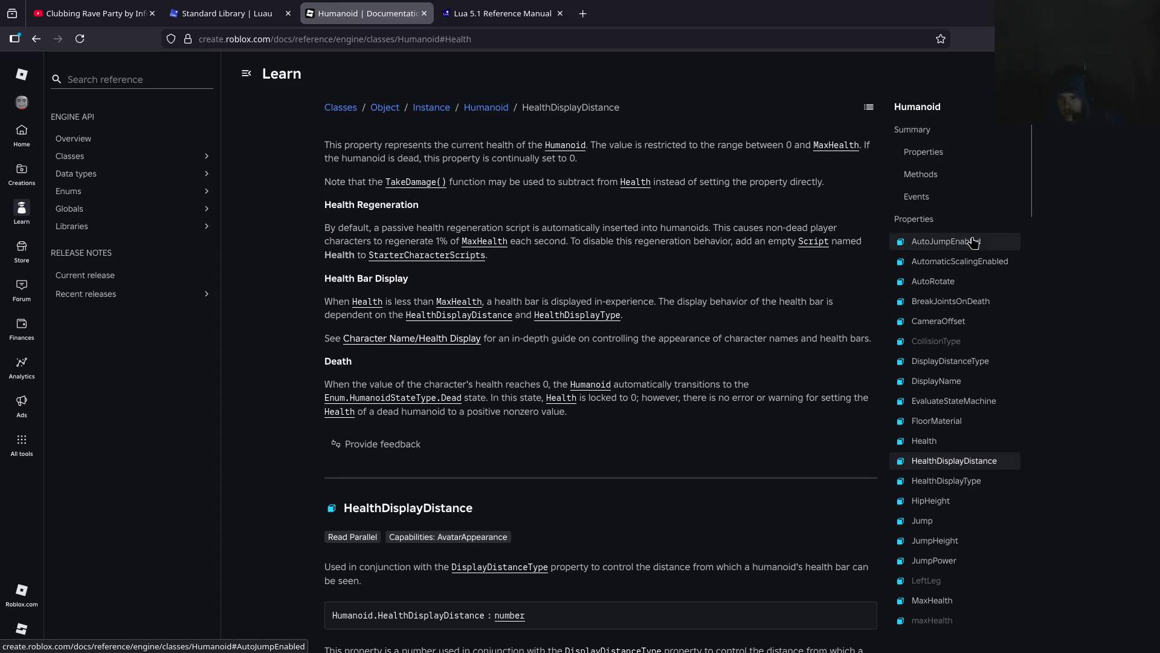
{"action": "scroll", "coordinate": [973, 344], "scroll_direction": "down", "scroll_amount": 2}
{"action": "scroll", "coordinate": [974, 351], "scroll_direction": "down", "scroll_amount": 5}
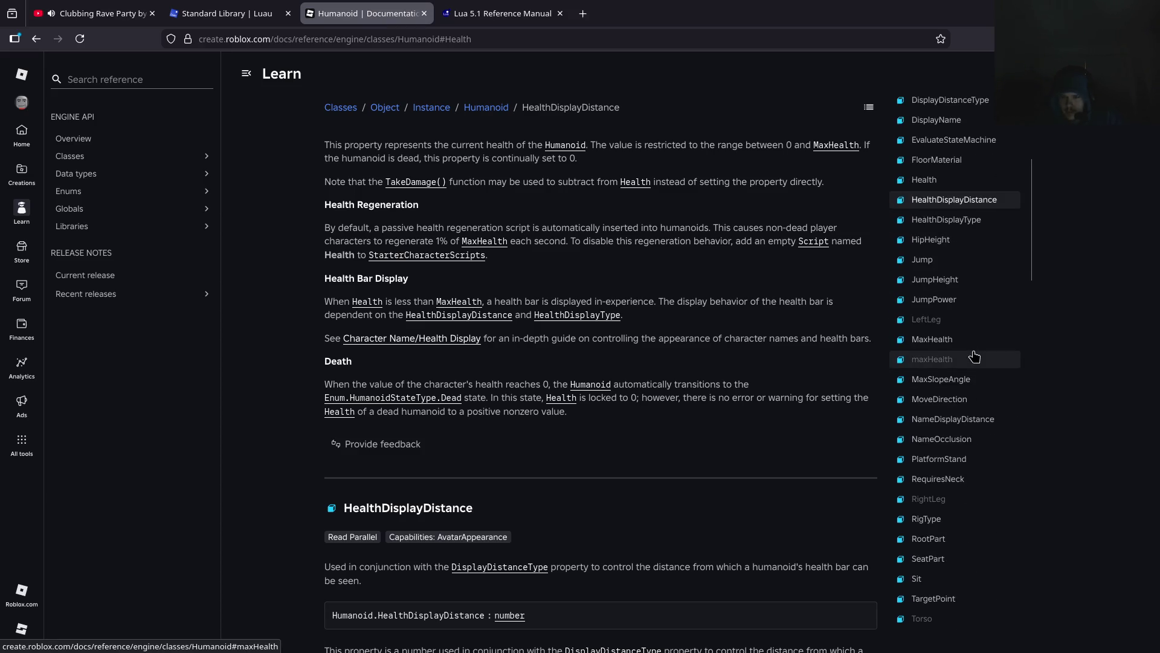
{"action": "scroll", "coordinate": [975, 357], "scroll_direction": "down", "scroll_amount": 3}
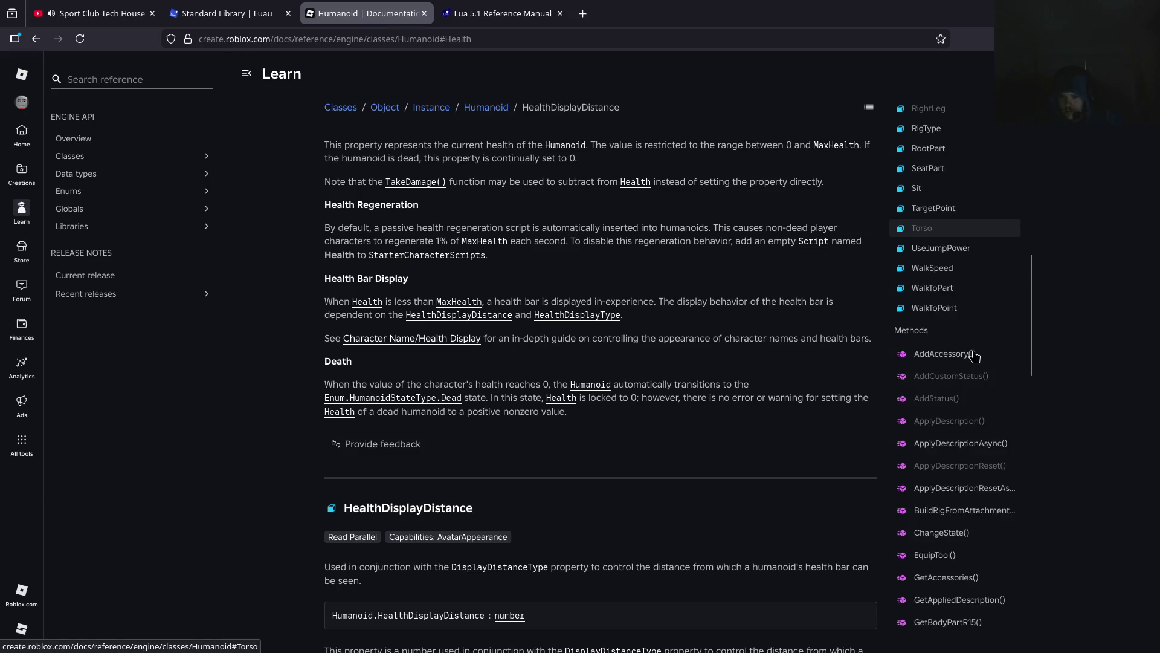
{"action": "scroll", "coordinate": [977, 352], "scroll_direction": "down", "scroll_amount": 3}
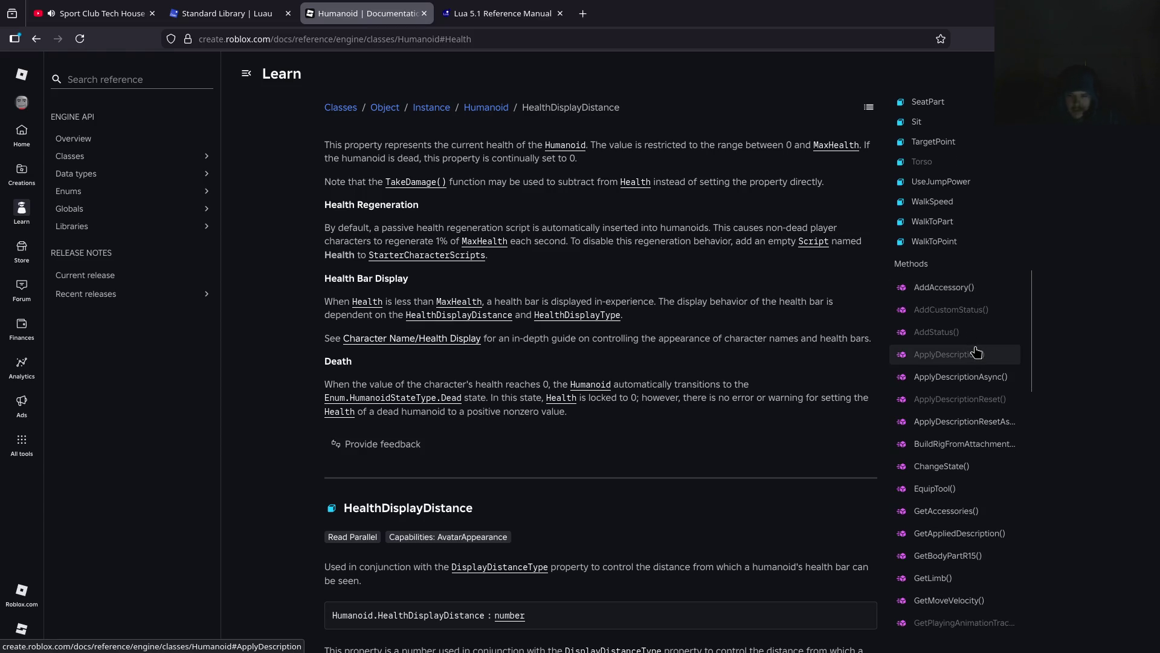
{"action": "scroll", "coordinate": [979, 346], "scroll_direction": "down", "scroll_amount": 7}
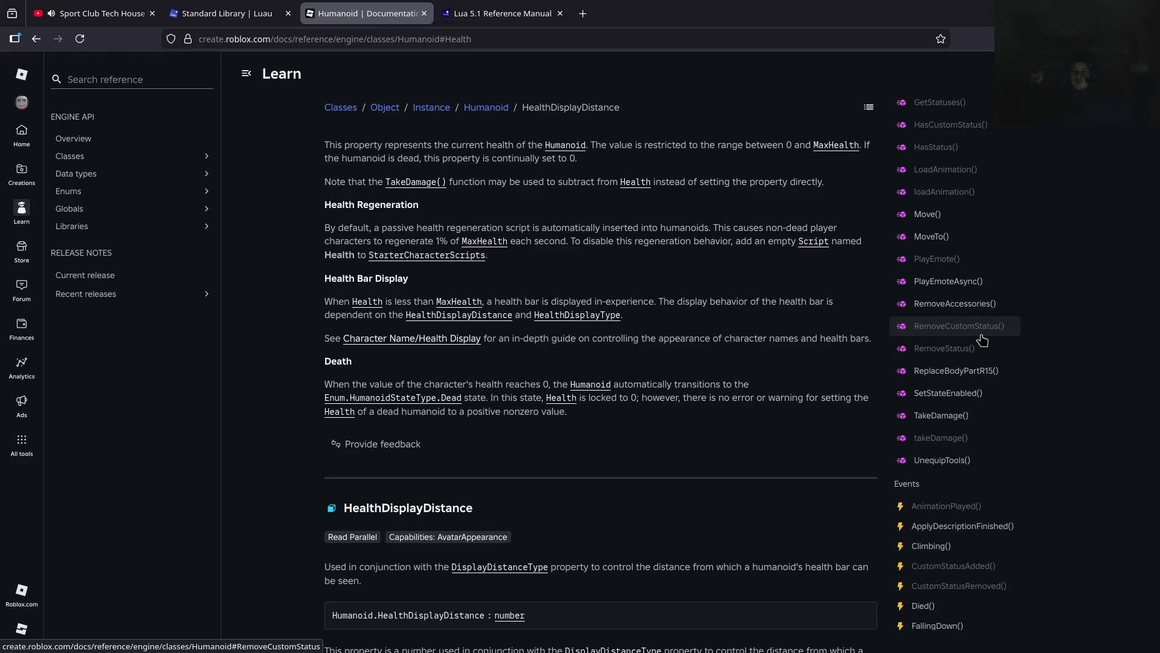
{"action": "scroll", "coordinate": [982, 340], "scroll_direction": "up", "scroll_amount": 8}
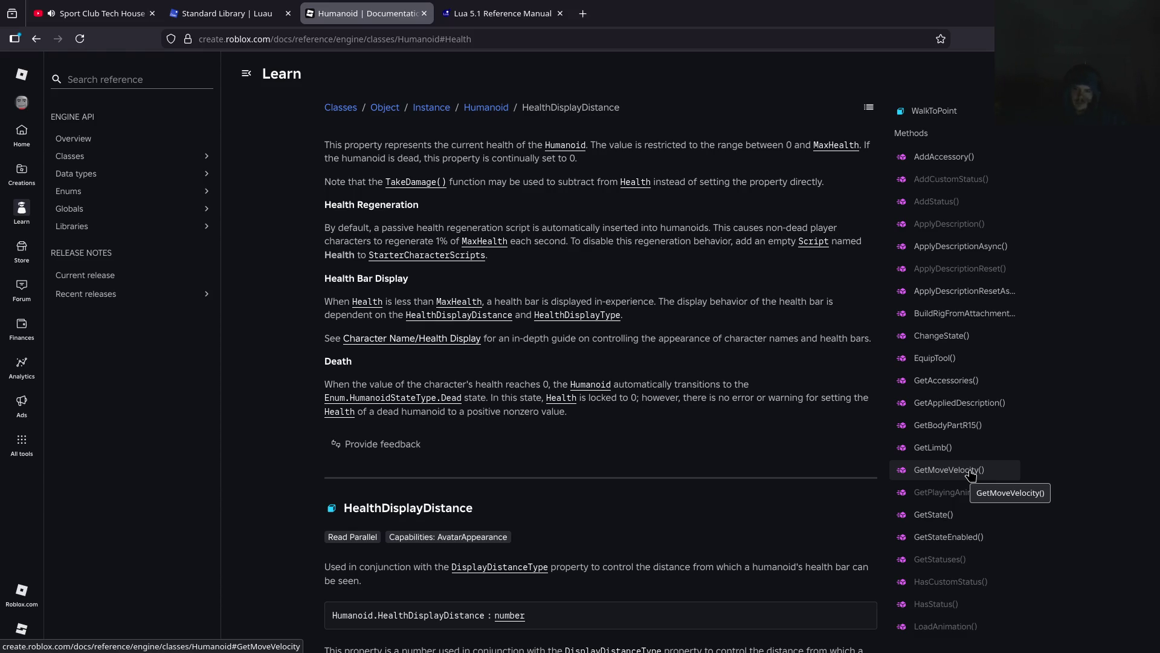
{"action": "scroll", "coordinate": [971, 474], "scroll_direction": "up", "scroll_amount": 6}
{"action": "scroll", "coordinate": [974, 290], "scroll_direction": "up", "scroll_amount": 8}
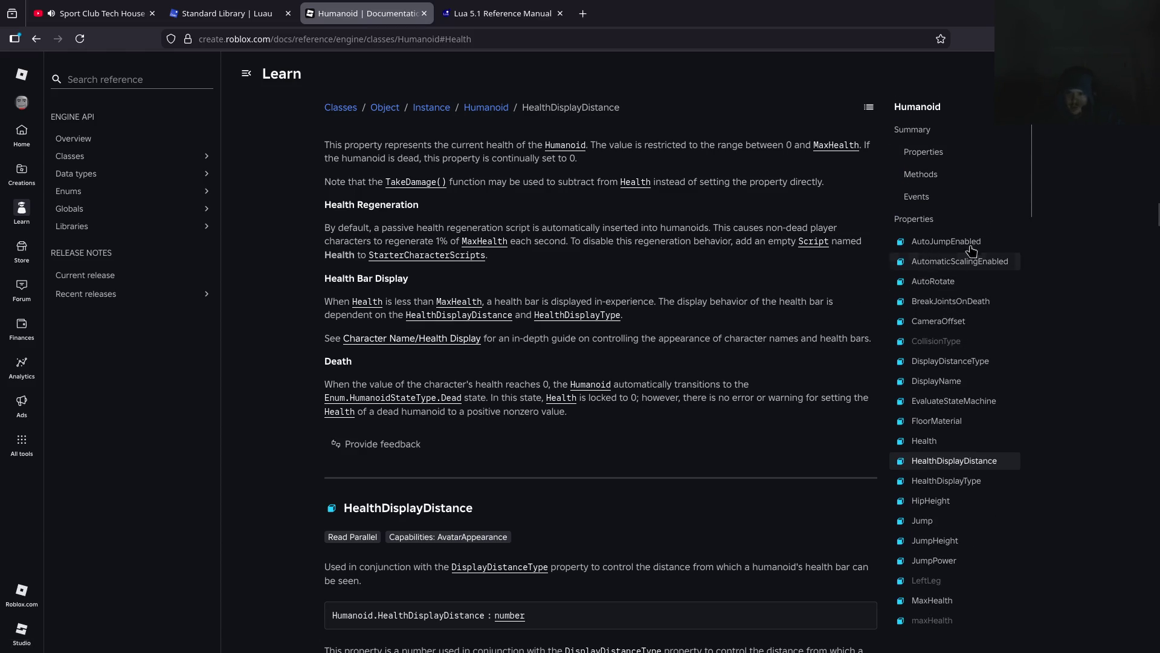
{"action": "scroll", "coordinate": [946, 272], "scroll_direction": "down", "scroll_amount": 1}
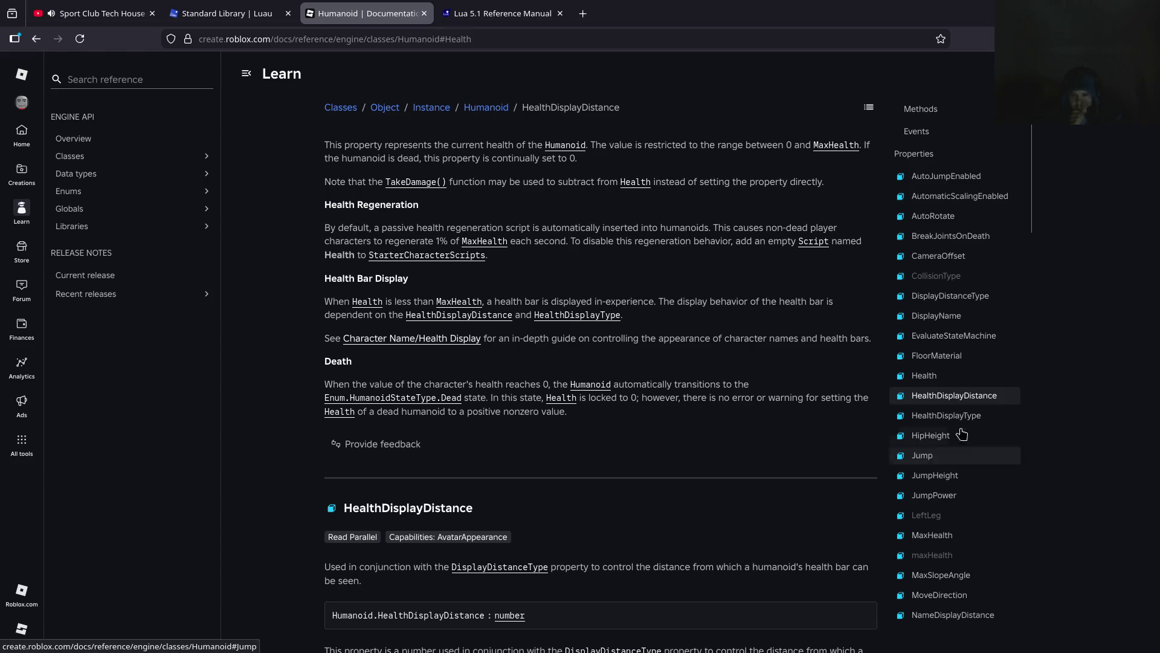
{"action": "scroll", "coordinate": [979, 309], "scroll_direction": "down", "scroll_amount": 4}
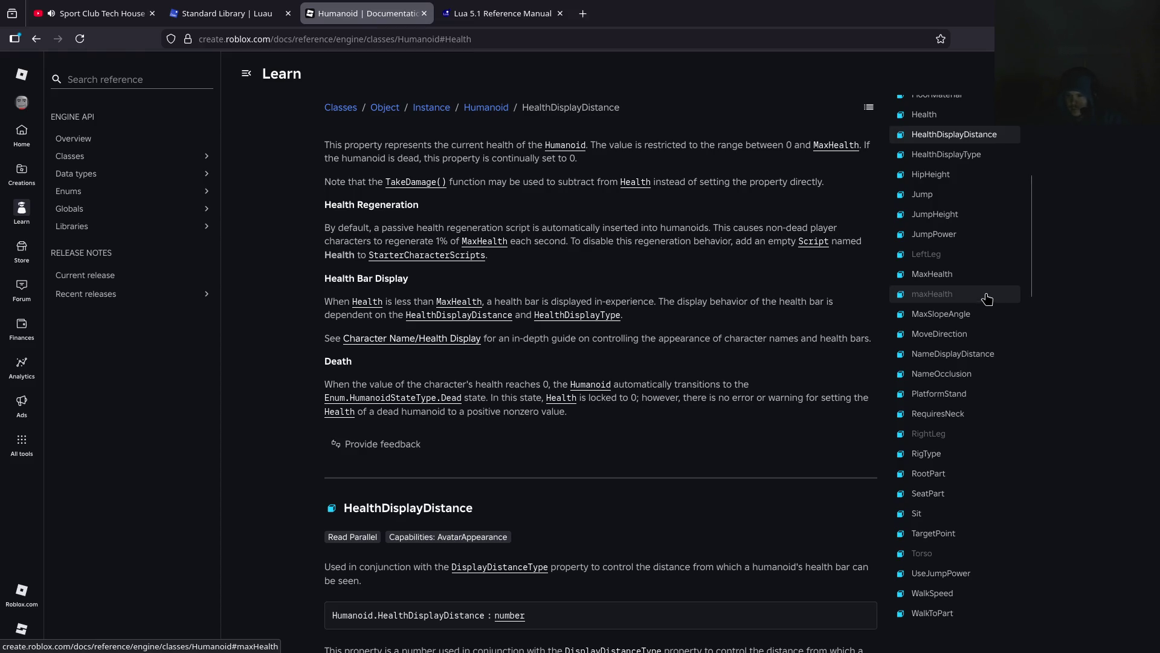
{"action": "scroll", "coordinate": [995, 299], "scroll_direction": "down", "scroll_amount": 1}
{"action": "scroll", "coordinate": [995, 300], "scroll_direction": "down", "scroll_amount": 1}
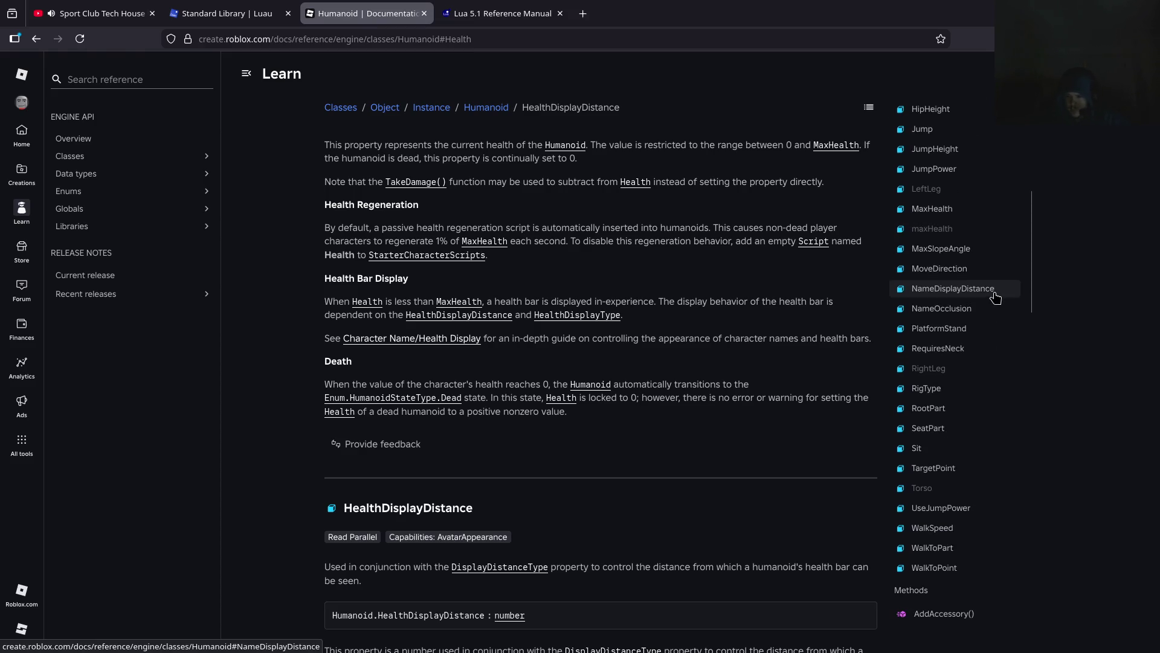
{"action": "scroll", "coordinate": [994, 300], "scroll_direction": "down", "scroll_amount": 2}
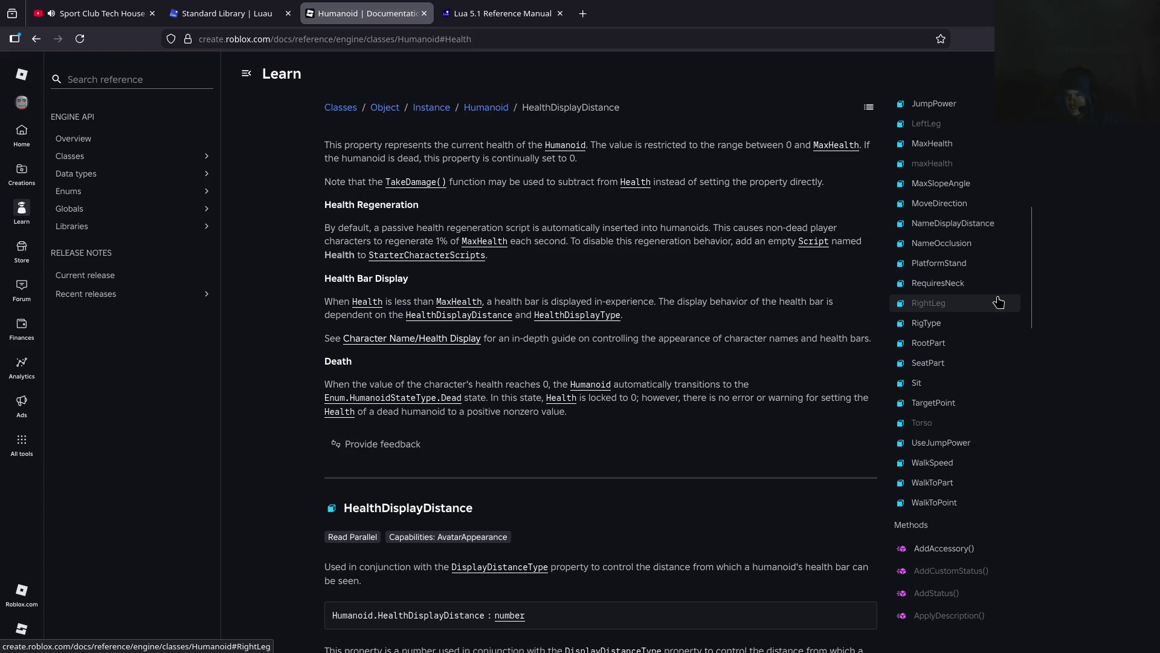
{"action": "left_click", "coordinate": [940, 469]}
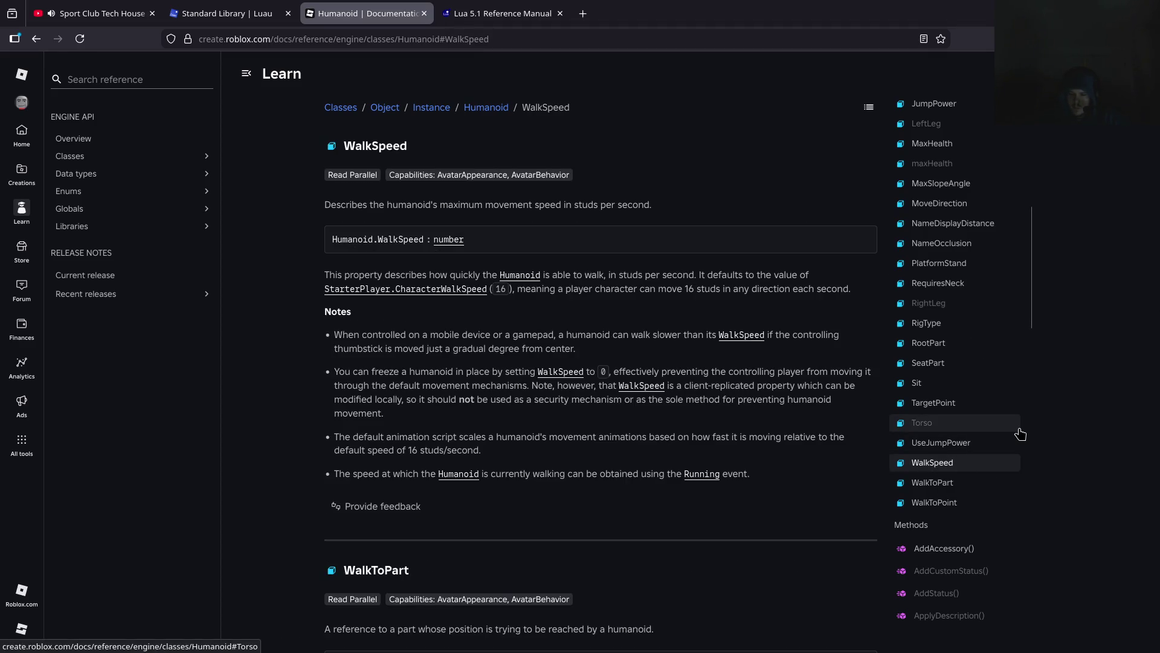
Select the 'Humanoid.WalkSpeed : number' signature line, then return to Roblox Studio
{"action": "triple_click", "coordinate": [379, 241]}
{"action": "left_click", "coordinate": [557, 247]}
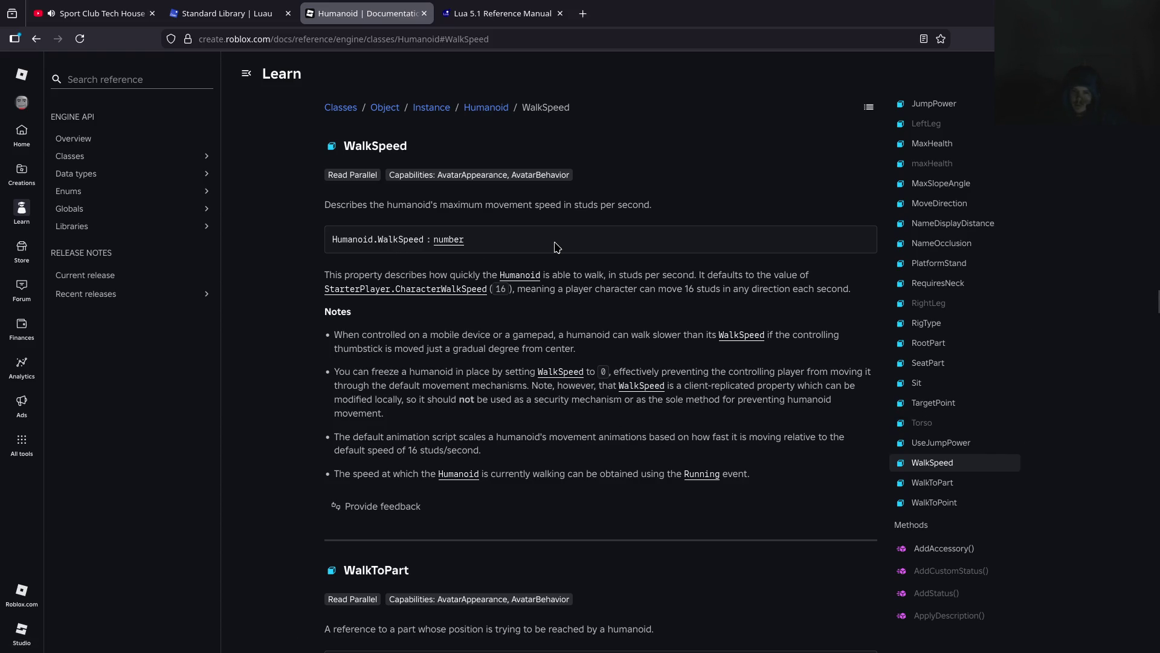
{"action": "triple_click", "coordinate": [350, 242]}
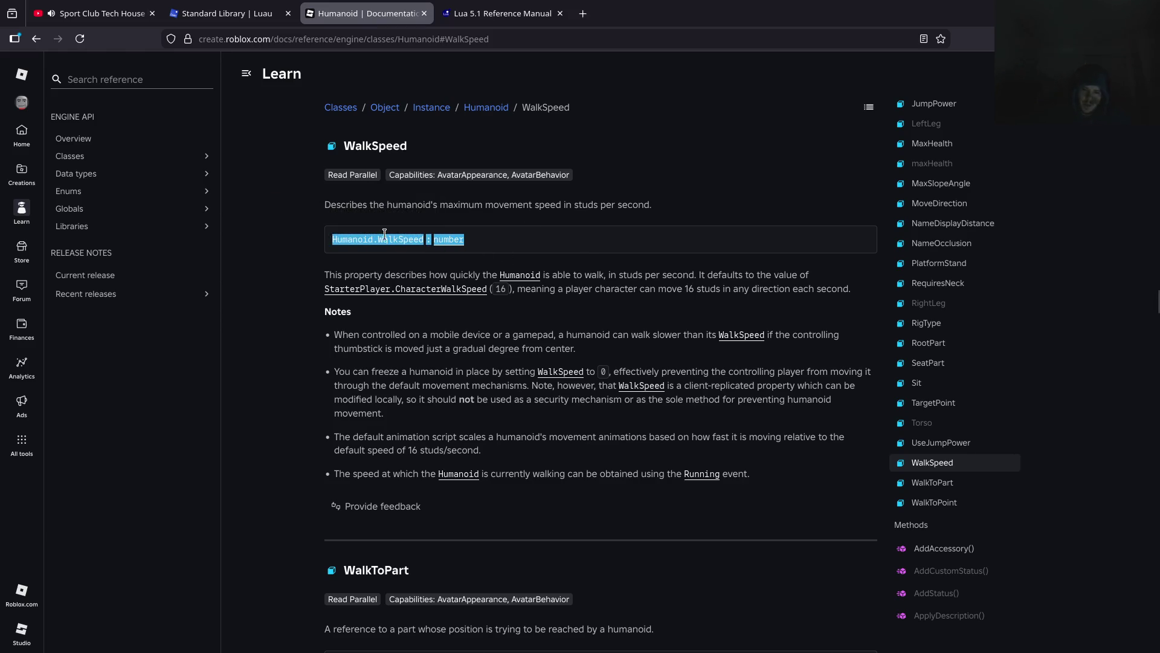
{"action": "triple_click", "coordinate": [392, 235]}
{"action": "key", "text": "alt+Tab"}
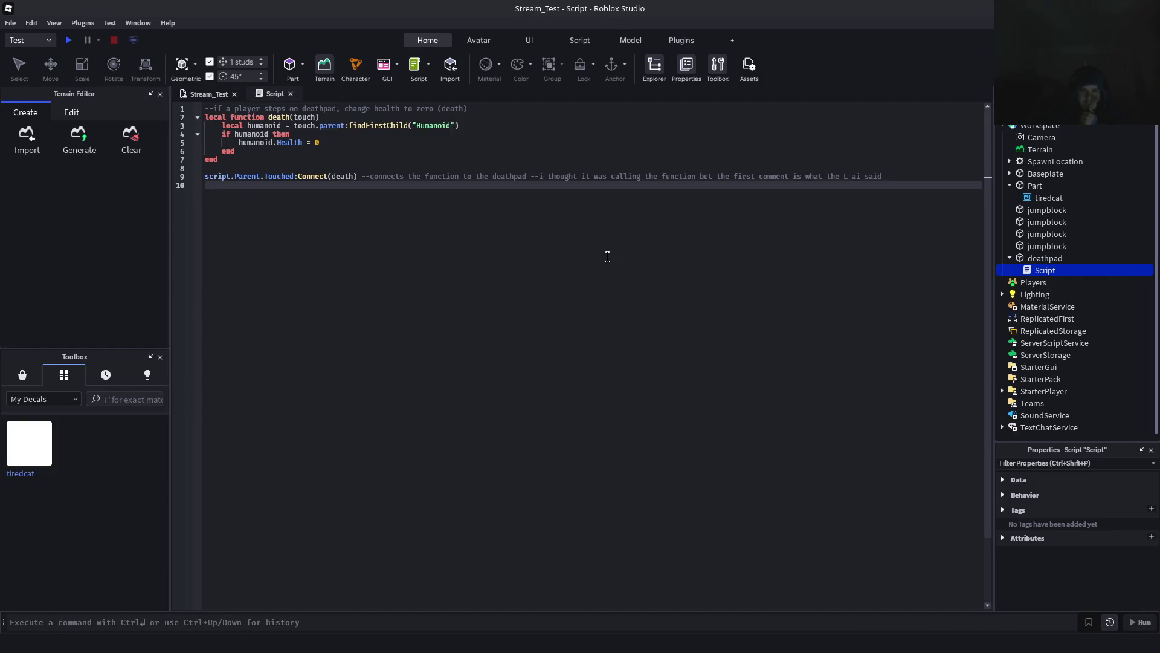
Draft an 'if human there do' comment on line 4 of the deathpad script
{"action": "left_click", "coordinate": [501, 130]}
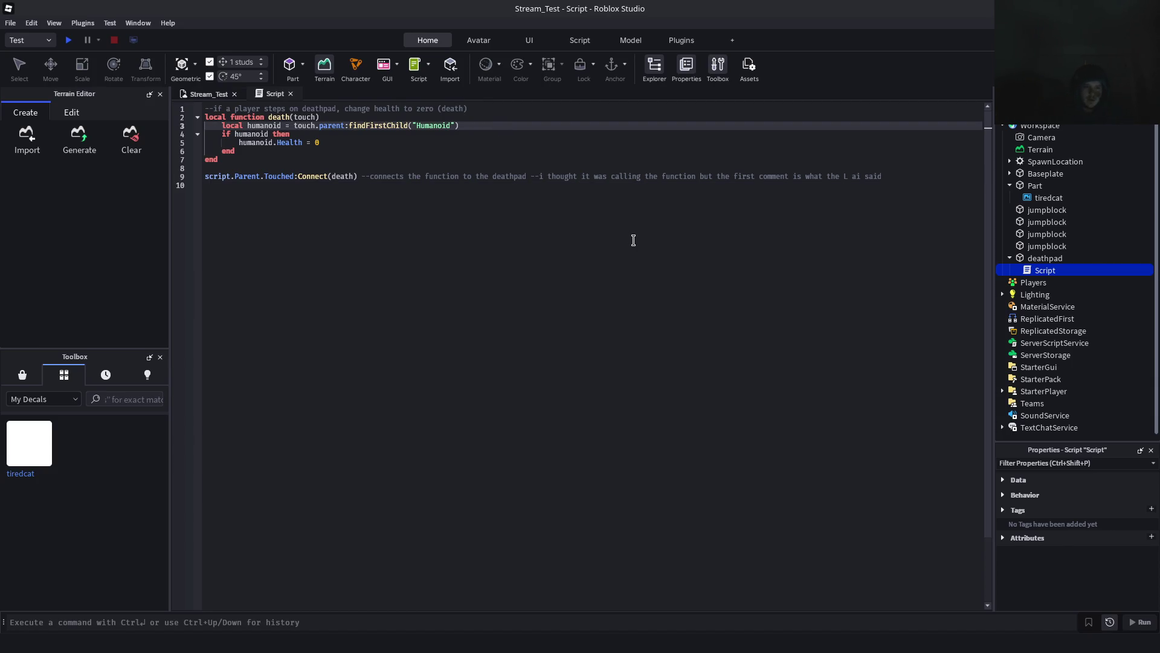
{"action": "key", "text": "Down"}
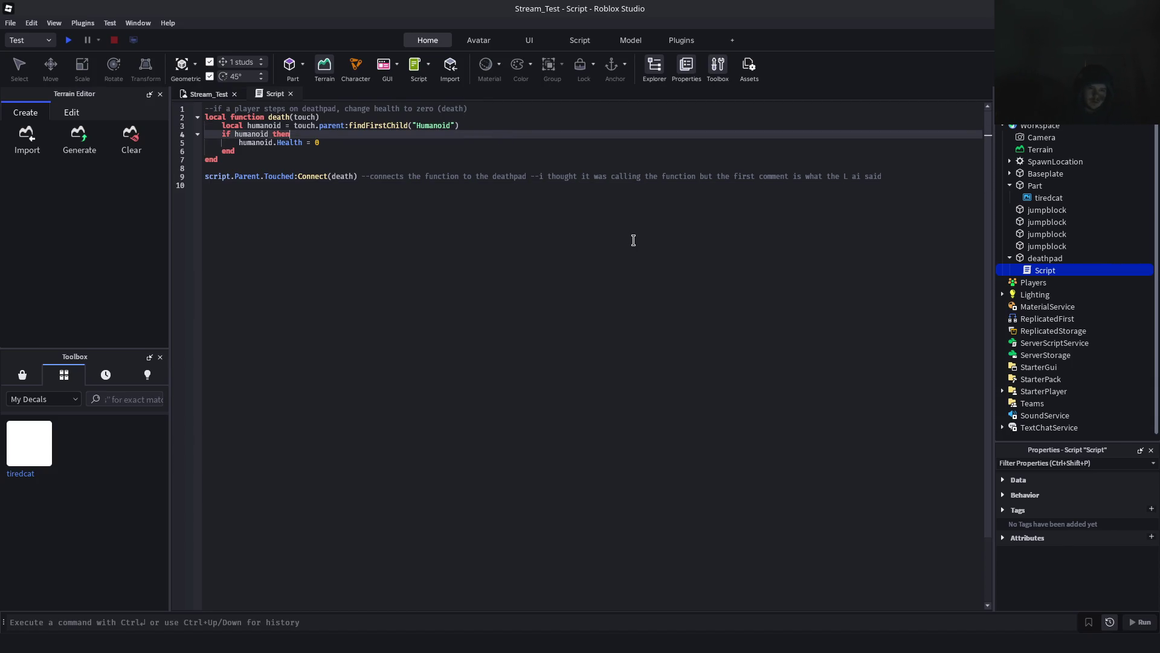
{"action": "key", "text": "Down"}
{"action": "key", "text": "Down"}
{"action": "key", "text": "Up"}
{"action": "key", "text": "Up"}
{"action": "key", "text": "Right"}
{"action": "key", "text": "Right"}
{"action": "key", "text": "Right"}
{"action": "key", "text": "Down"}
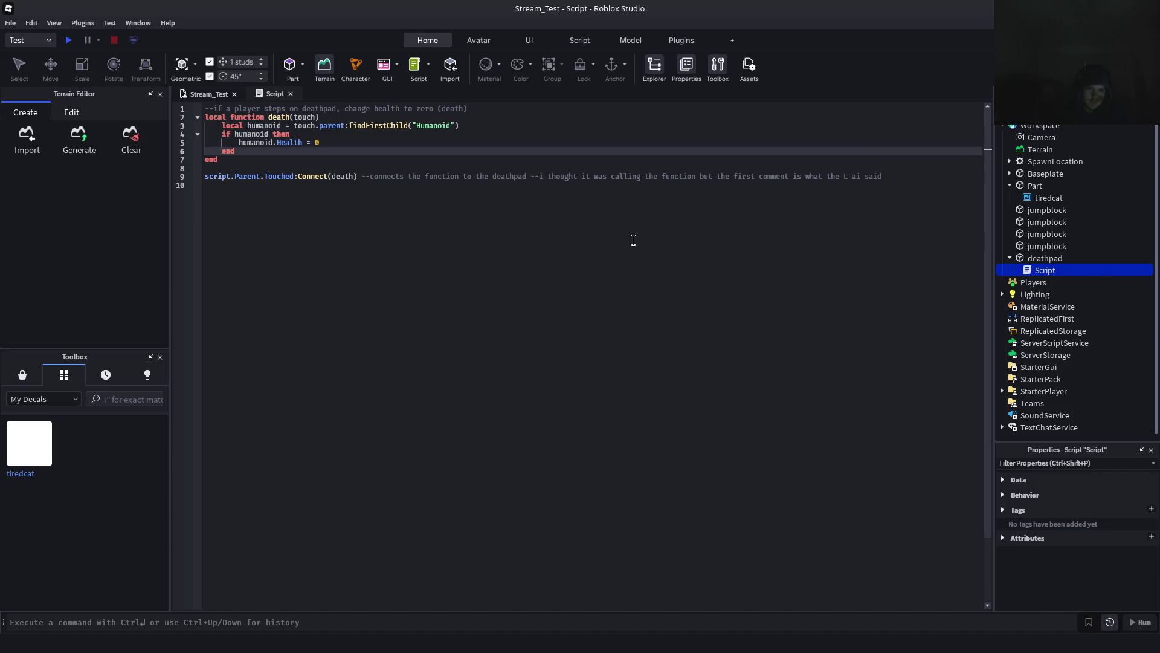
{"action": "type", "text": "--kill"}
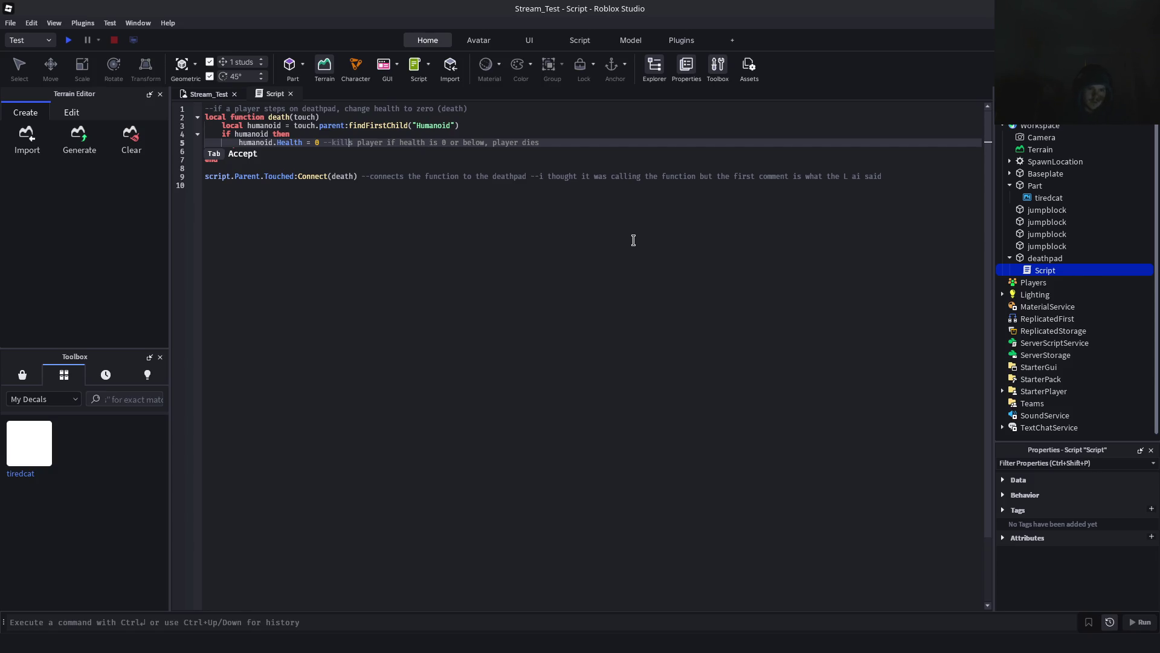
{"action": "key", "text": "Up"}
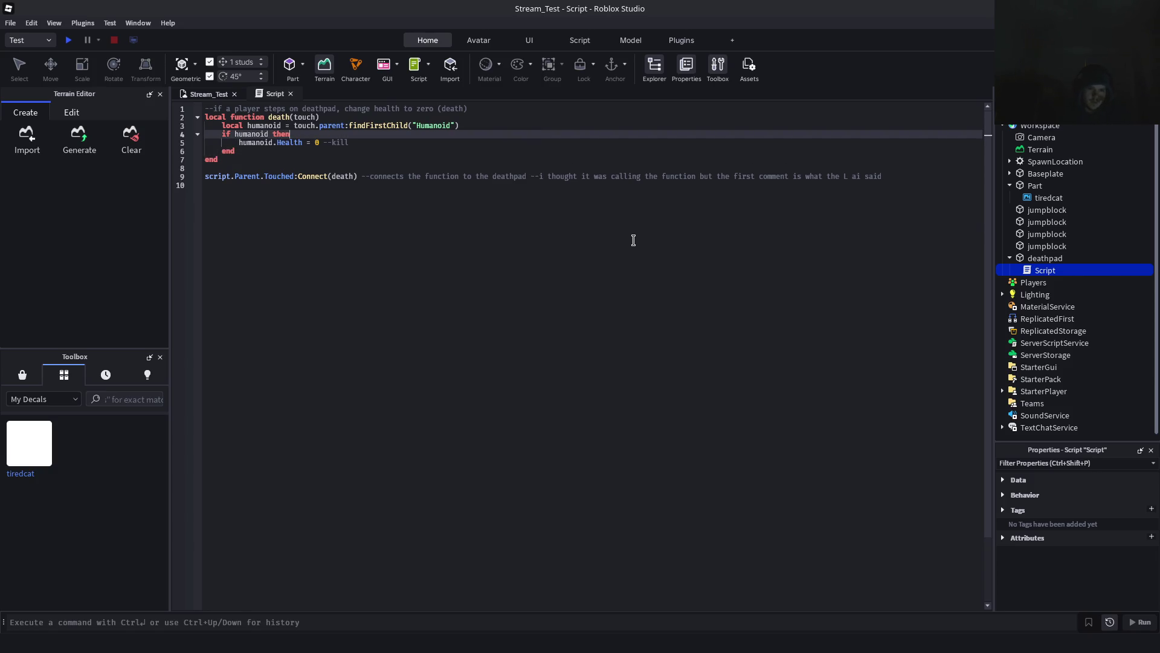
{"action": "type", "text": "if human th"}
{"action": "type", "text": "ere do this dawg"}
End line 3 with '--if something touches the parent of this script, find the humanoid'
{"action": "key", "text": "Up"}
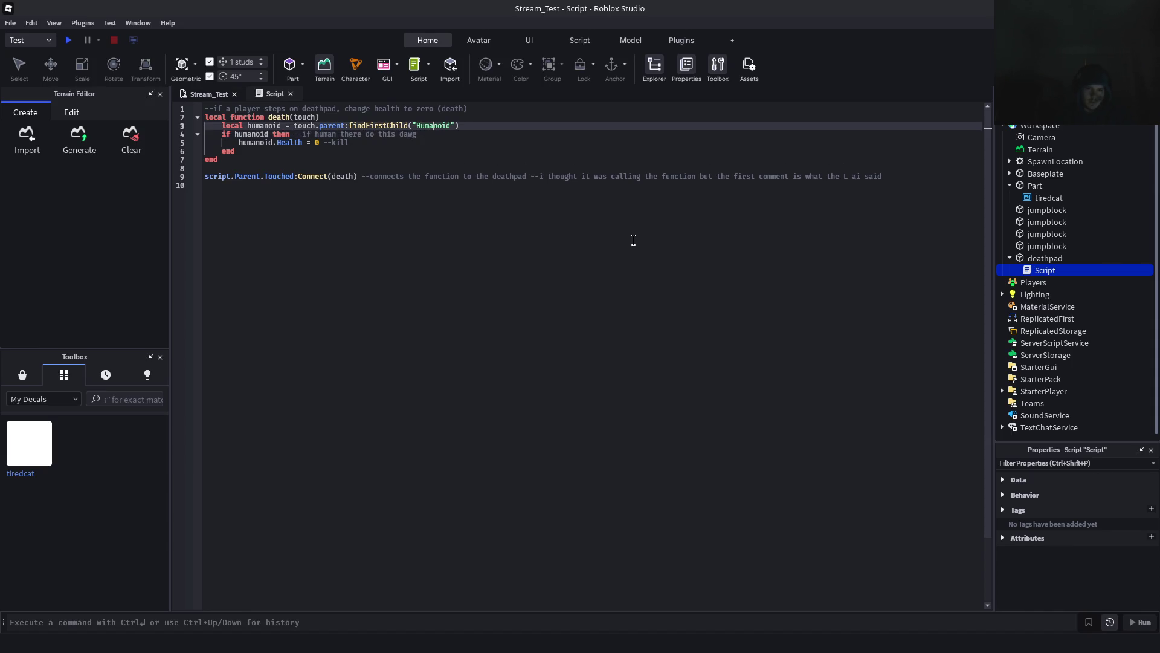
{"action": "key", "text": "End"}
{"action": "type", "text": "--"}
{"action": "type", "text": "if something"}
{"action": "type", "text": " tou"}
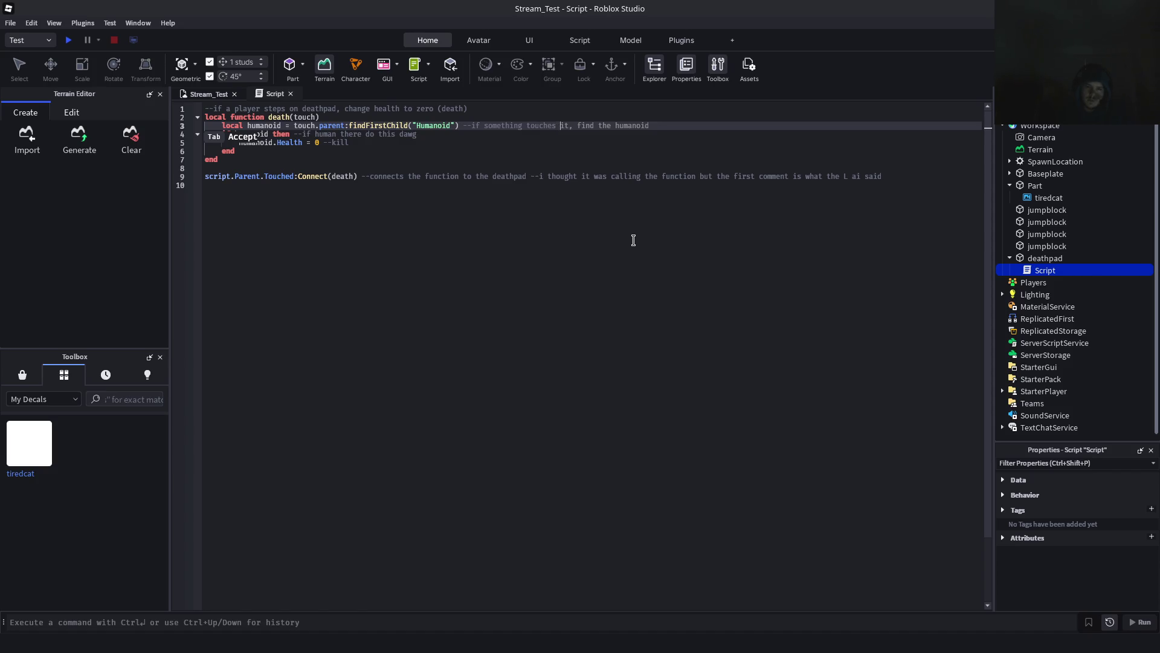
{"action": "type", "text": "ches the parent of "}
{"action": "type", "text": "this scri"}
{"action": "type", "text": "pt, KI"}
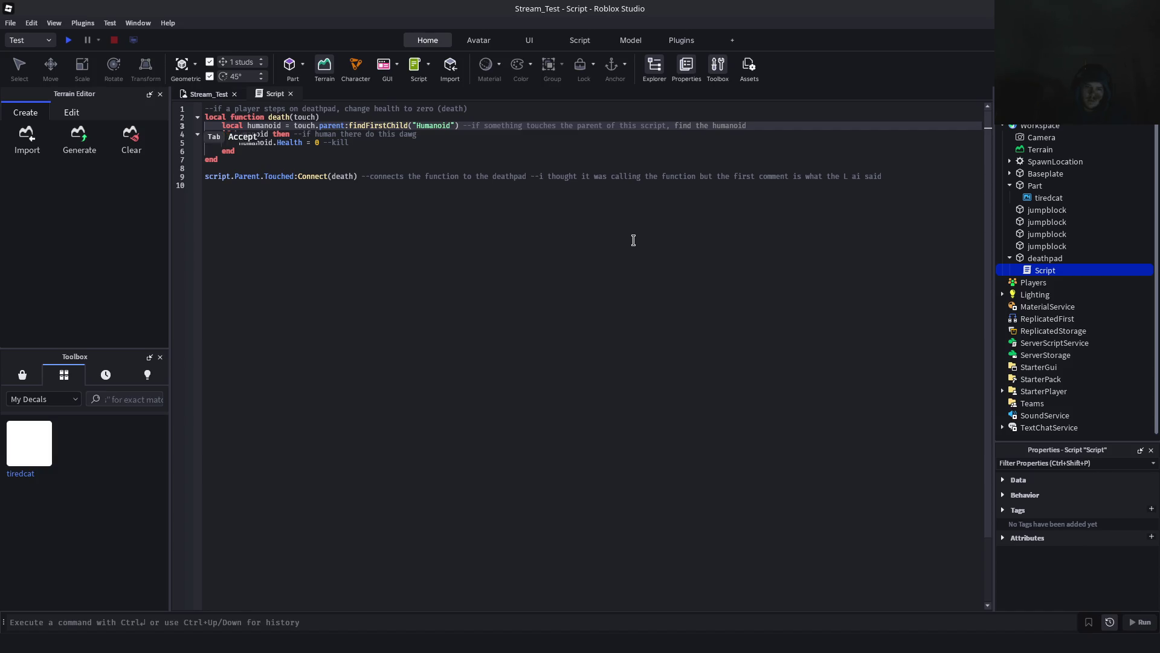
{"action": "type", "text": "LL"}
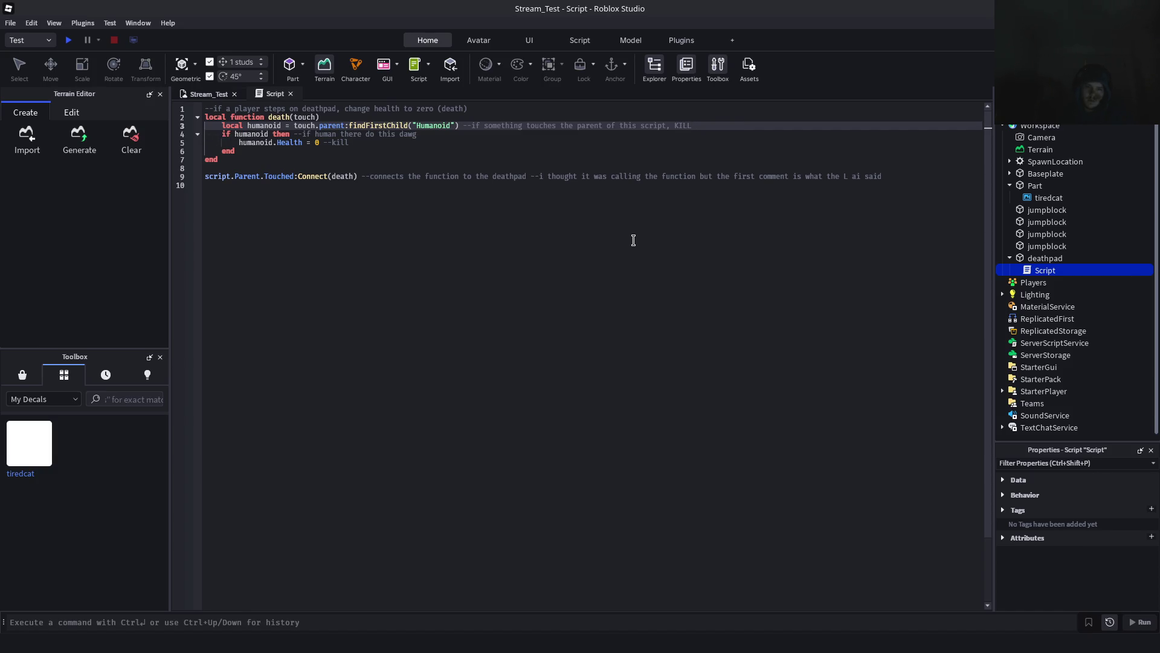
{"action": "key", "text": "BackSpace"}
{"action": "key", "text": "BackSpace"}
{"action": "key", "text": "BackSpace"}
{"action": "type", "text": "find"}
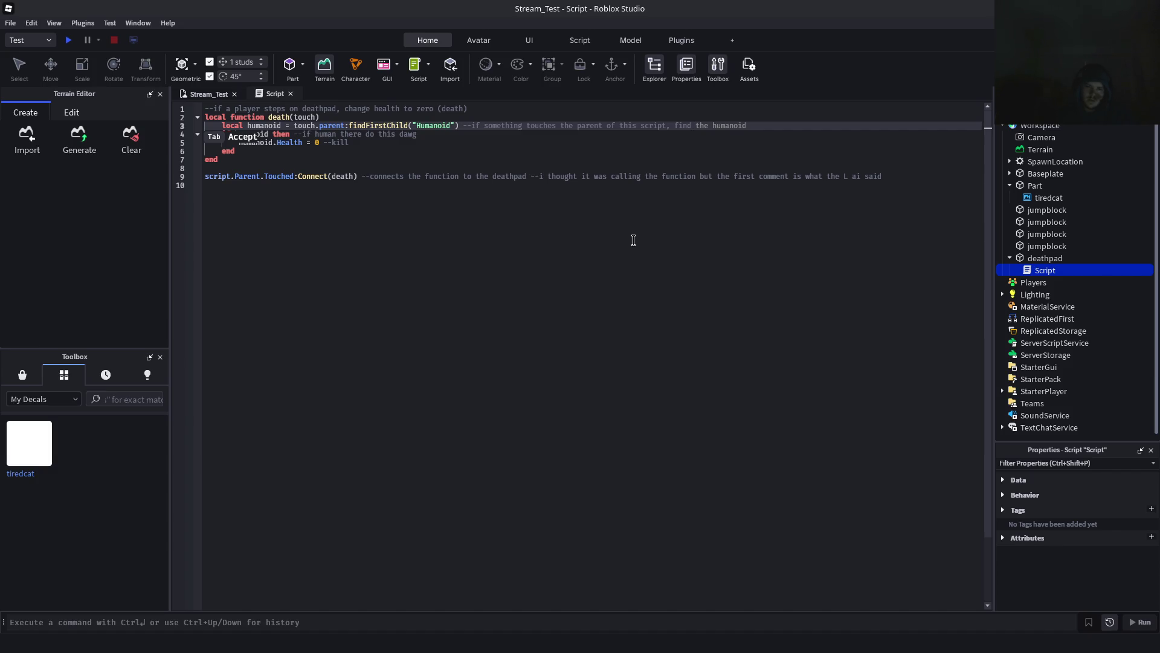
{"action": "key", "text": "Down"}
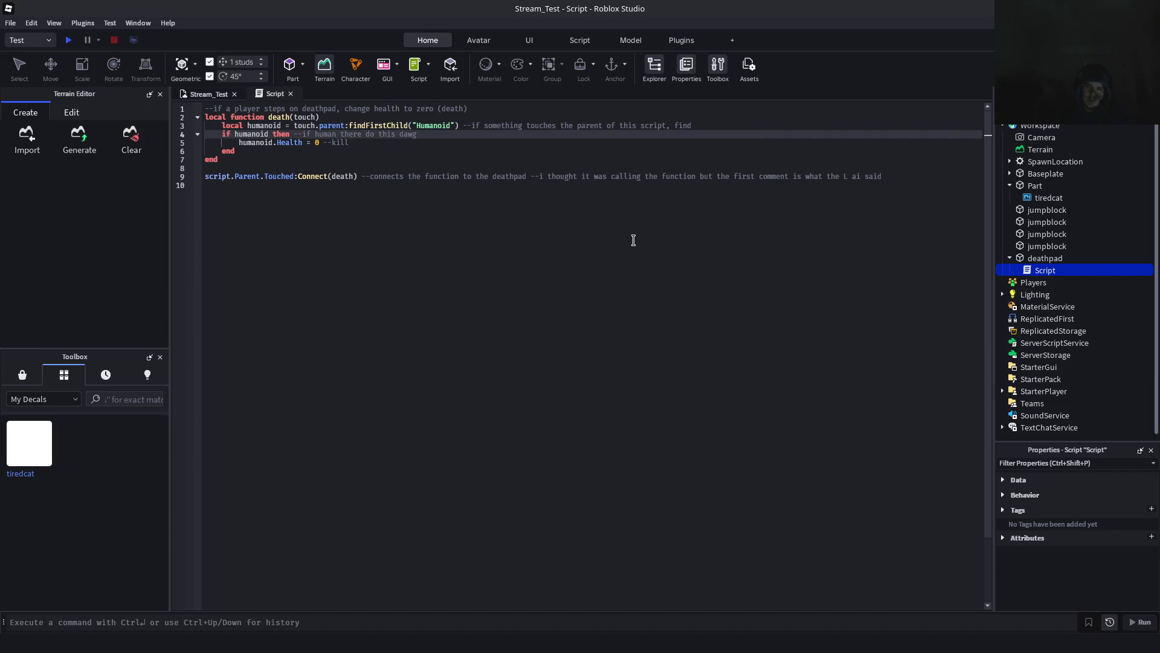
{"action": "key", "text": "Up"}
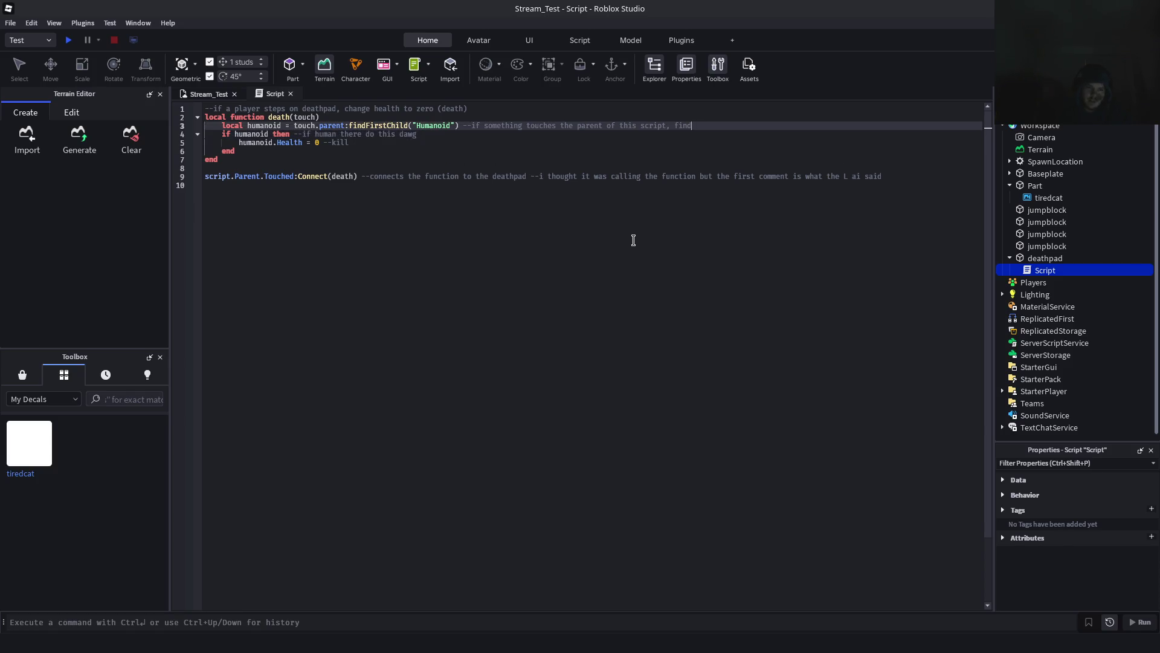
{"action": "type", "text": " the humanoi"}
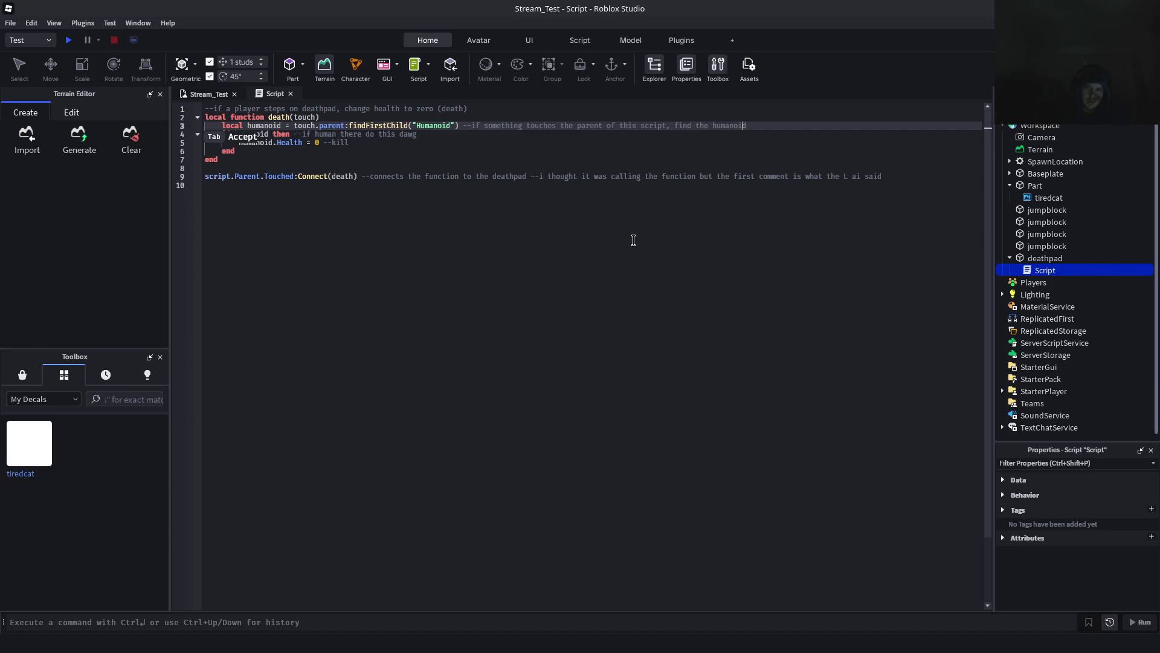
{"action": "key", "text": "Tab"}
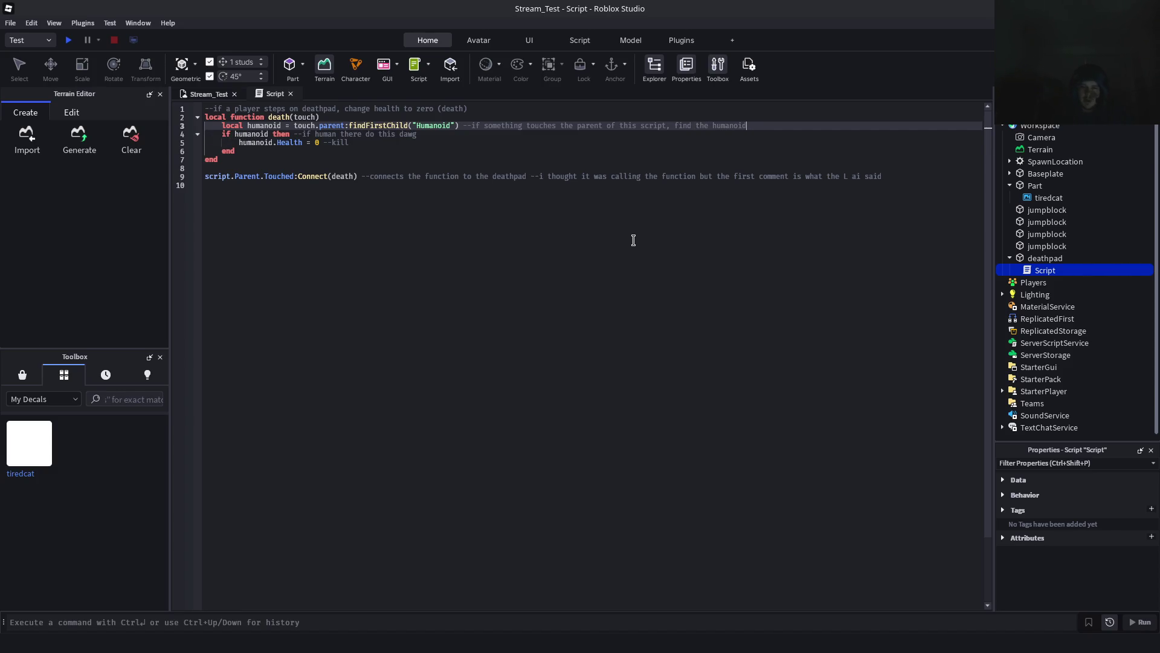
{"action": "left_click", "coordinate": [296, 244]}
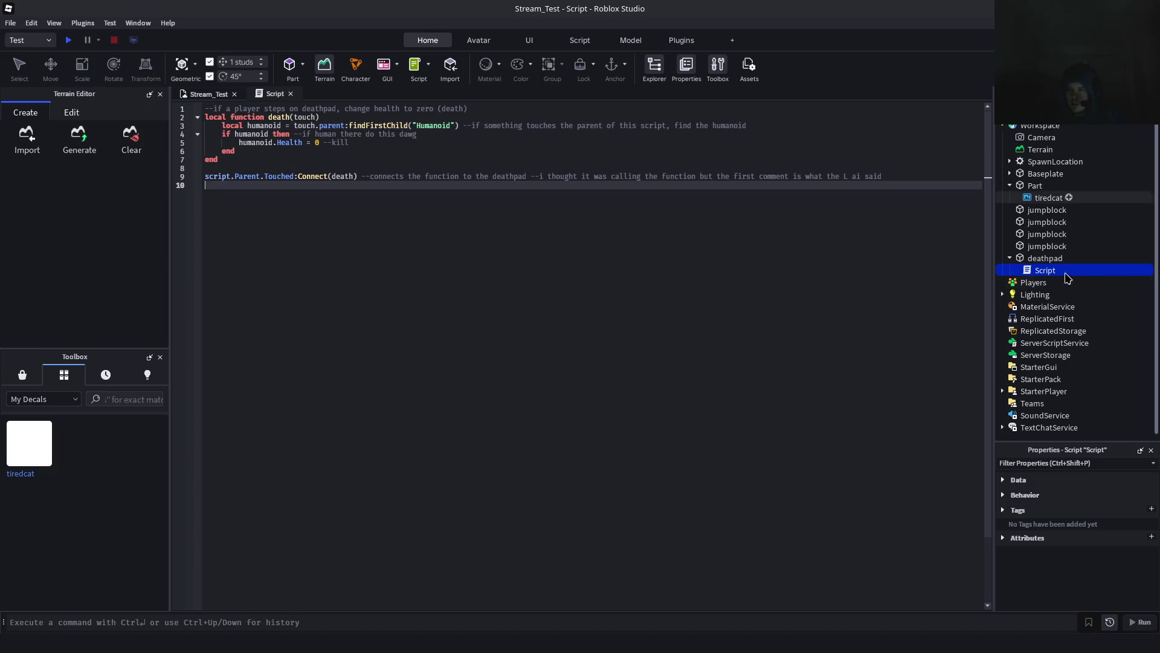
{"action": "key", "text": "alt+Tab"}
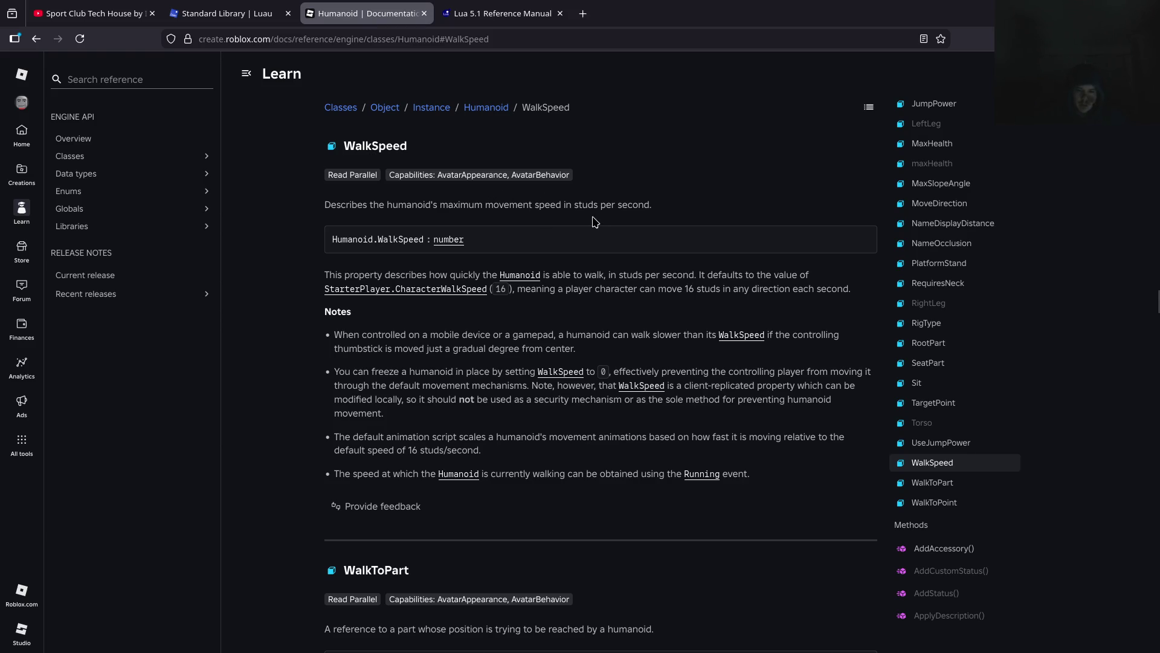
{"action": "mouse_move", "coordinate": [366, 176]}
{"action": "mouse_move", "coordinate": [469, 177]}
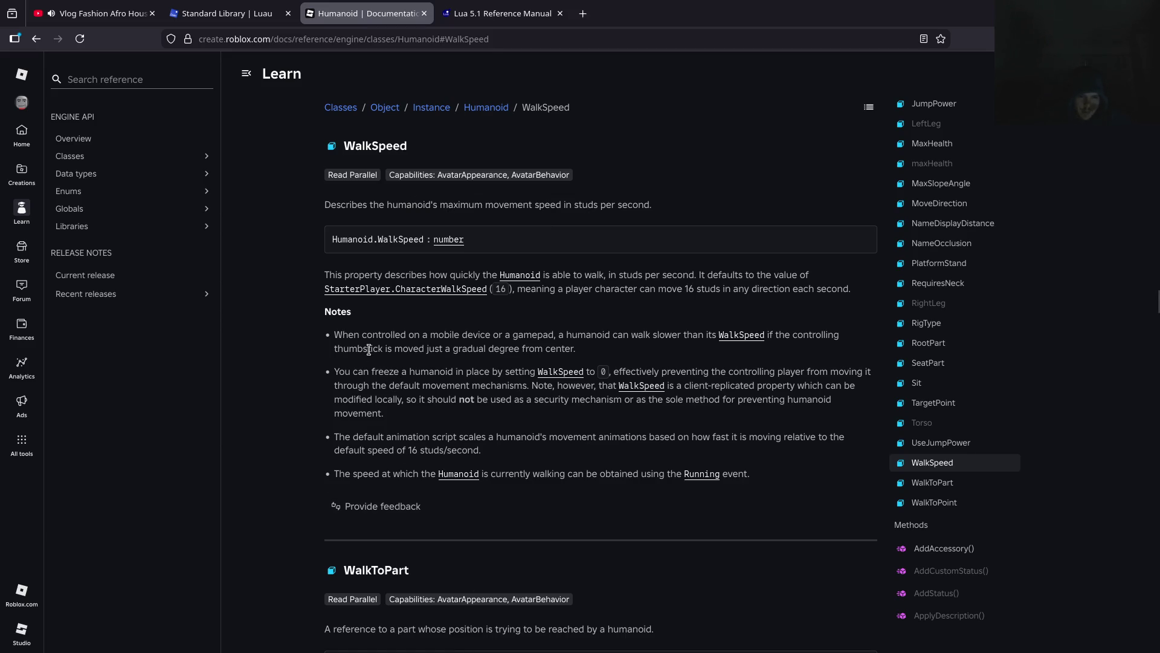
{"action": "left_click", "coordinate": [173, 638]}
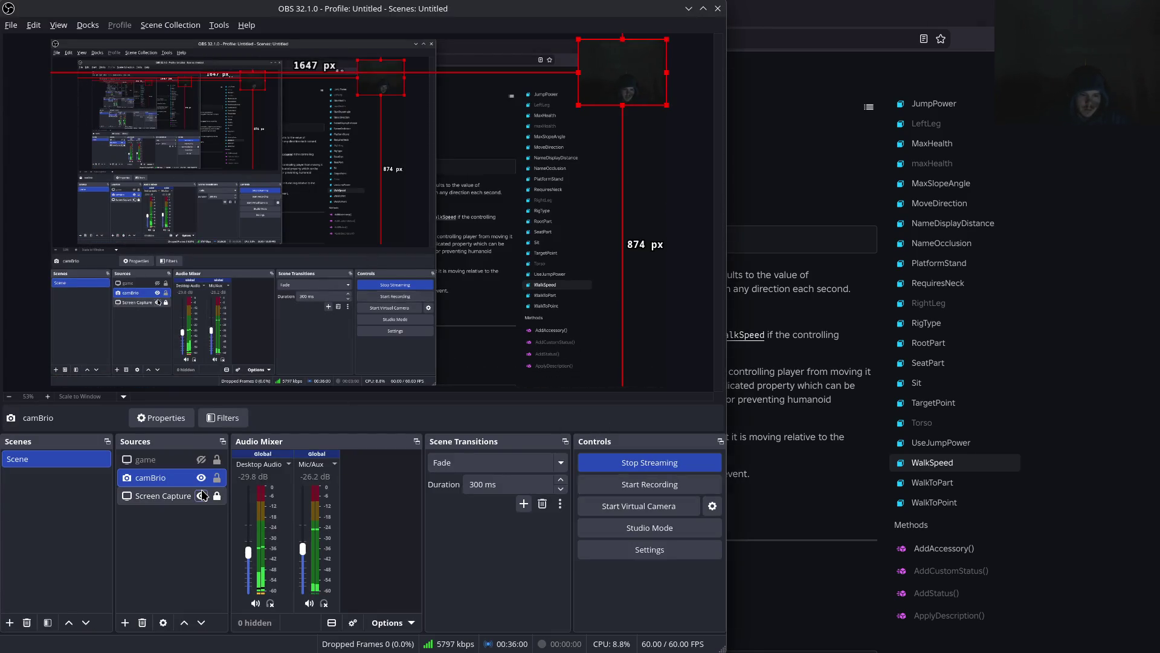
Hide the Screen Capture source, then restore it and minimise OBS
{"action": "left_click", "coordinate": [201, 496]}
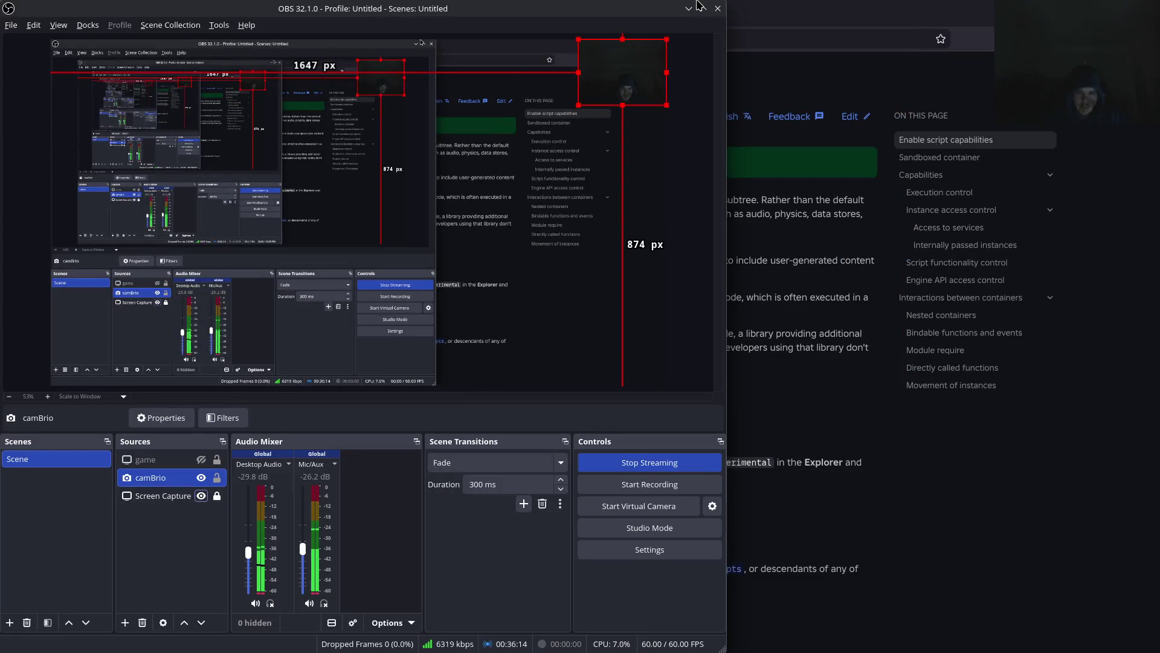
{"action": "left_click", "coordinate": [693, 9]}
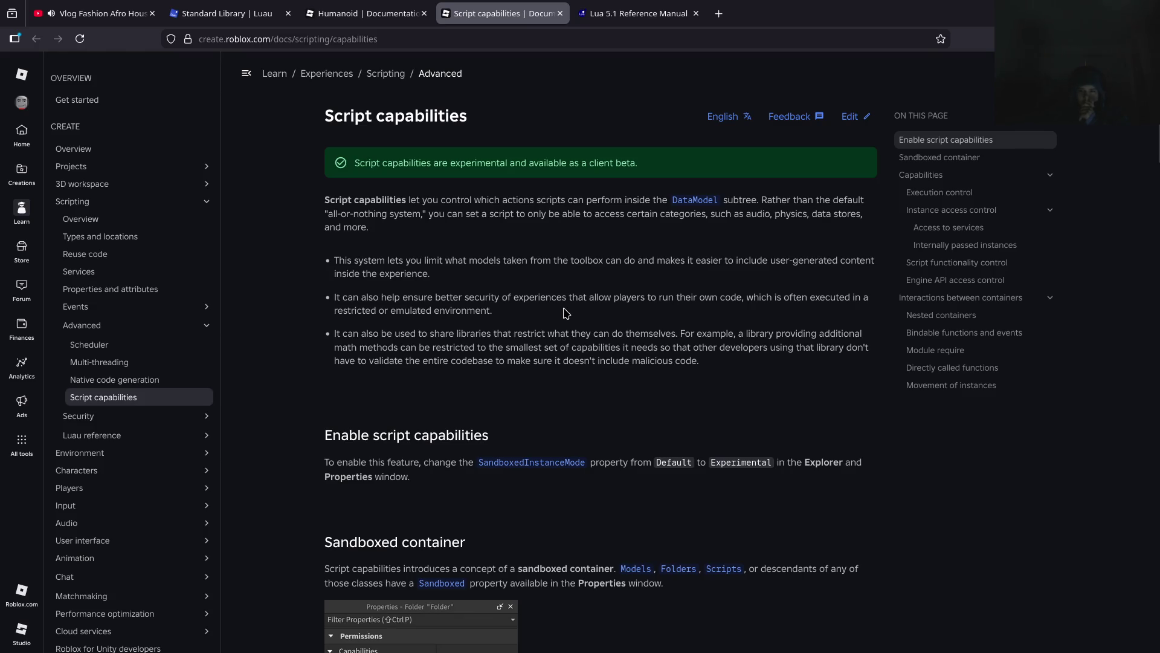
Scroll through the Script capabilities page and close its tab
{"action": "scroll", "coordinate": [566, 313], "scroll_direction": "down", "scroll_amount": 5}
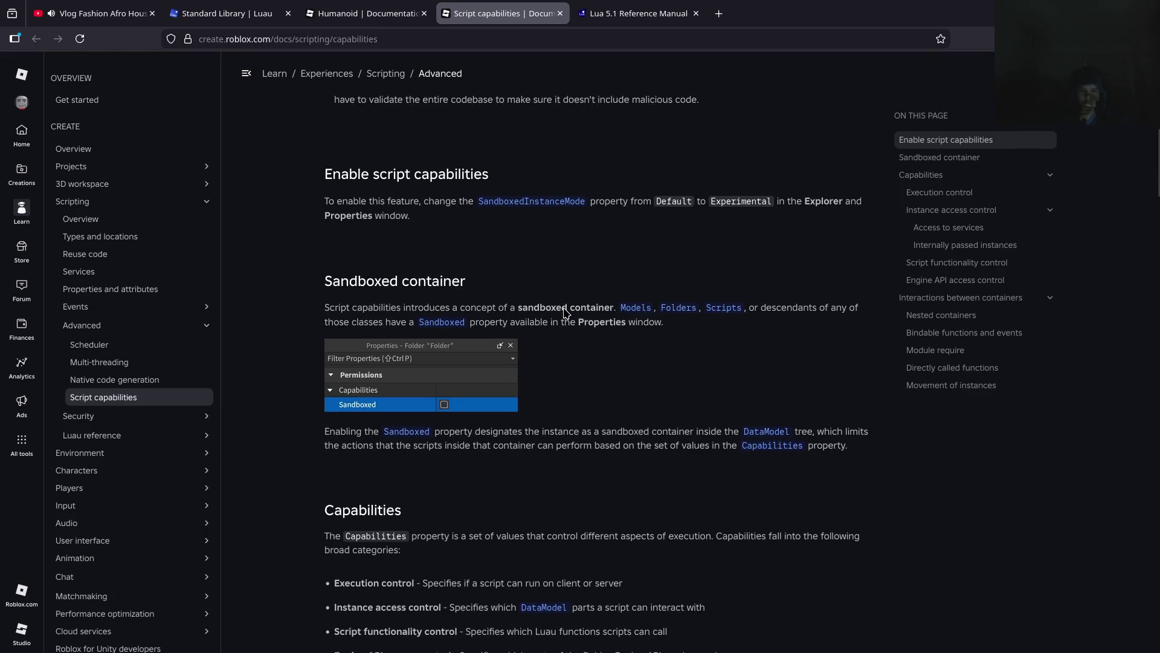
{"action": "scroll", "coordinate": [563, 310], "scroll_direction": "down", "scroll_amount": 2}
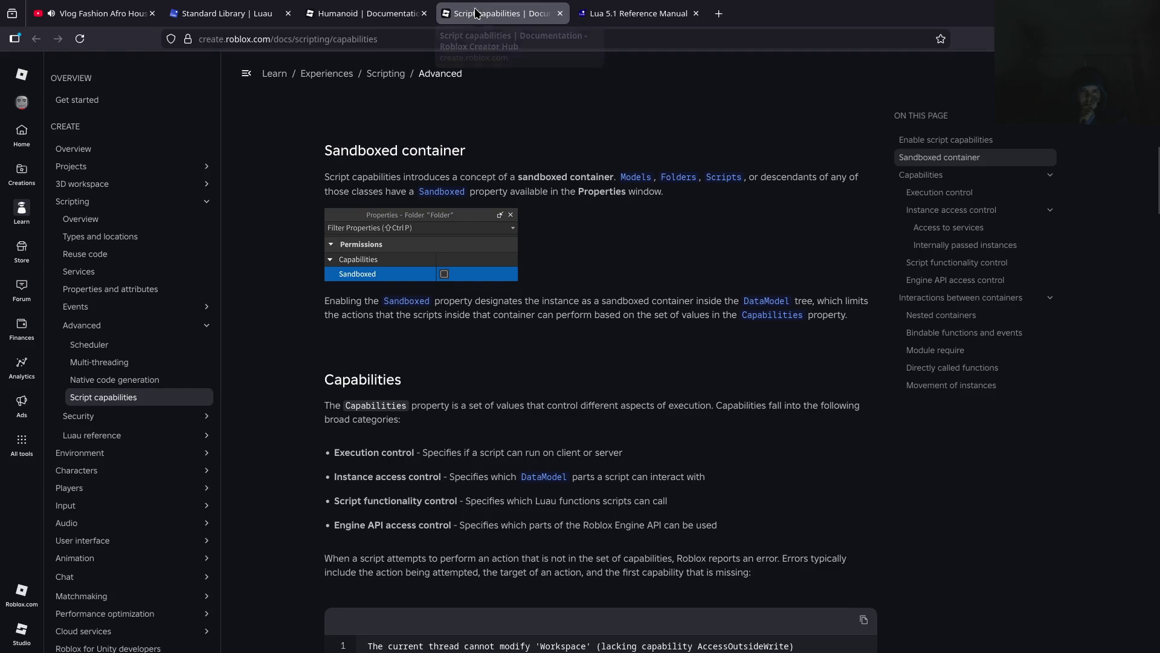
{"action": "left_click", "coordinate": [560, 13]}
Read down the Humanoid reference to AddAccessory, then return to Roblox Studio
{"action": "scroll", "coordinate": [556, 236], "scroll_direction": "down", "scroll_amount": 3}
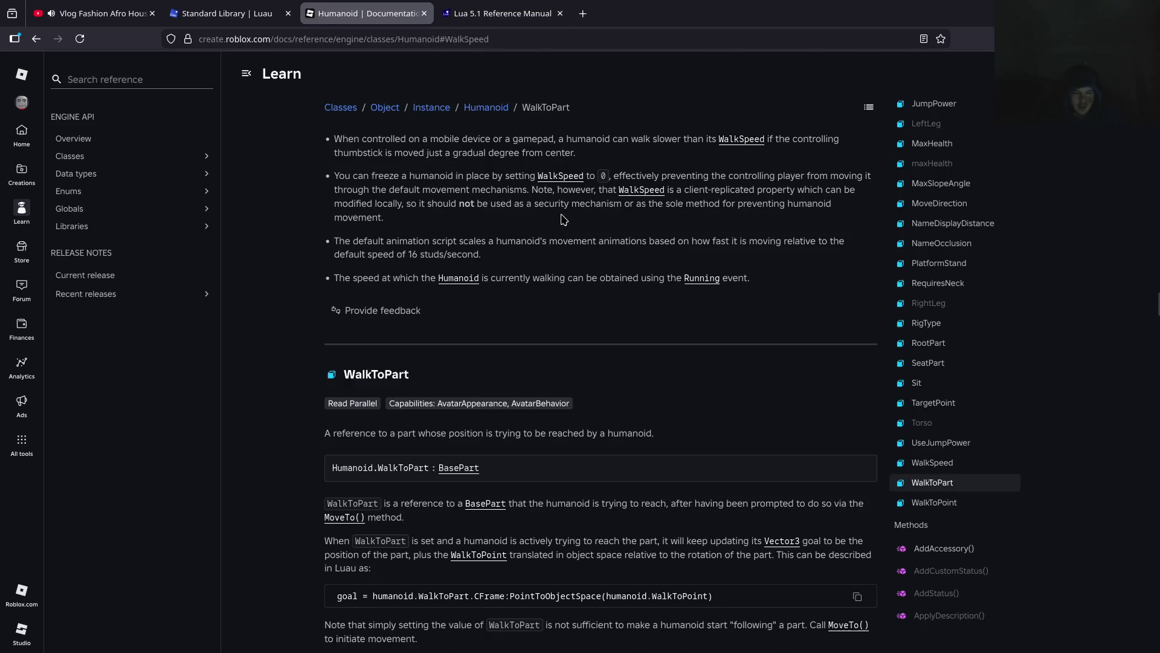
{"action": "scroll", "coordinate": [556, 239], "scroll_direction": "up", "scroll_amount": 1}
{"action": "scroll", "coordinate": [478, 275], "scroll_direction": "down", "scroll_amount": 1}
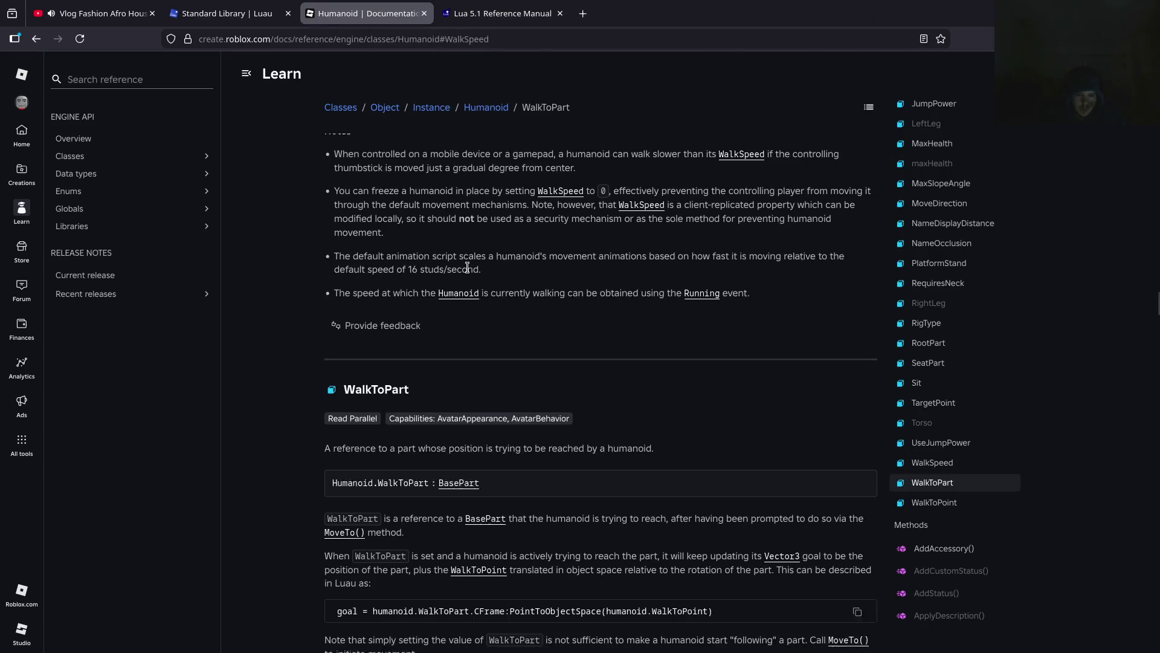
{"action": "scroll", "coordinate": [481, 279], "scroll_direction": "down", "scroll_amount": 1}
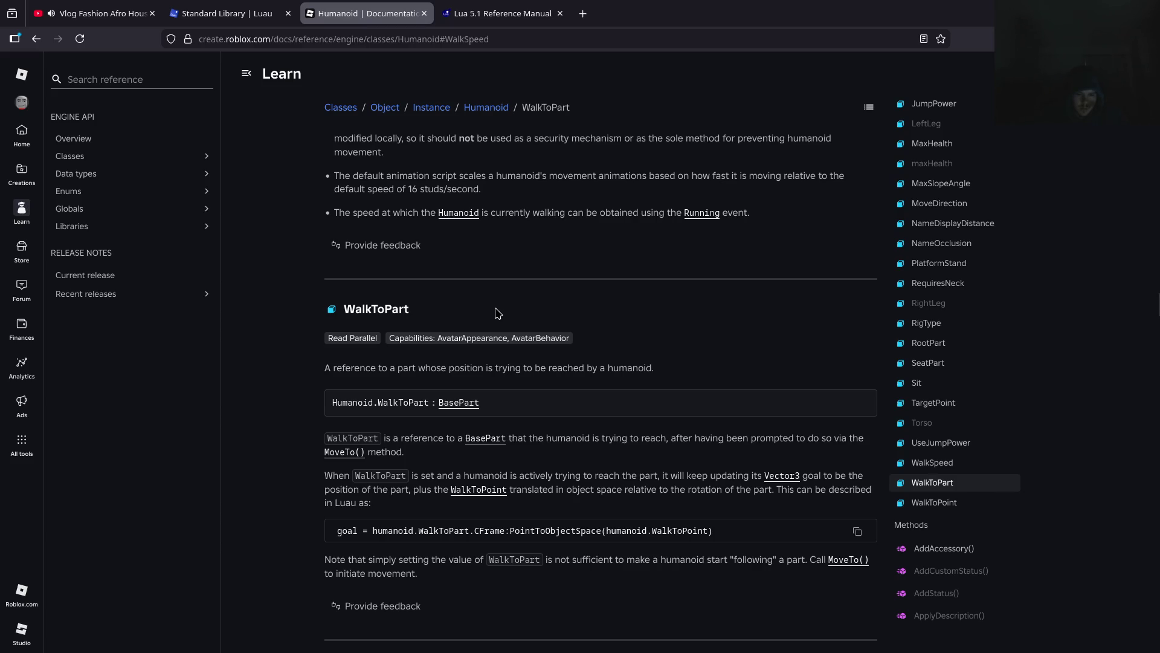
{"action": "scroll", "coordinate": [562, 306], "scroll_direction": "down", "scroll_amount": 5}
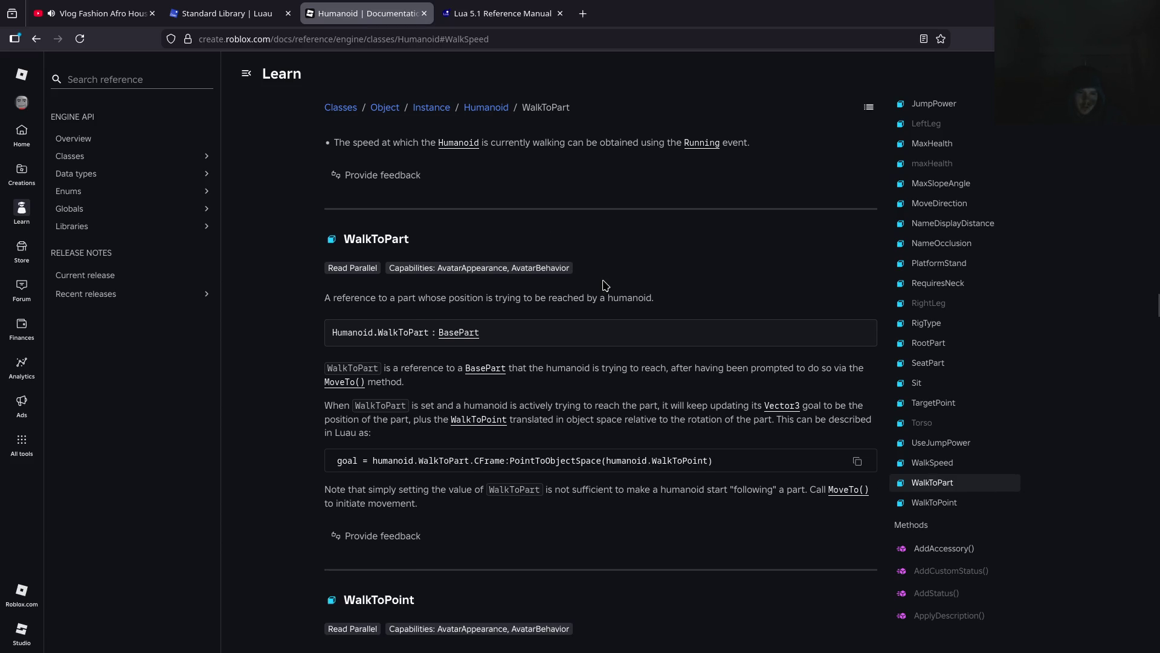
{"action": "scroll", "coordinate": [605, 285], "scroll_direction": "down", "scroll_amount": 1}
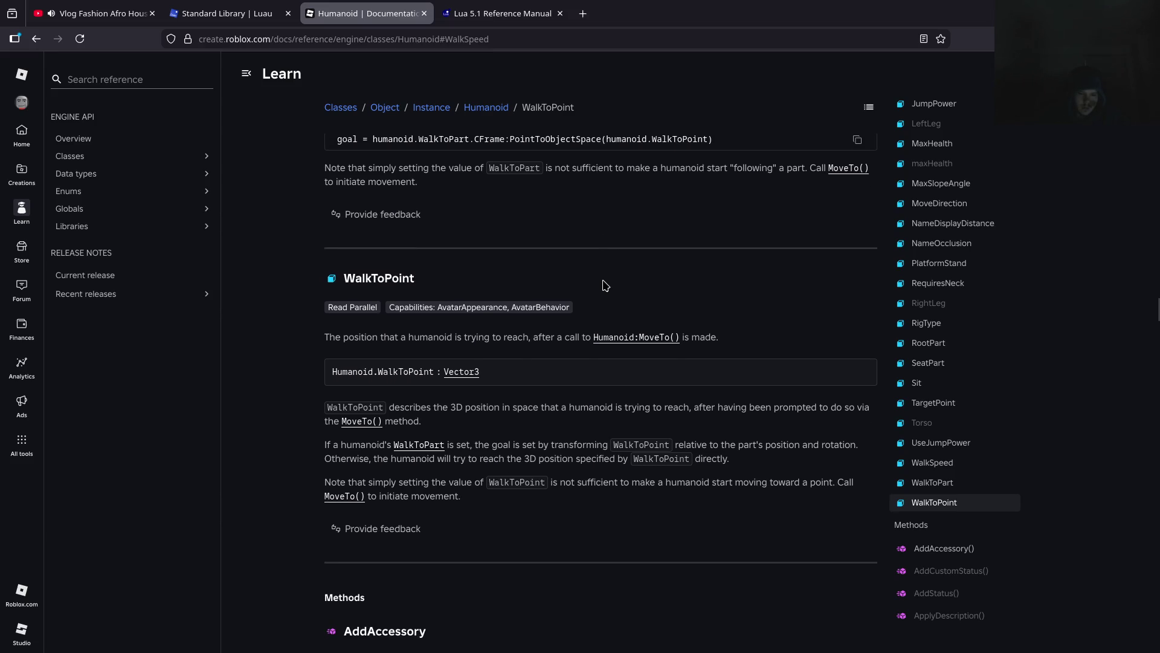
{"action": "scroll", "coordinate": [605, 285], "scroll_direction": "down", "scroll_amount": 3}
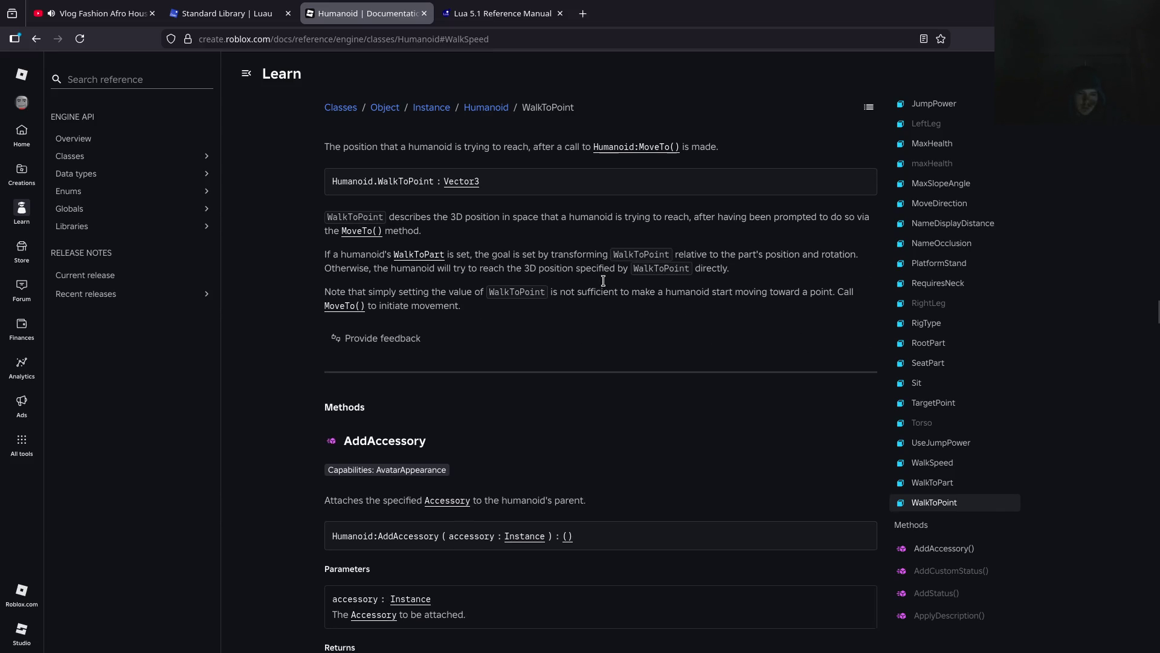
{"action": "scroll", "coordinate": [604, 283], "scroll_direction": "down", "scroll_amount": 2}
{"action": "scroll", "coordinate": [605, 284], "scroll_direction": "down", "scroll_amount": 3}
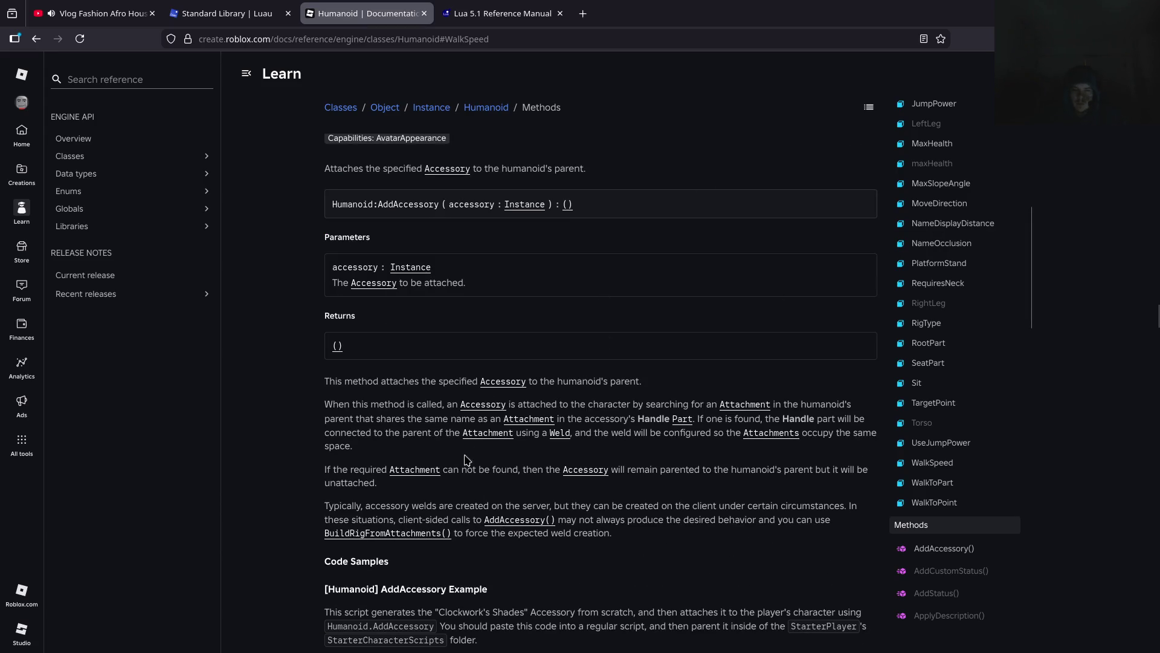
{"action": "mouse_move", "coordinate": [216, 651]}
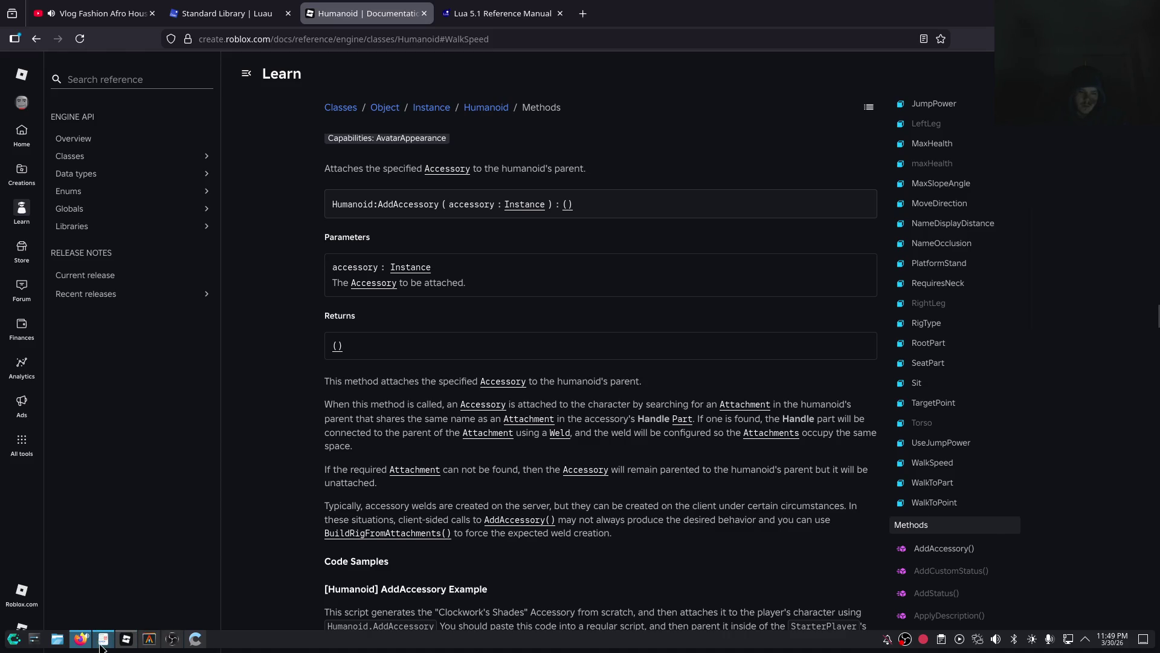
{"action": "left_click", "coordinate": [126, 647]}
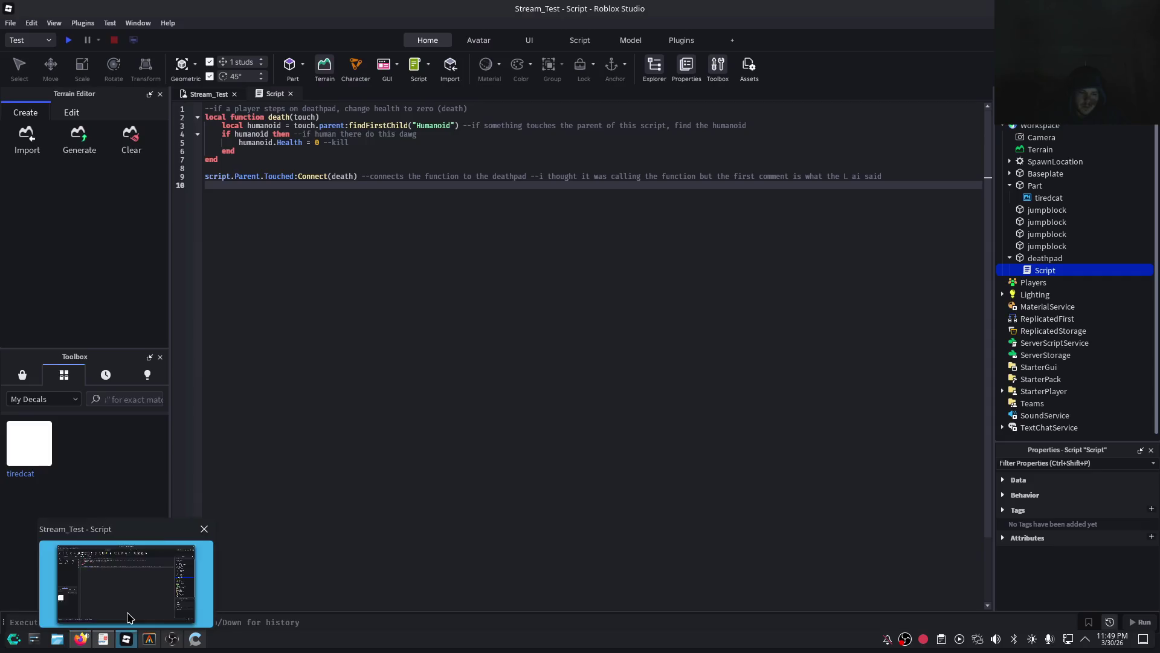
Frame the deathpad in the 3D scene and expand StarterPlayer to select StarterPlayerScripts
{"action": "left_click", "coordinate": [218, 95]}
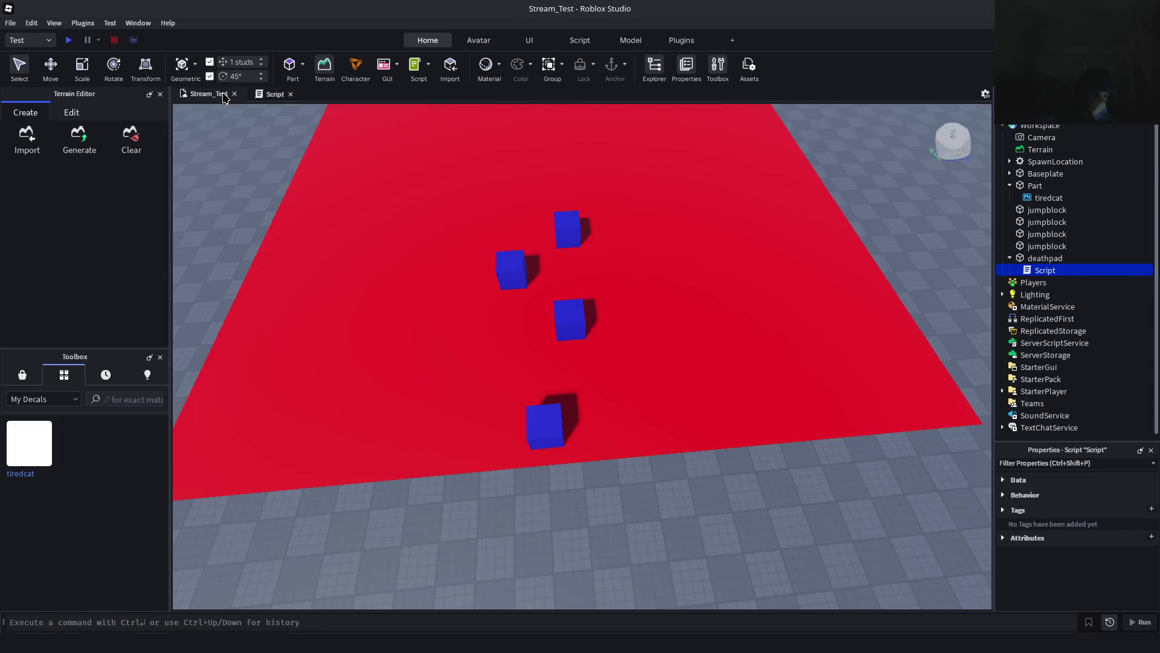
{"action": "key", "text": "f"}
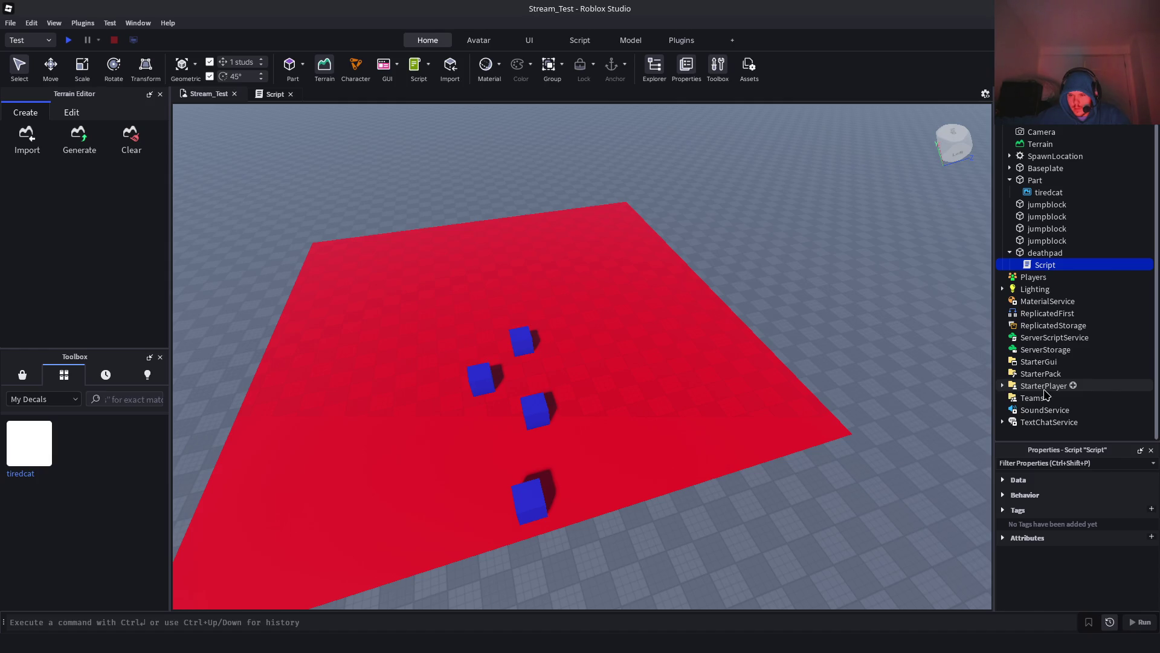
{"action": "left_click", "coordinate": [1010, 180]}
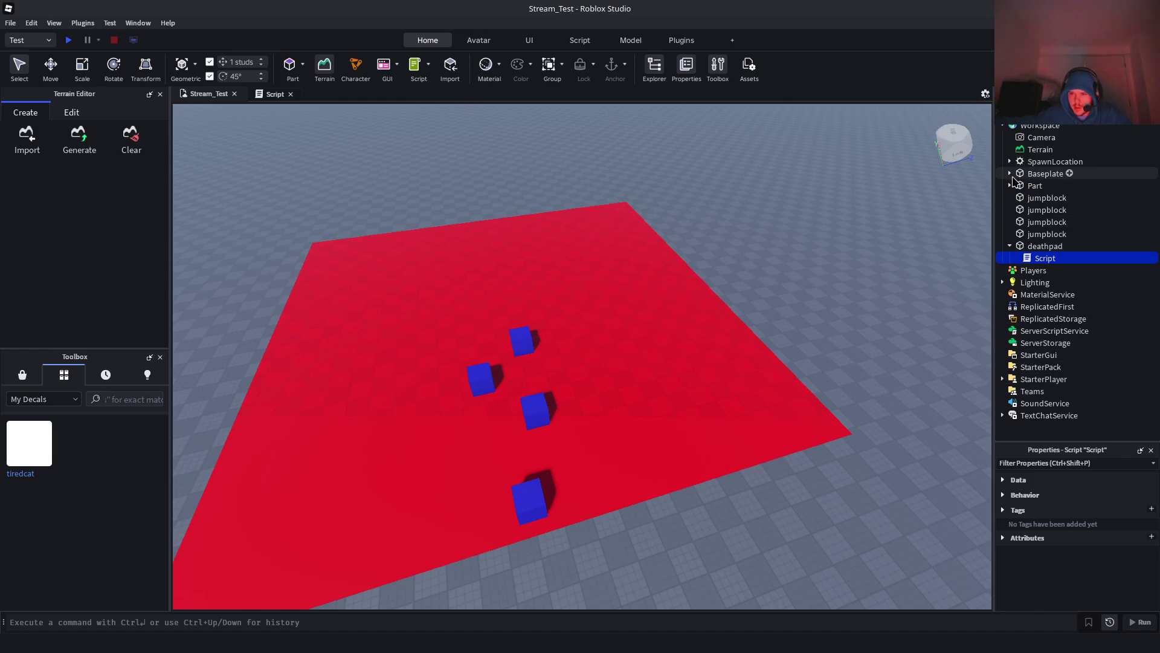
{"action": "left_click", "coordinate": [1010, 185]}
{"action": "left_click", "coordinate": [1010, 185]}
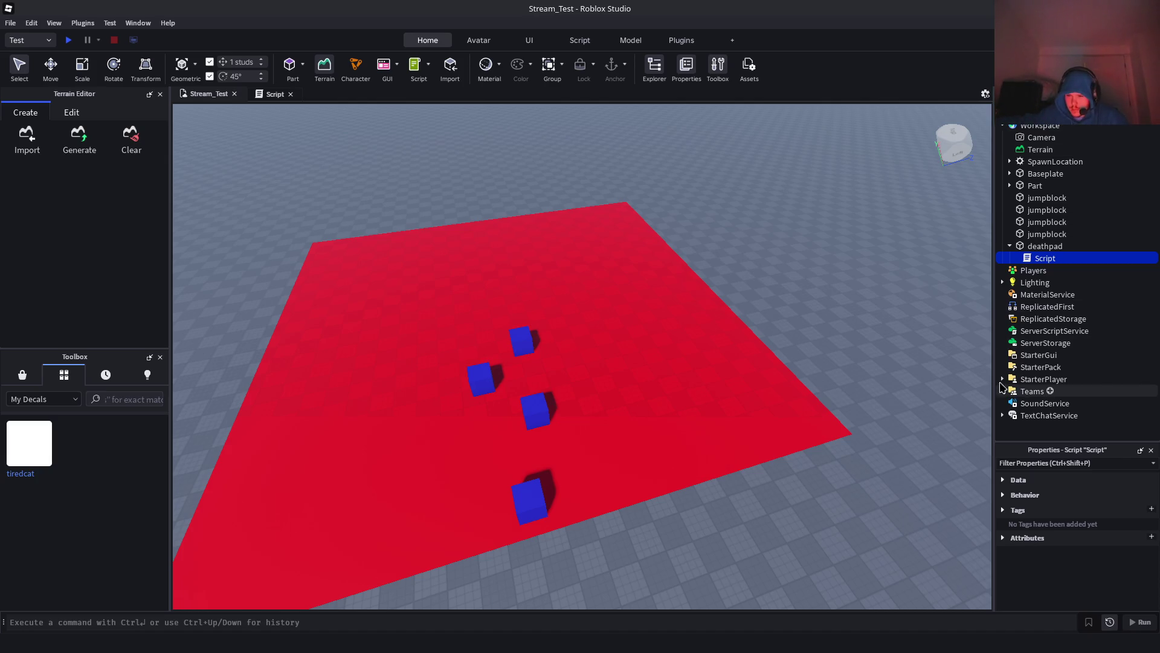
{"action": "left_click", "coordinate": [1003, 379]}
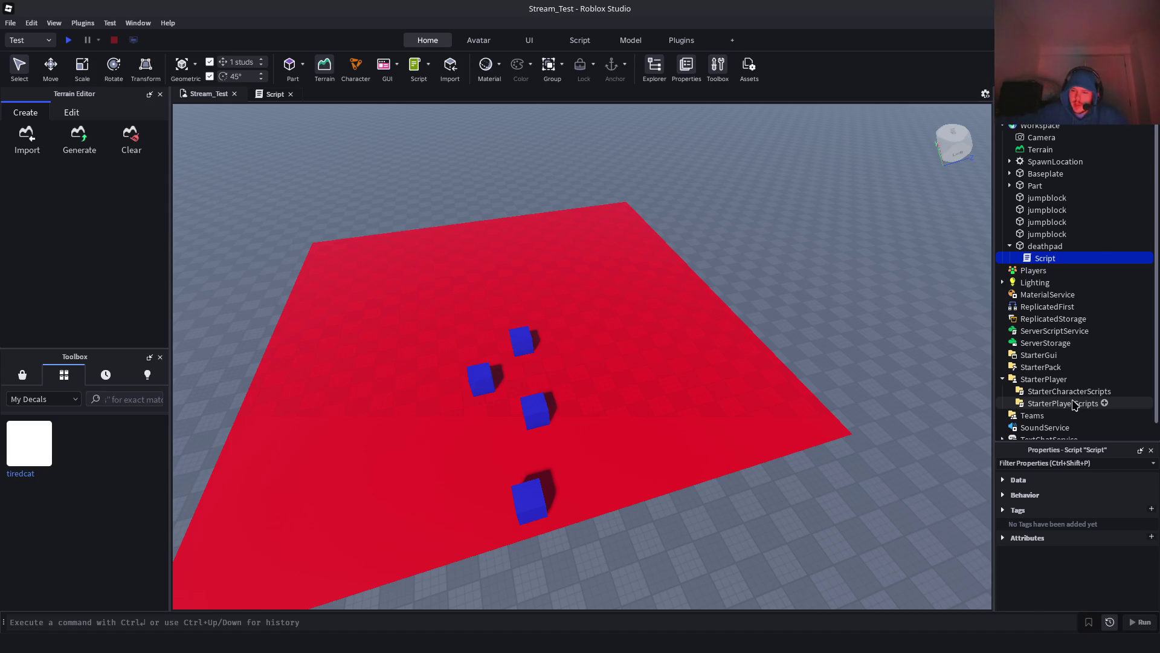
{"action": "left_click", "coordinate": [1075, 405]}
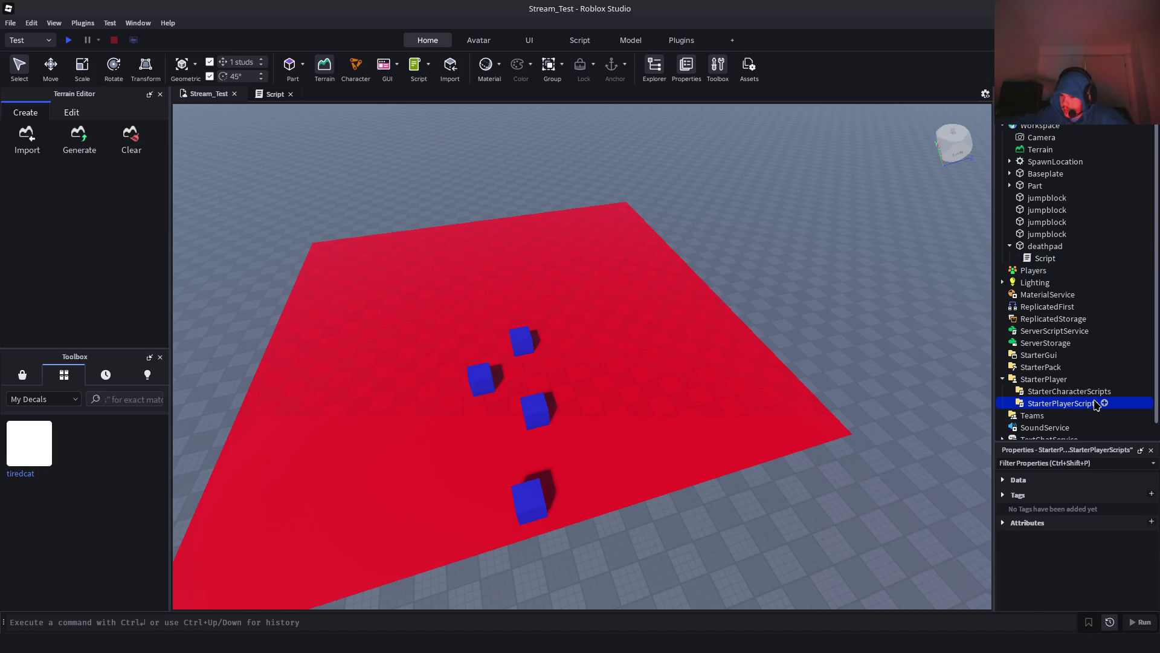
Insert a new Script under StarterPlayerScripts and delete its default hello-world code
{"action": "right_click", "coordinate": [1097, 404]}
{"action": "mouse_move", "coordinate": [1097, 513]}
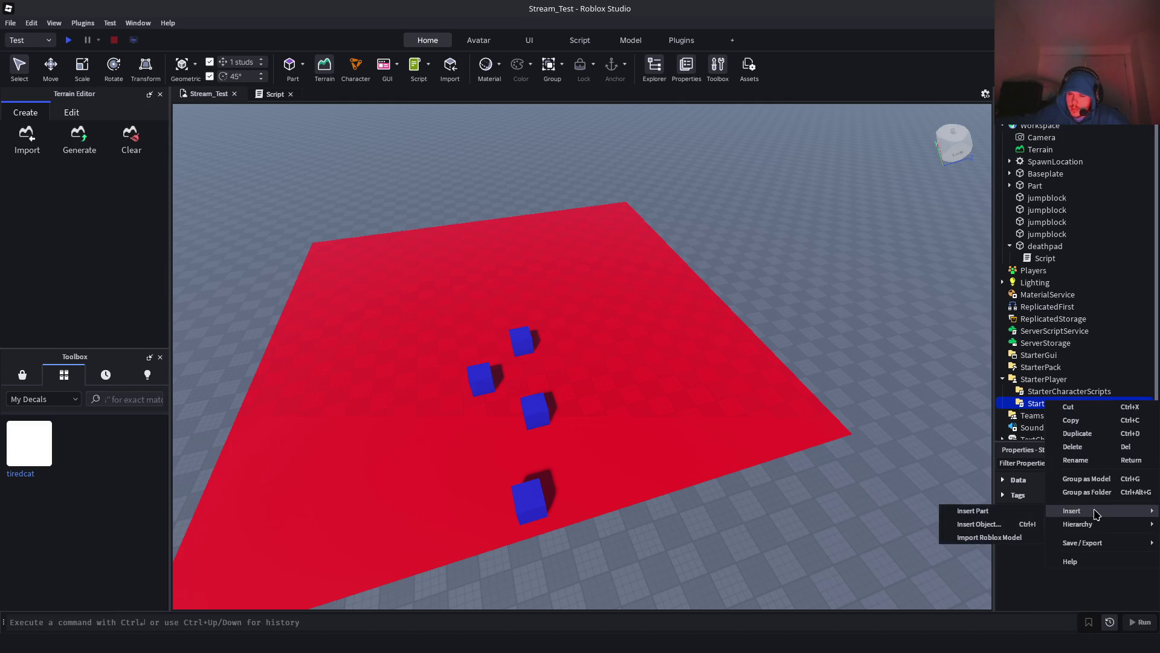
{"action": "left_click", "coordinate": [979, 524]}
{"action": "type", "text": "script"}
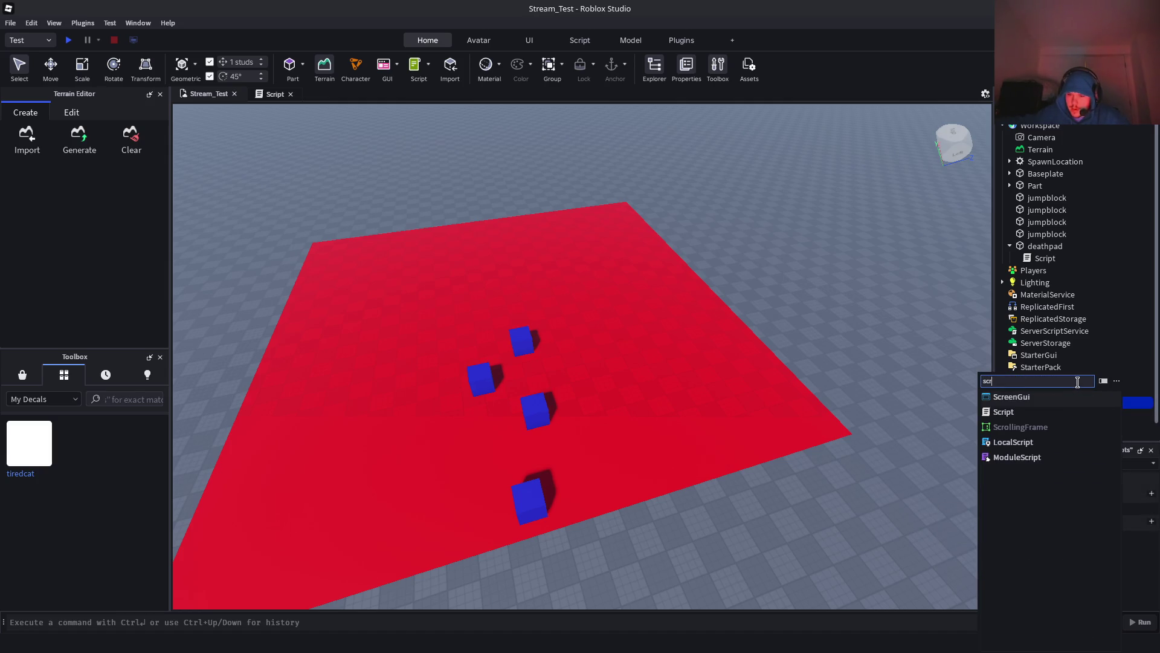
{"action": "left_click", "coordinate": [1038, 413]}
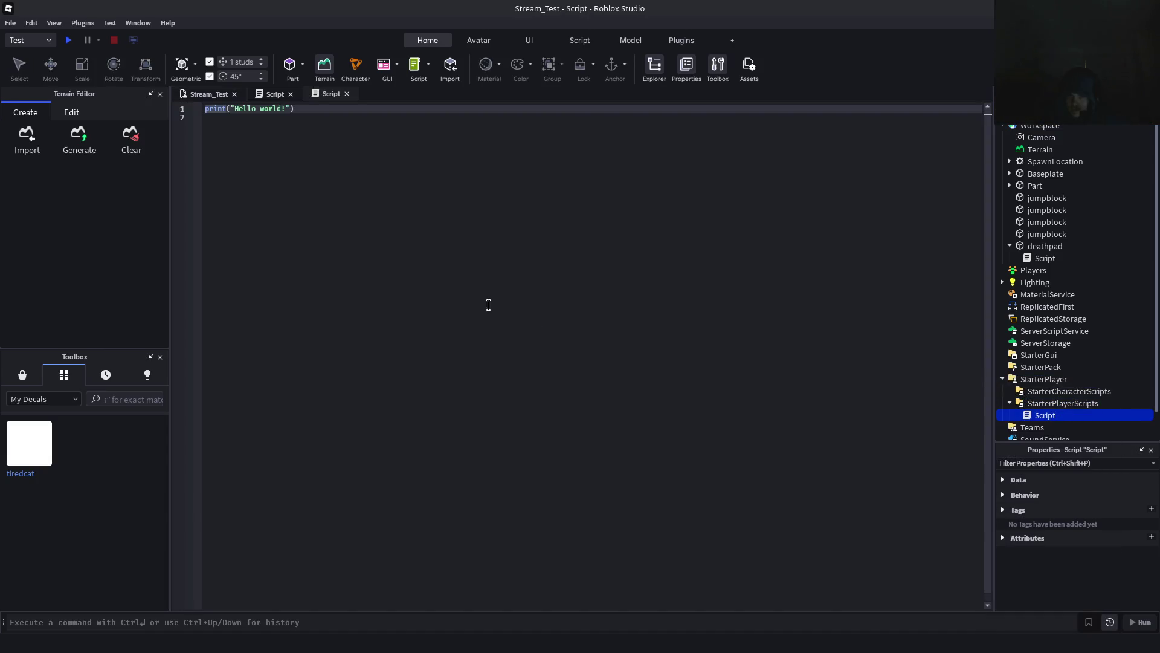
{"action": "left_click", "coordinate": [414, 176]}
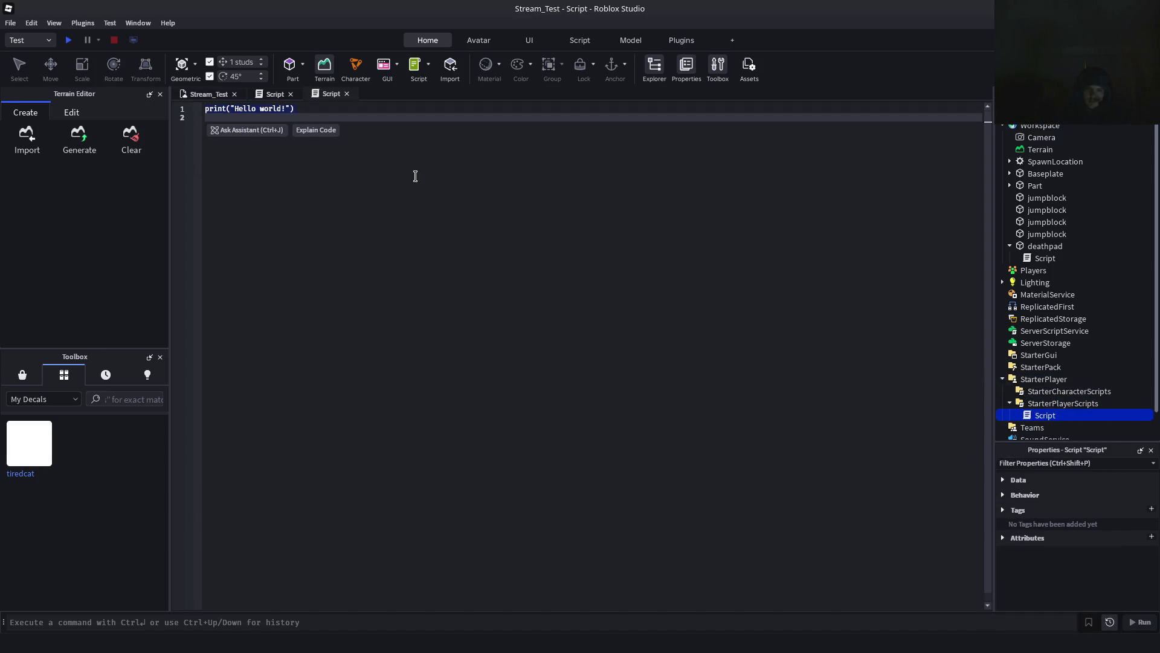
{"action": "key", "text": "ctrl+a"}
{"action": "key", "text": "BackSpace"}
Write the comment '--if user holds shift, increase speed by 1.5*' followed by blank lines
{"action": "type", "text": "--if sh"}
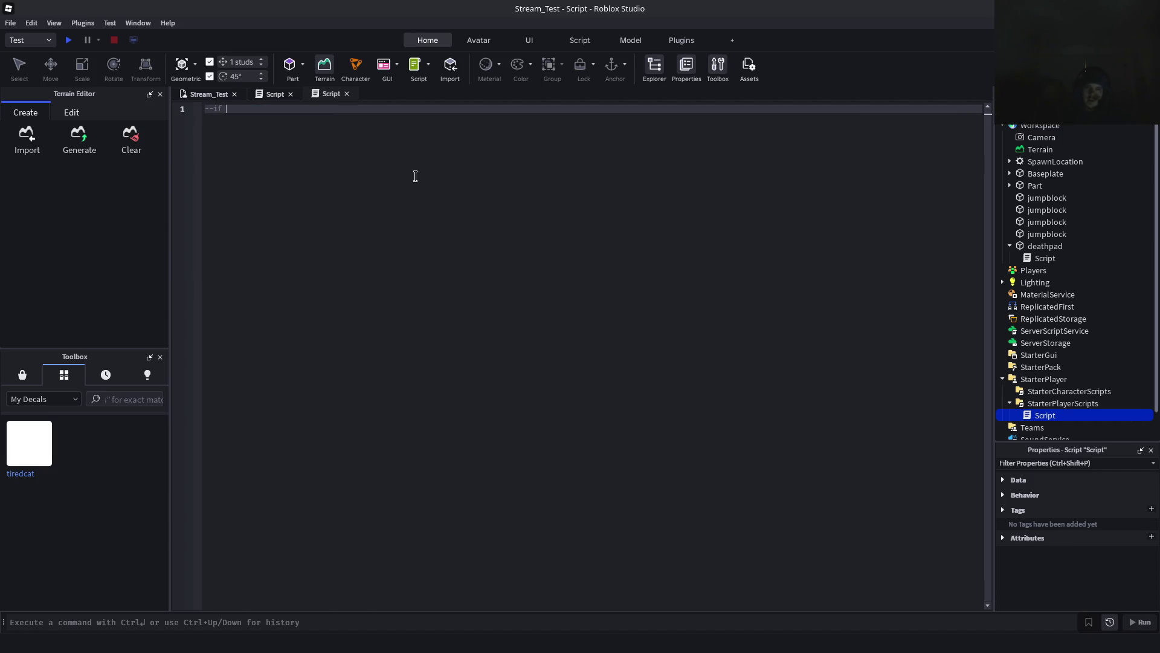
{"action": "key", "text": "BackSpace"}
{"action": "key", "text": "BackSpace"}
{"action": "key", "text": "BackSpace"}
{"action": "type", "text": "if p"}
{"action": "type", "text": "ift, increase "}
{"action": "type", "text": "spe"}
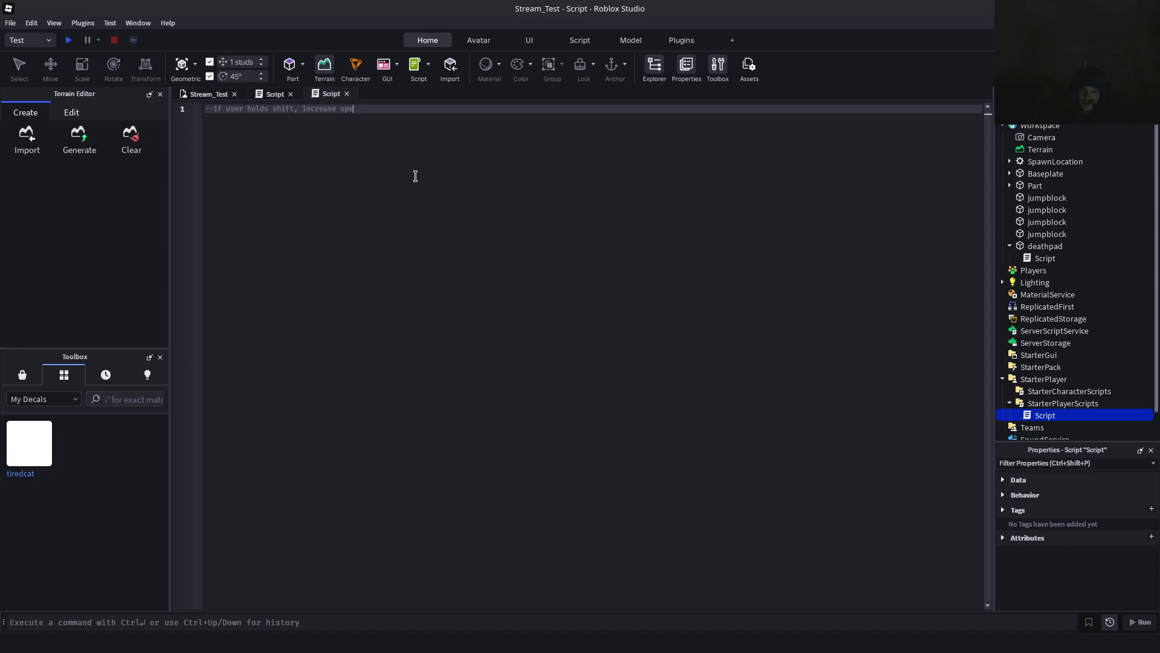
{"action": "type", "text": "ed by 1.5"}
{"action": "type", "text": "*"}
{"action": "key", "text": "Return"}
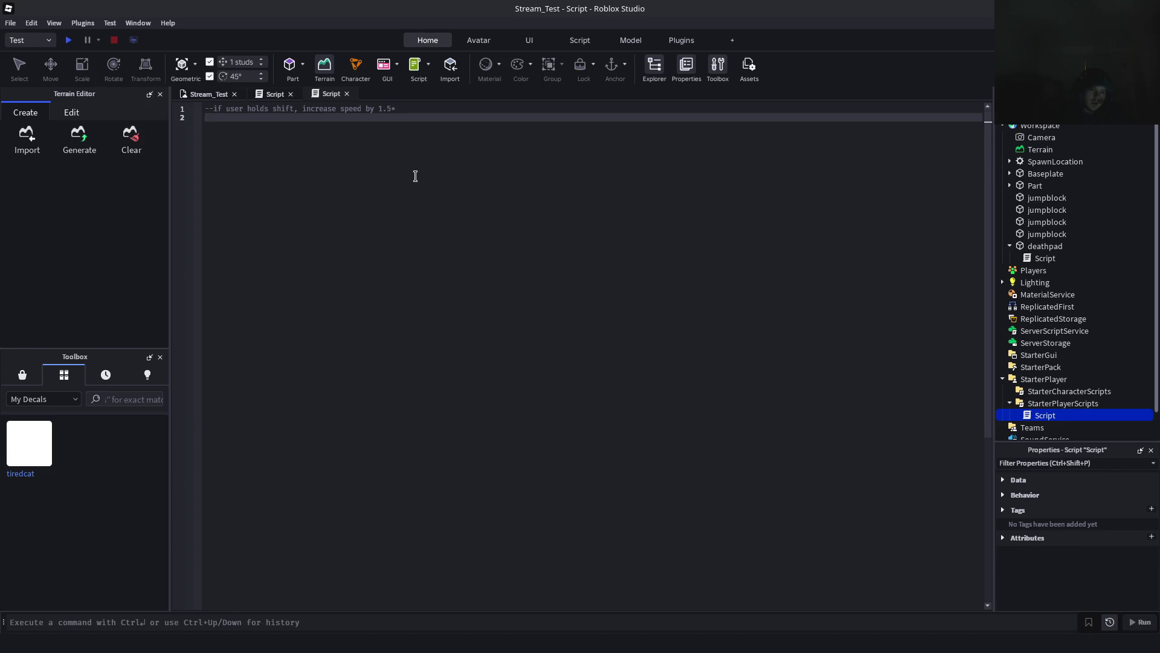
{"action": "key", "text": "Return"}
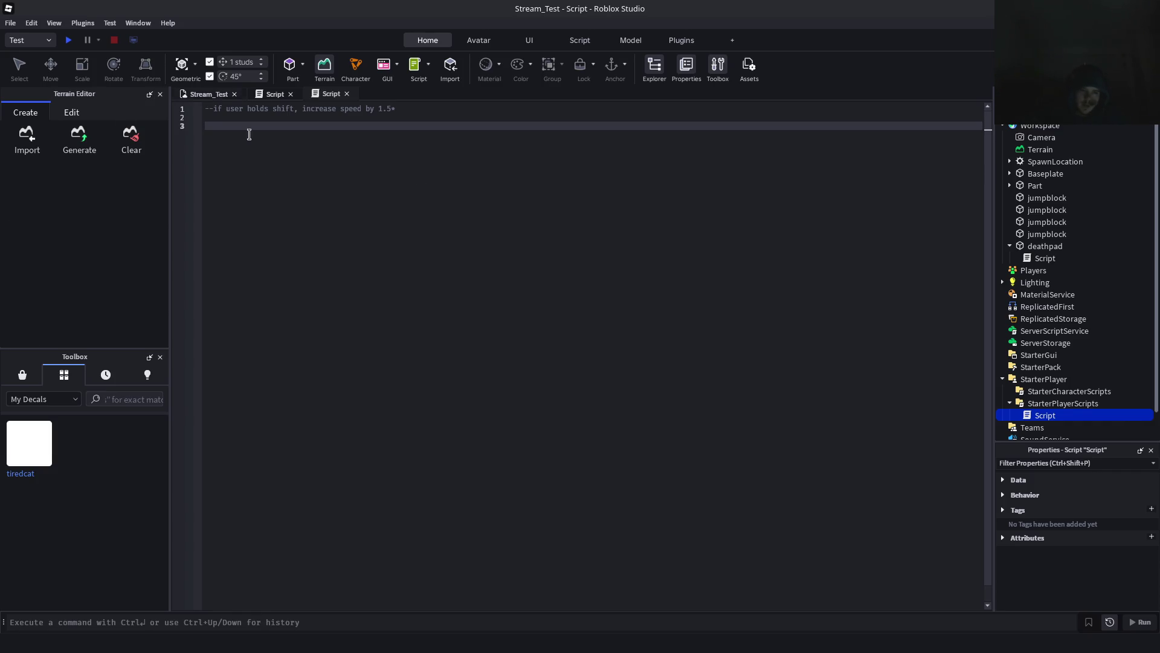
{"action": "left_click", "coordinate": [270, 95]}
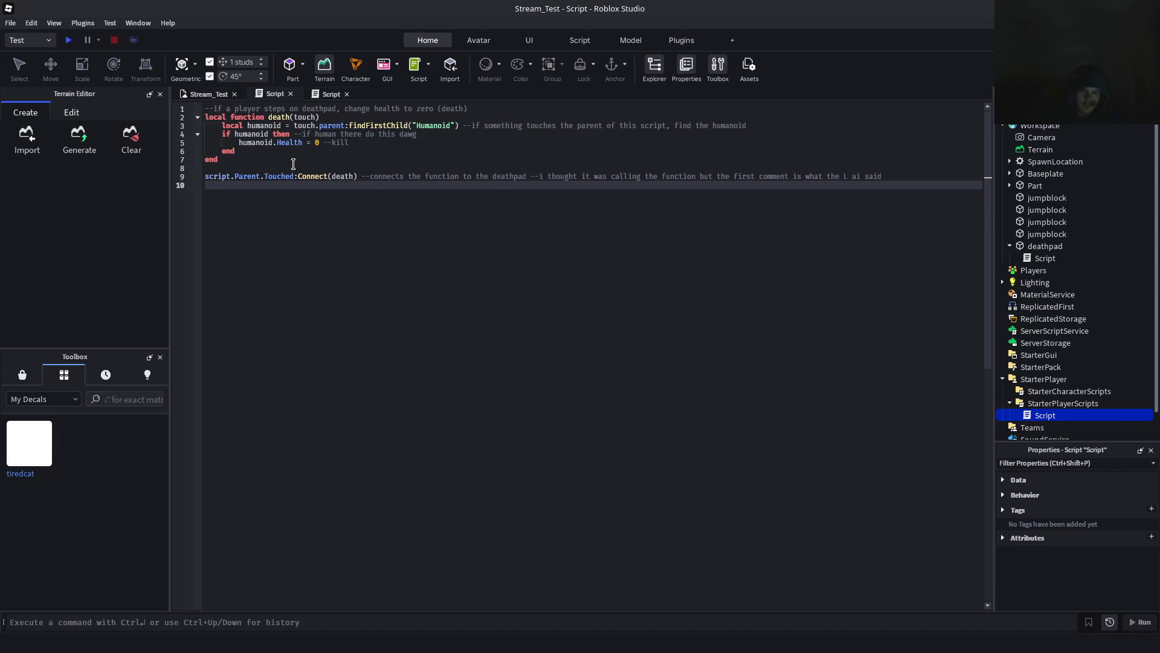
{"action": "mouse_move", "coordinate": [275, 122]}
{"action": "left_click", "coordinate": [299, 117]}
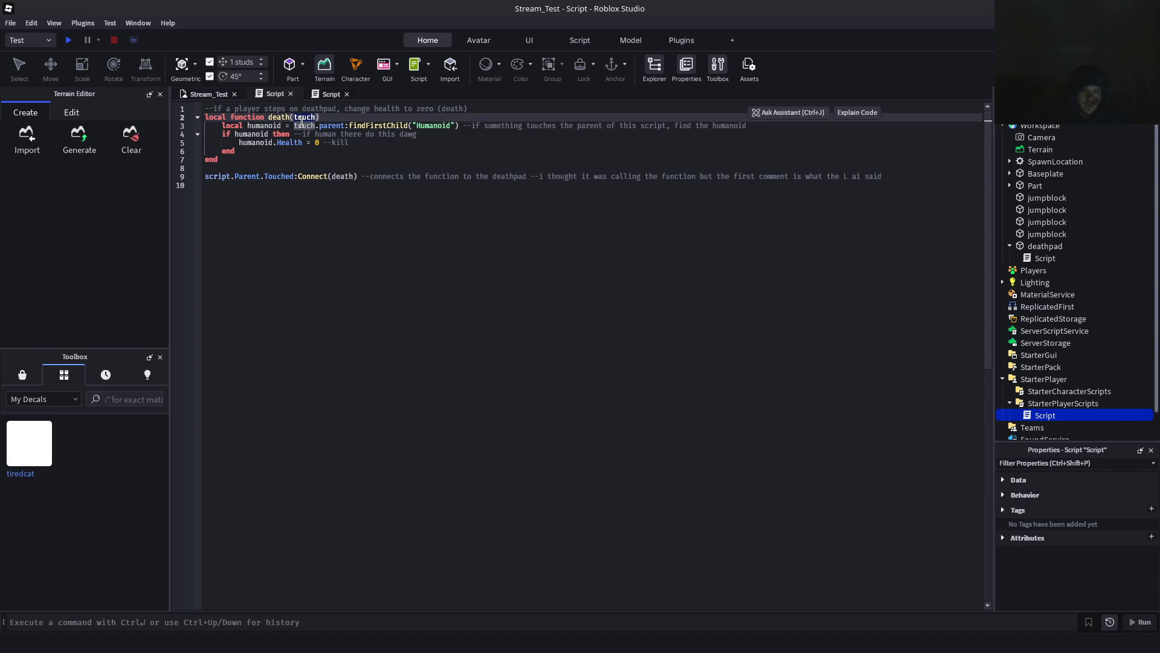
{"action": "left_click", "coordinate": [534, 215]}
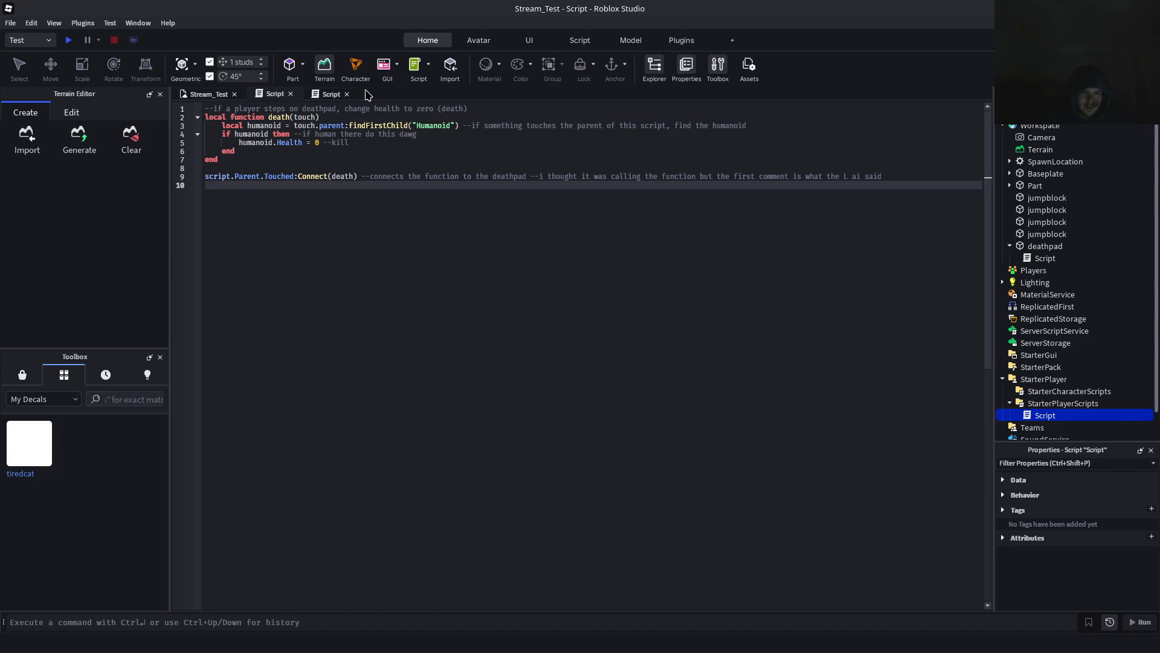
{"action": "left_click", "coordinate": [330, 94]}
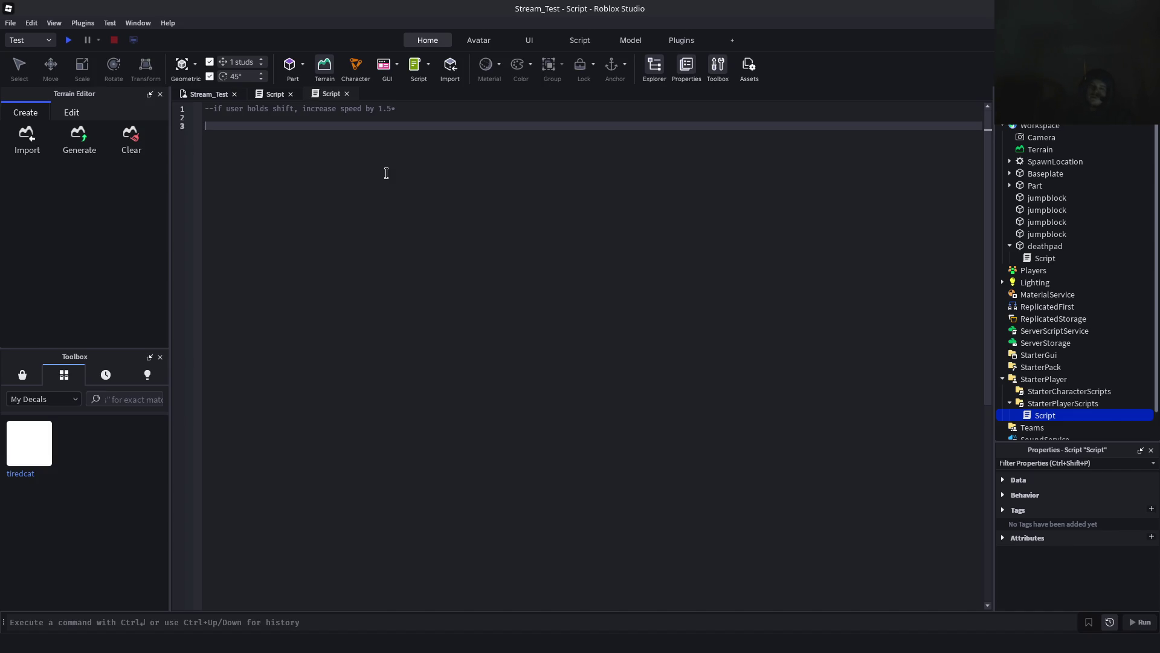
Type 'local function run(info)' on line 3, then bring up the deathpad Script tab
{"action": "type", "text": "local functi"}
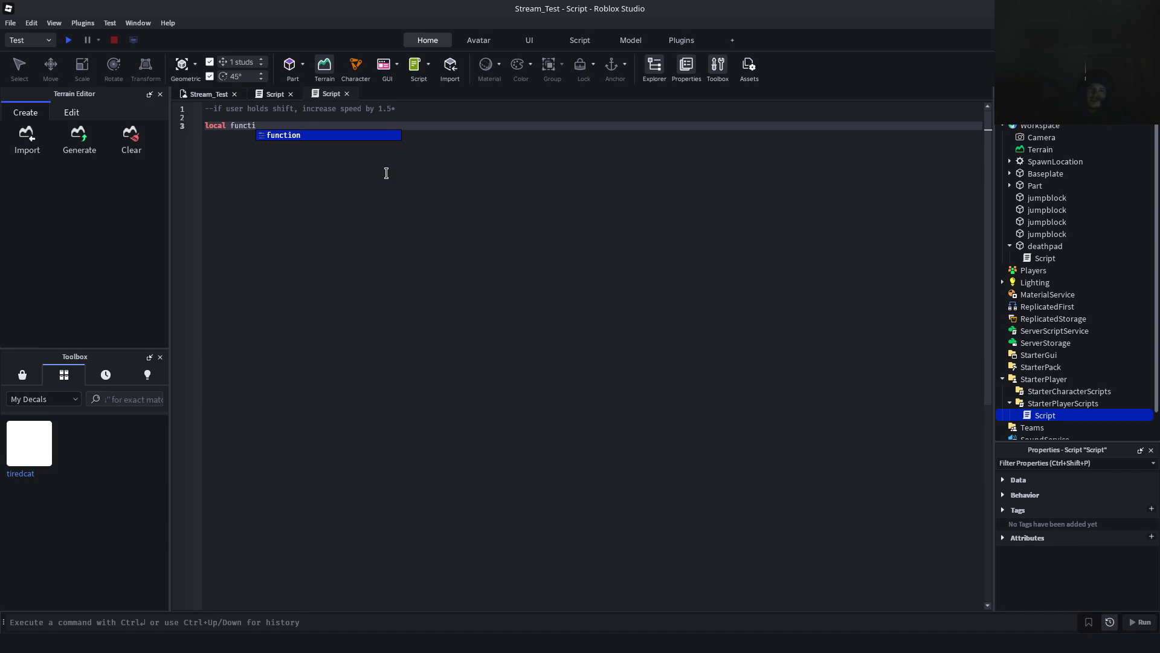
{"action": "type", "text": "on sp"}
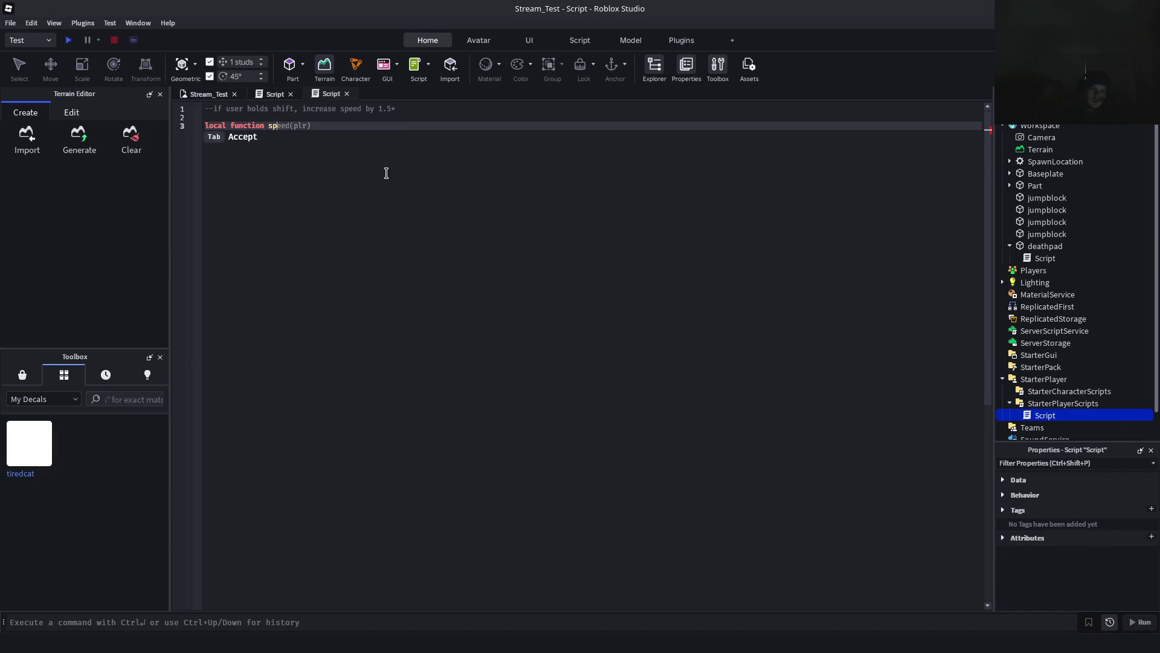
{"action": "key", "text": "BackSpace"}
{"action": "key", "text": "BackSpace"}
{"action": "type", "text": "run"}
{"action": "type", "text": "("}
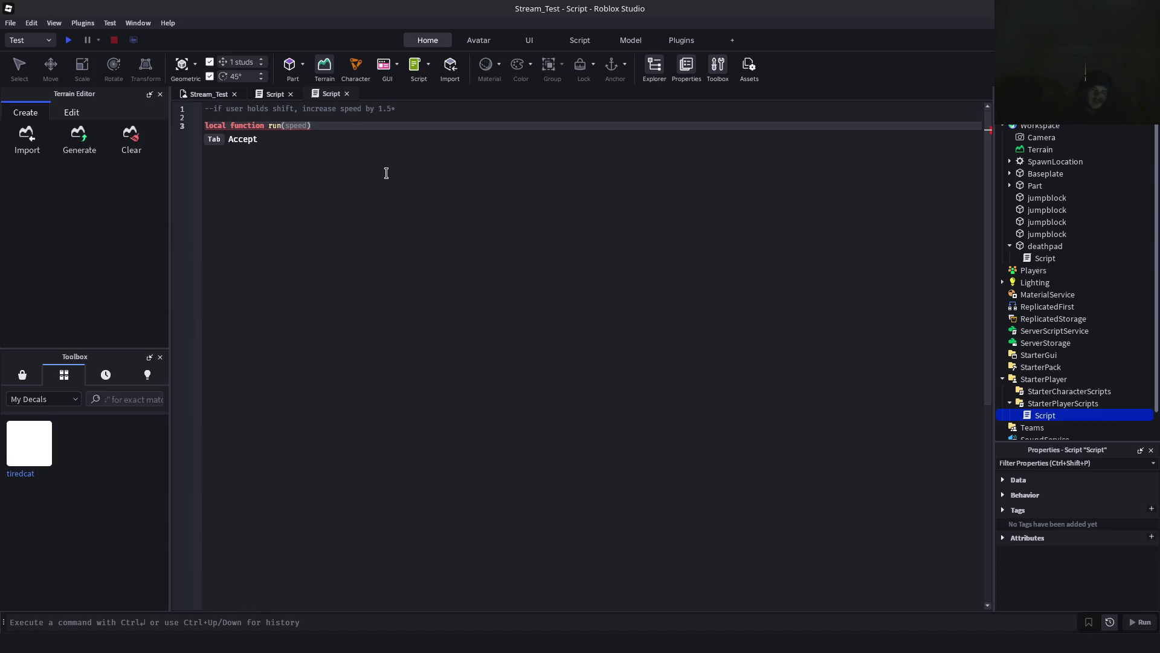
{"action": "type", "text": "shi"}
{"action": "key", "text": "BackSpace"}
{"action": "key", "text": "BackSpace"}
{"action": "key", "text": "BackSpace"}
{"action": "type", "text": "info"}
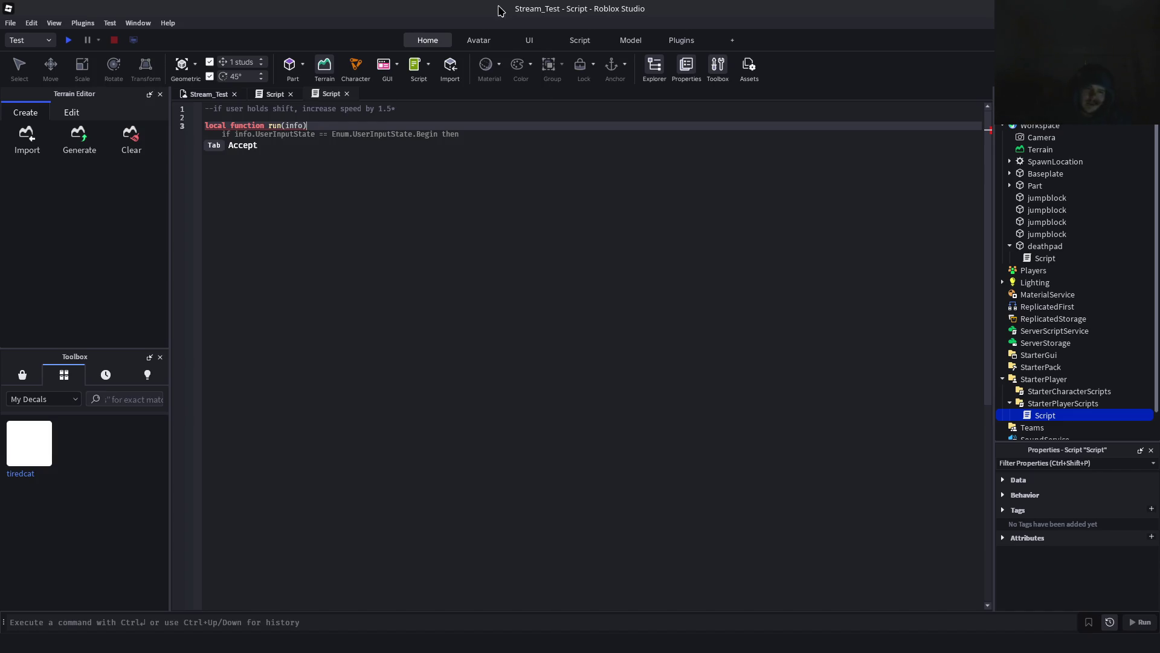
{"action": "left_click", "coordinate": [288, 94]}
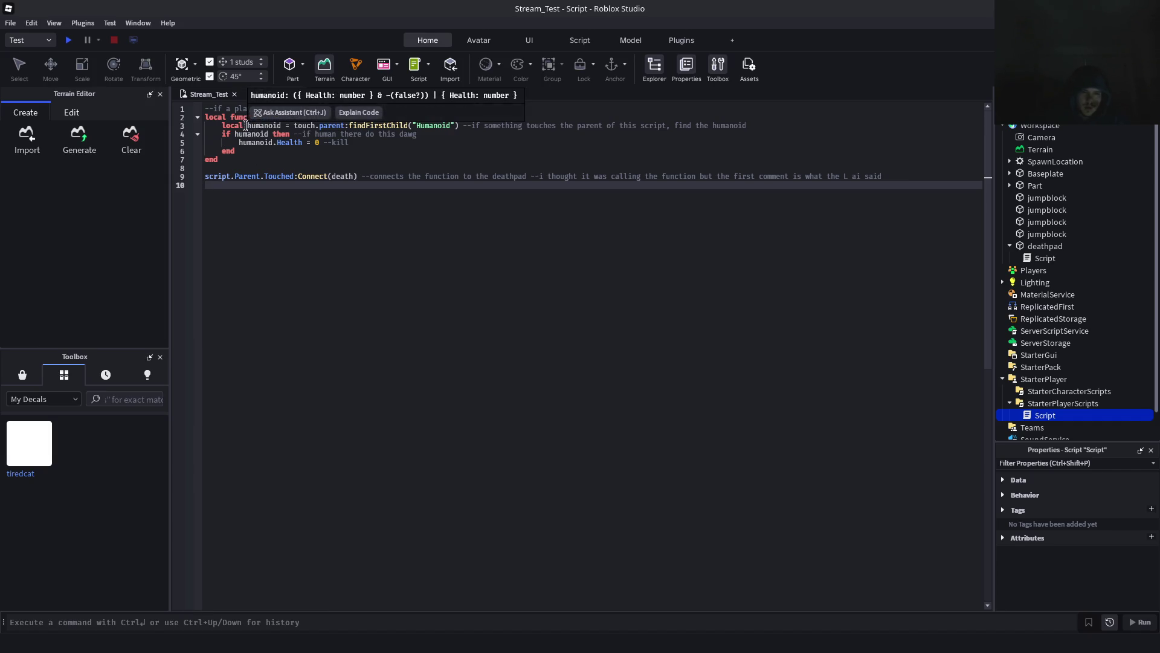
Place the cursor in the deathpad kill script and open the AI Assistant chat beside it
{"action": "left_click", "coordinate": [235, 125]}
{"action": "double_click", "coordinate": [236, 125]}
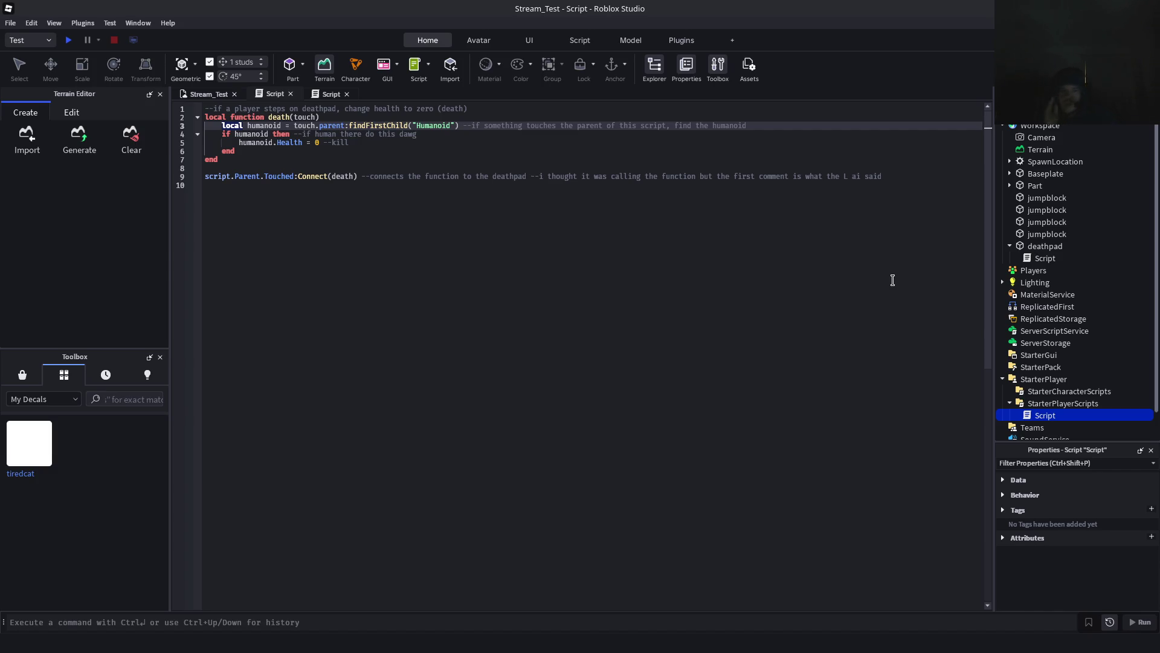
{"action": "left_click", "coordinate": [499, 211]}
{"action": "right_click", "coordinate": [481, 213]}
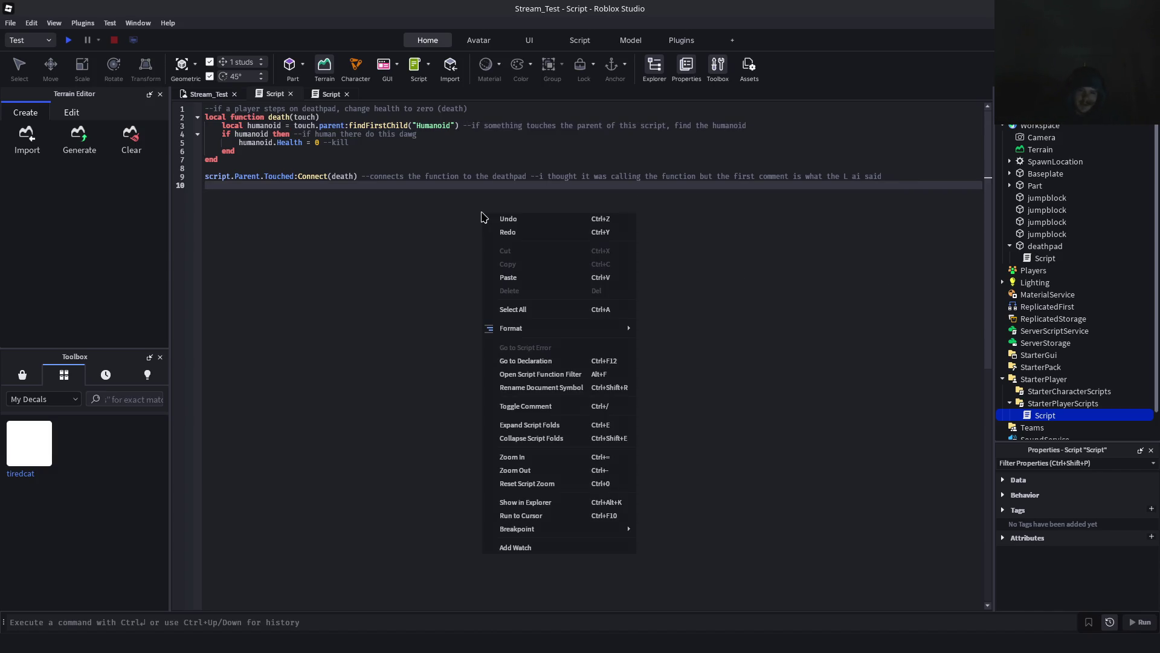
{"action": "left_click", "coordinate": [495, 189]}
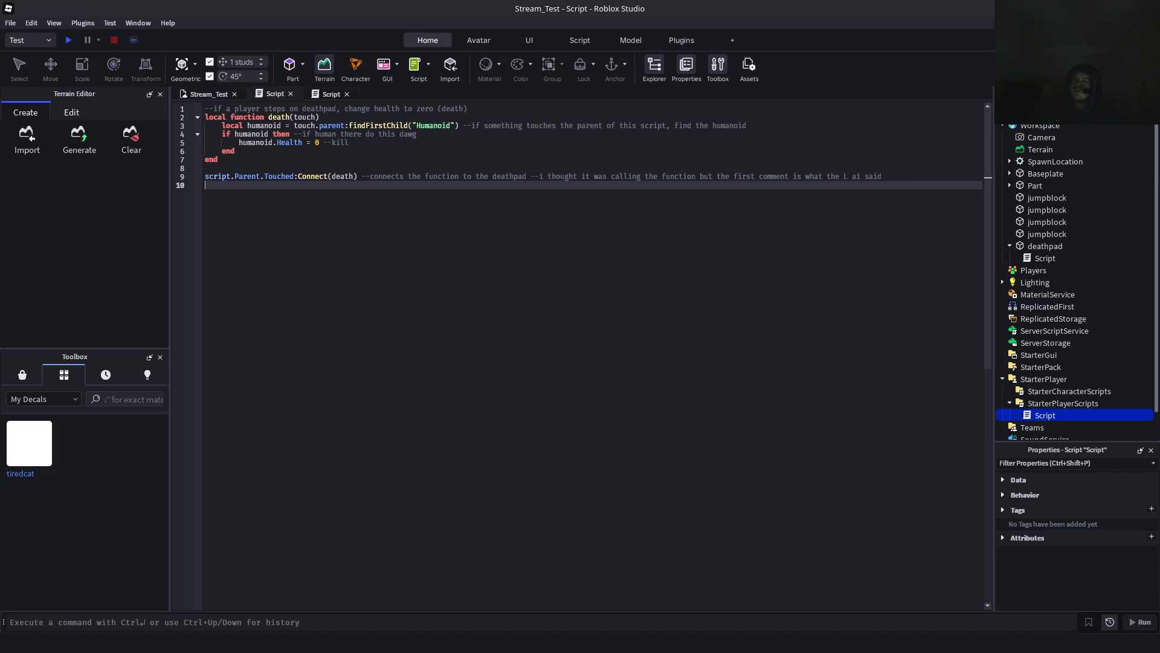
{"action": "key", "text": "ctrl+shift+a"}
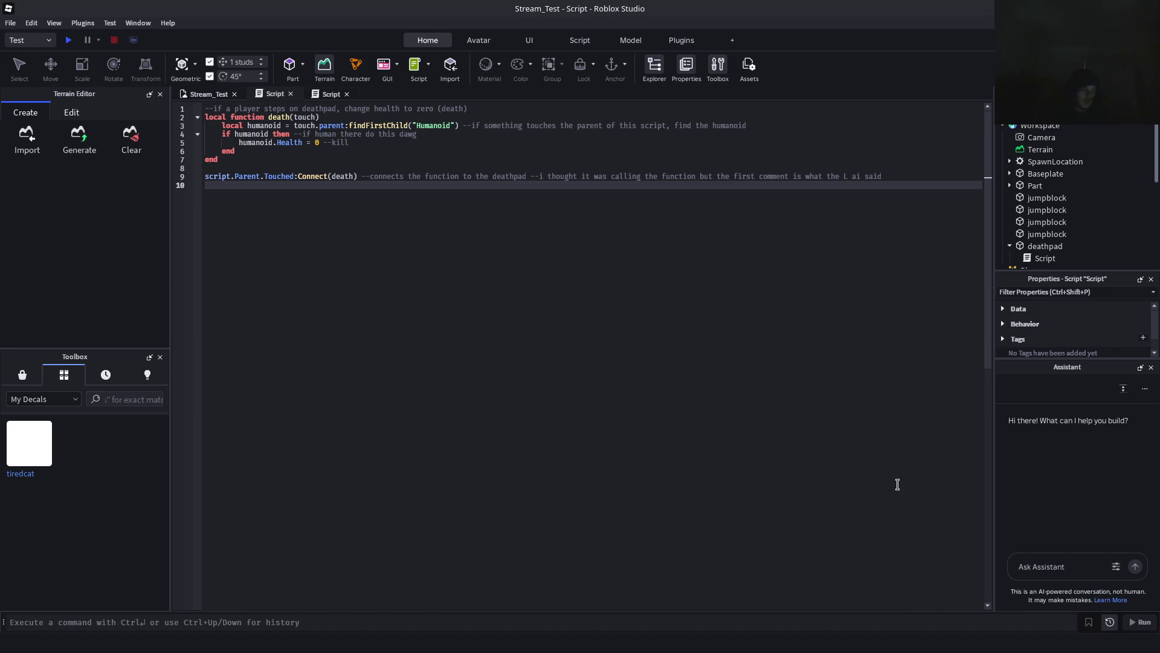
Ask the Assistant where to insert a script that increases player speed when shift is held
{"action": "type", "text": "how ca"}
{"action": "key", "text": "ctrl+a"}
{"action": "type", "text": "e would"}
{"action": "type", "text": " i insert"}
{"action": "type", "text": " the object "}
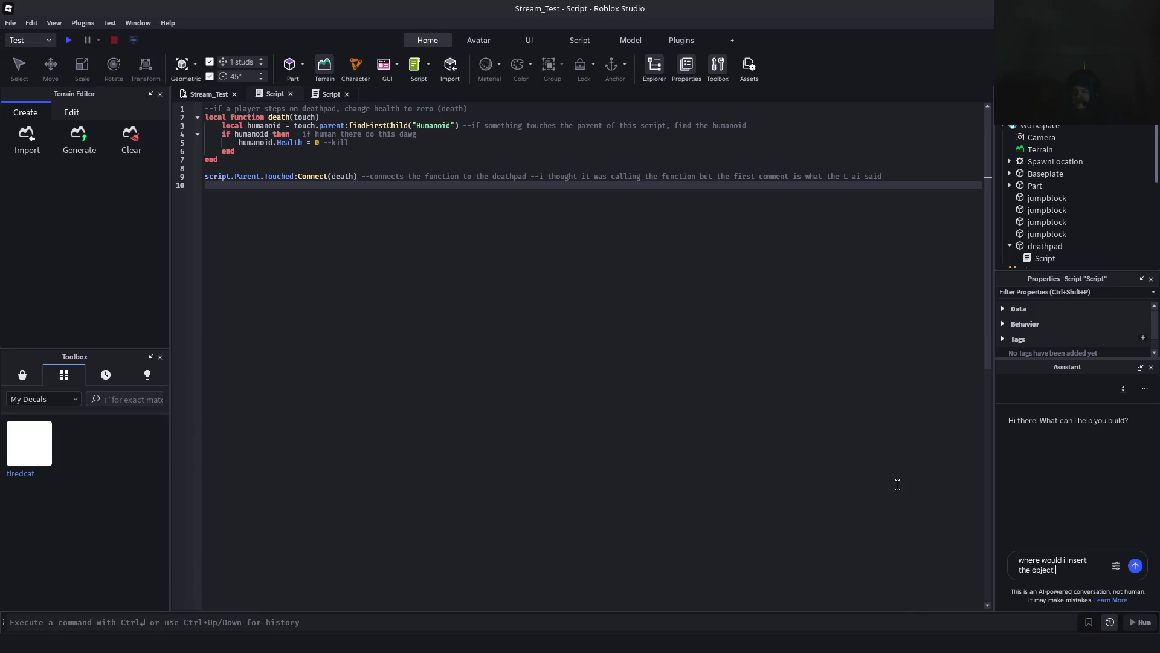
{"action": "type", "text": "script that conta"}
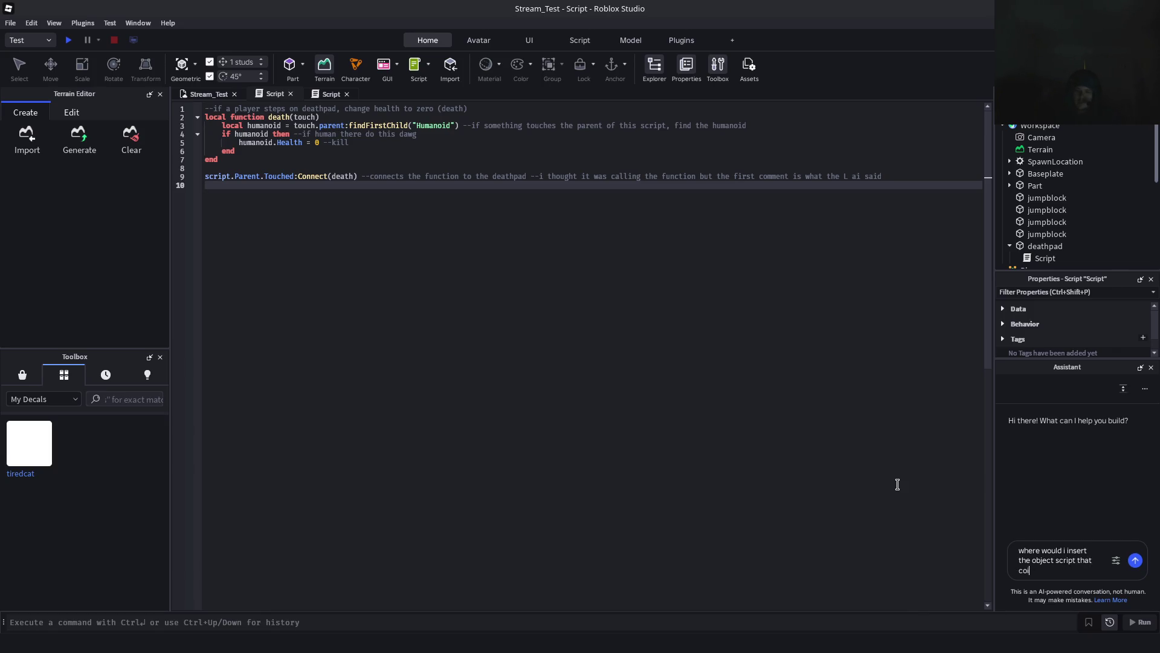
{"action": "key", "text": "BackSpace"}
{"action": "type", "text": "ains code "}
{"action": "type", "text": "for increasing"}
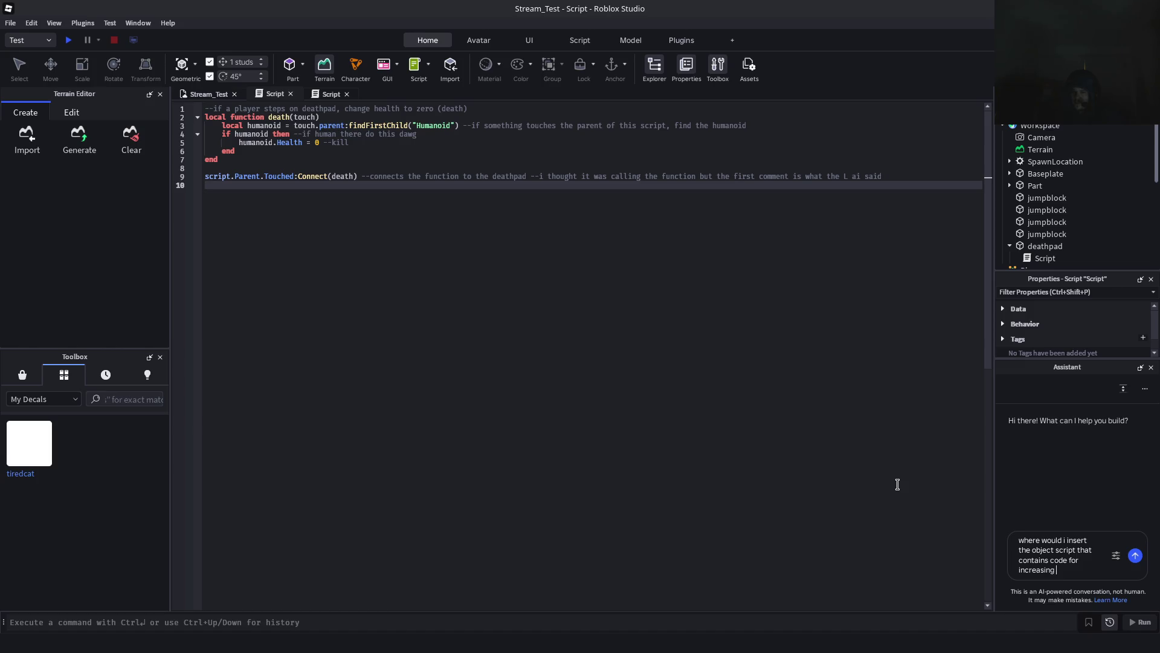
{"action": "type", "text": " the player"}
{"action": "type", "text": " speed when shif"}
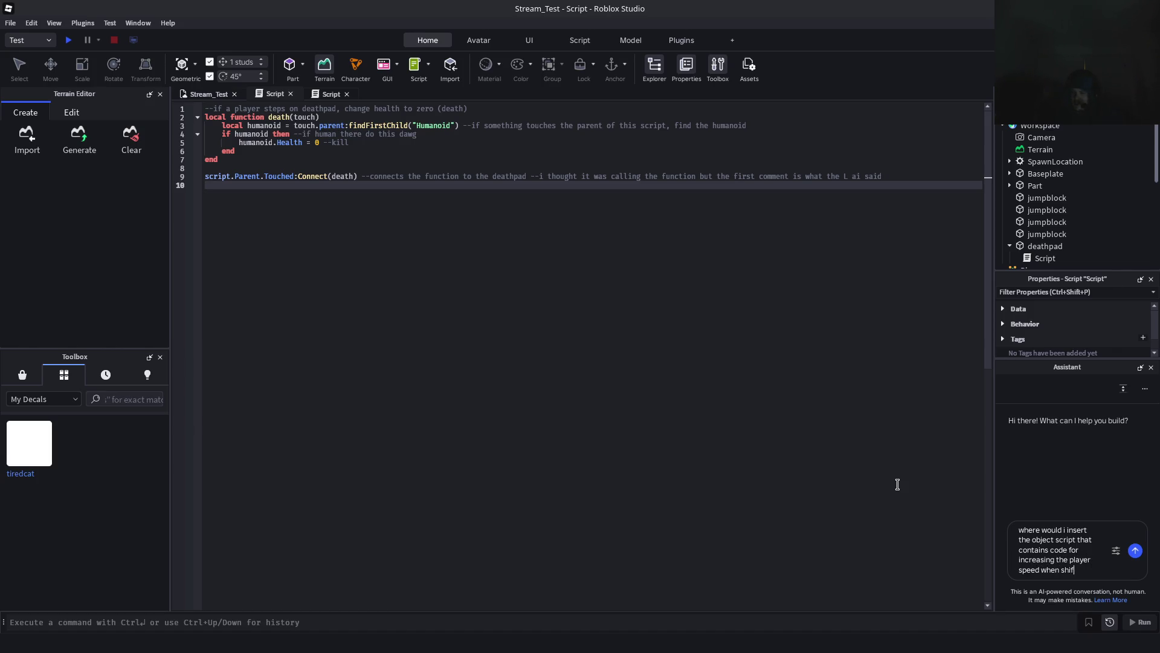
{"action": "type", "text": "t is held"}
{"action": "key", "text": "Return"}
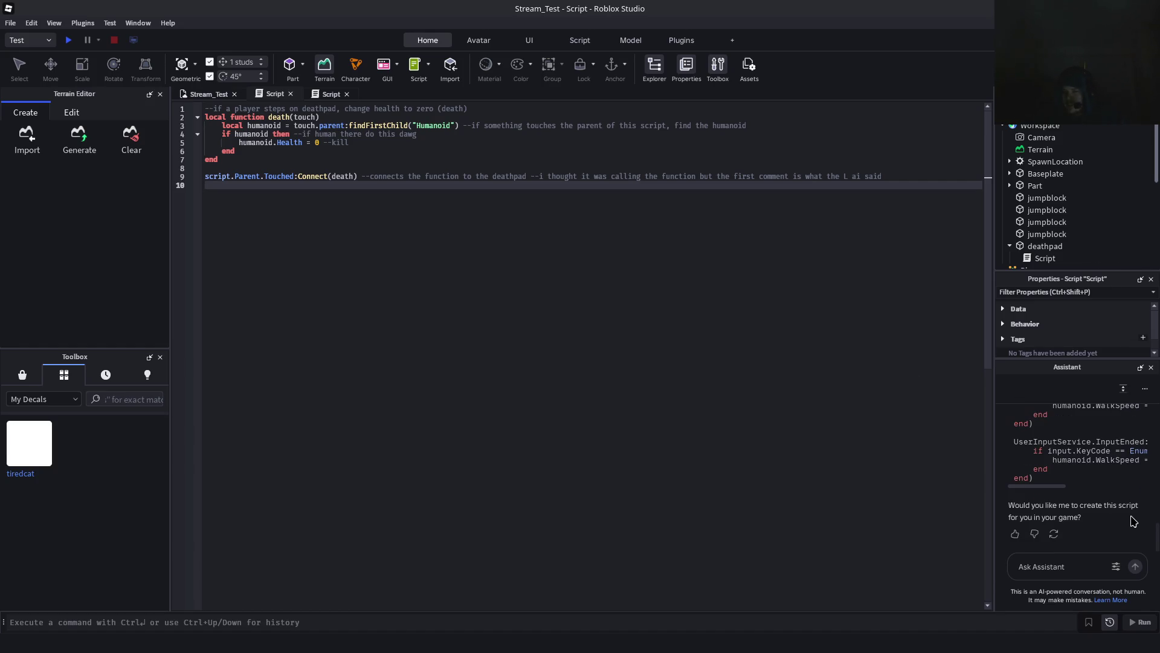
Read through the Assistant's reply recommending a StarterCharacterScripts LocalScript
{"action": "scroll", "coordinate": [1124, 526], "scroll_direction": "up", "scroll_amount": 5}
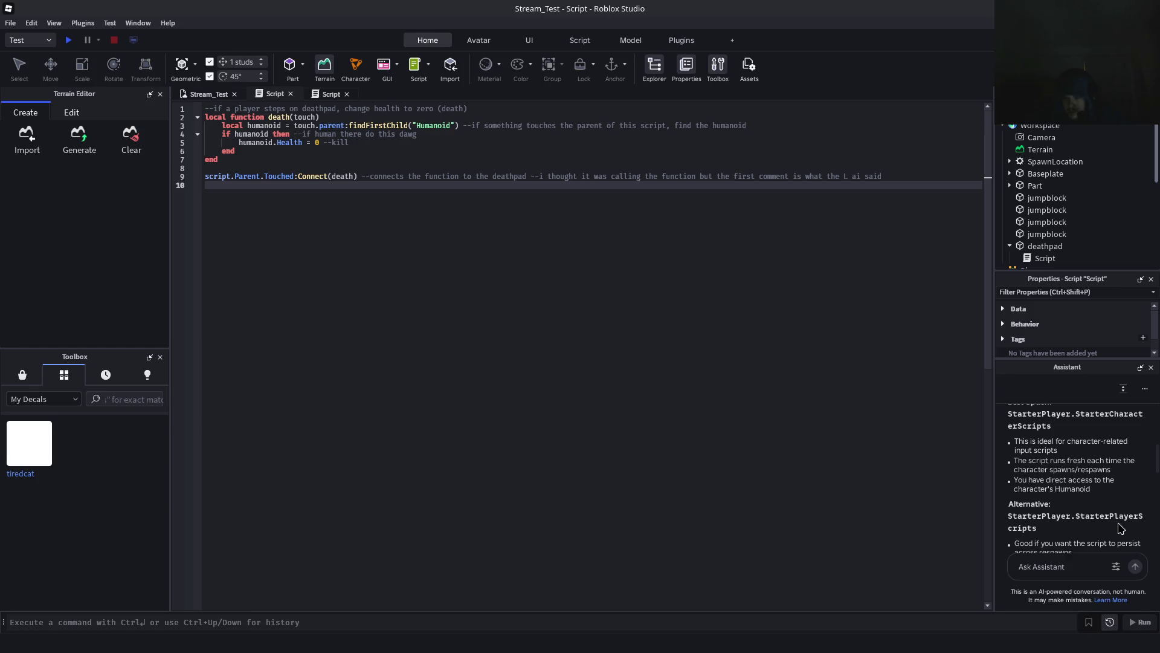
{"action": "scroll", "coordinate": [1121, 528], "scroll_direction": "up", "scroll_amount": 2}
{"action": "scroll", "coordinate": [1067, 457], "scroll_direction": "up", "scroll_amount": 3}
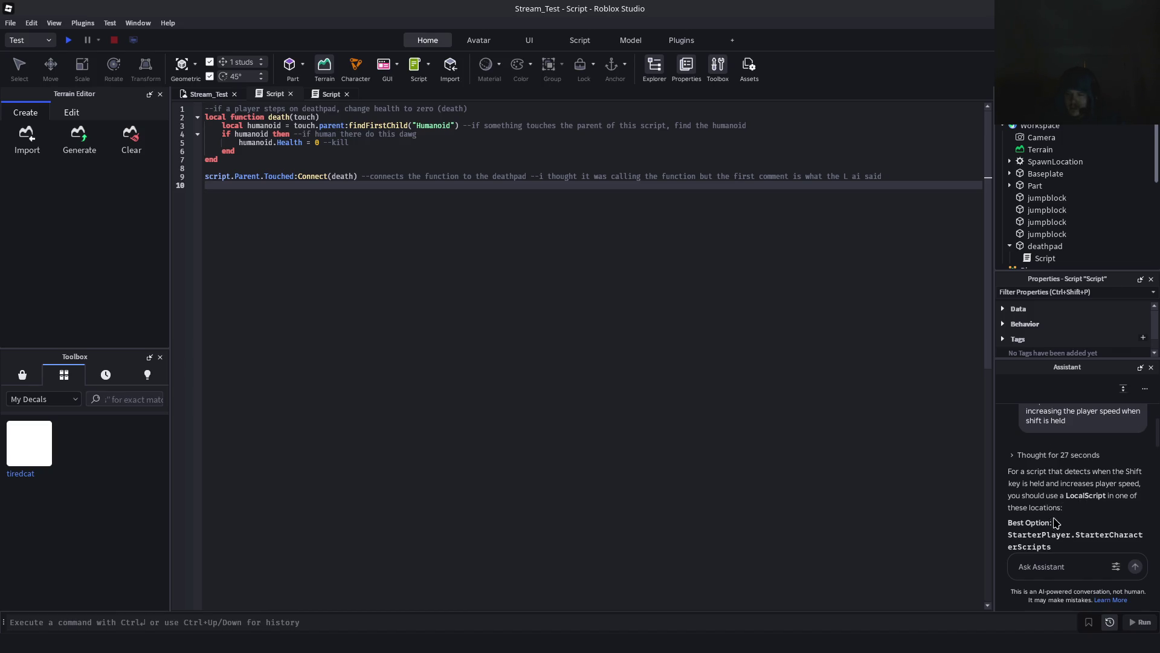
{"action": "scroll", "coordinate": [1055, 523], "scroll_direction": "down", "scroll_amount": 2}
{"action": "triple_click", "coordinate": [1030, 474]}
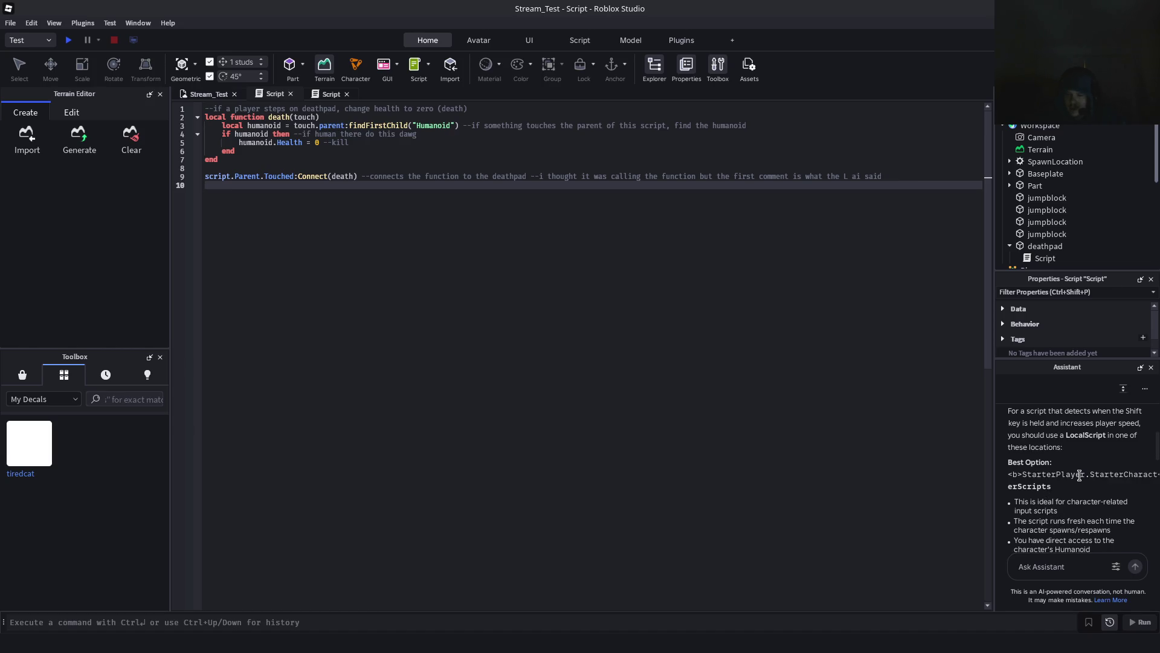
{"action": "left_click", "coordinate": [1076, 472]}
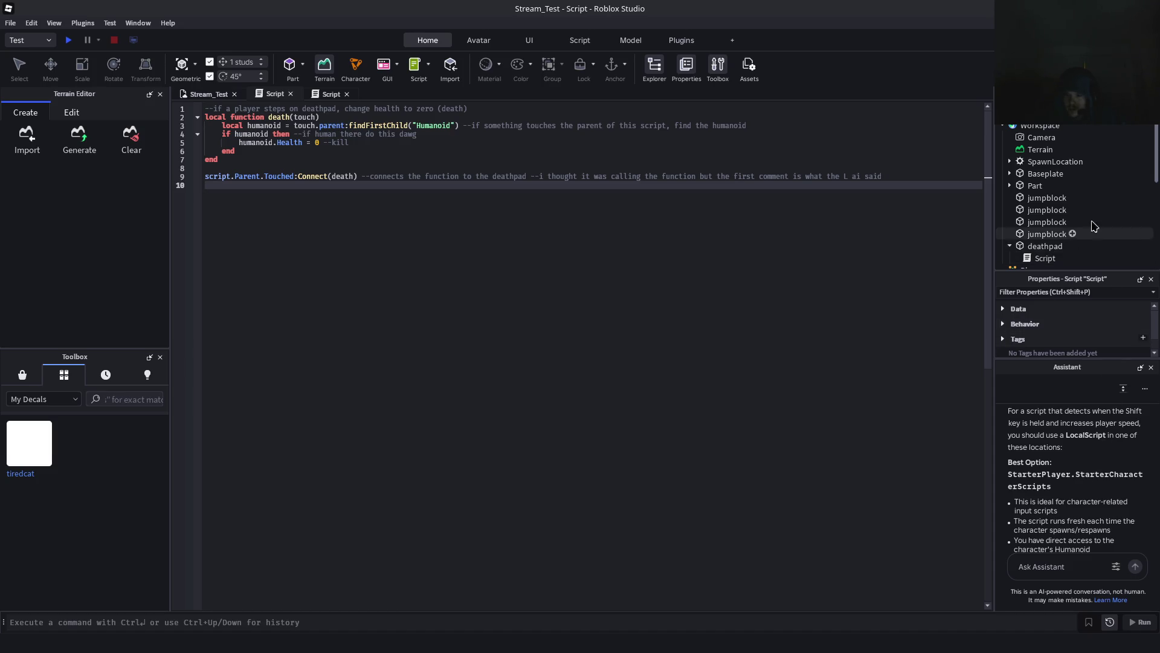
Close the third Script tab, leaving the deathpad kill script in the editor
{"action": "scroll", "coordinate": [1094, 230], "scroll_direction": "down", "scroll_amount": 3}
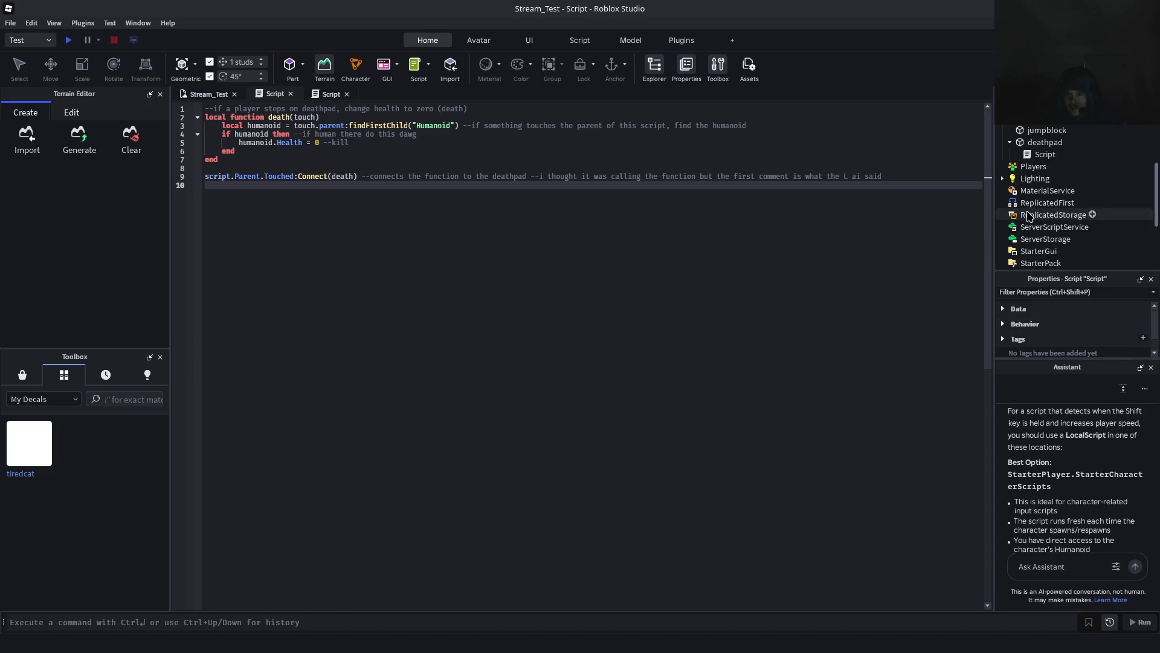
{"action": "scroll", "coordinate": [1076, 157], "scroll_direction": "down", "scroll_amount": 2}
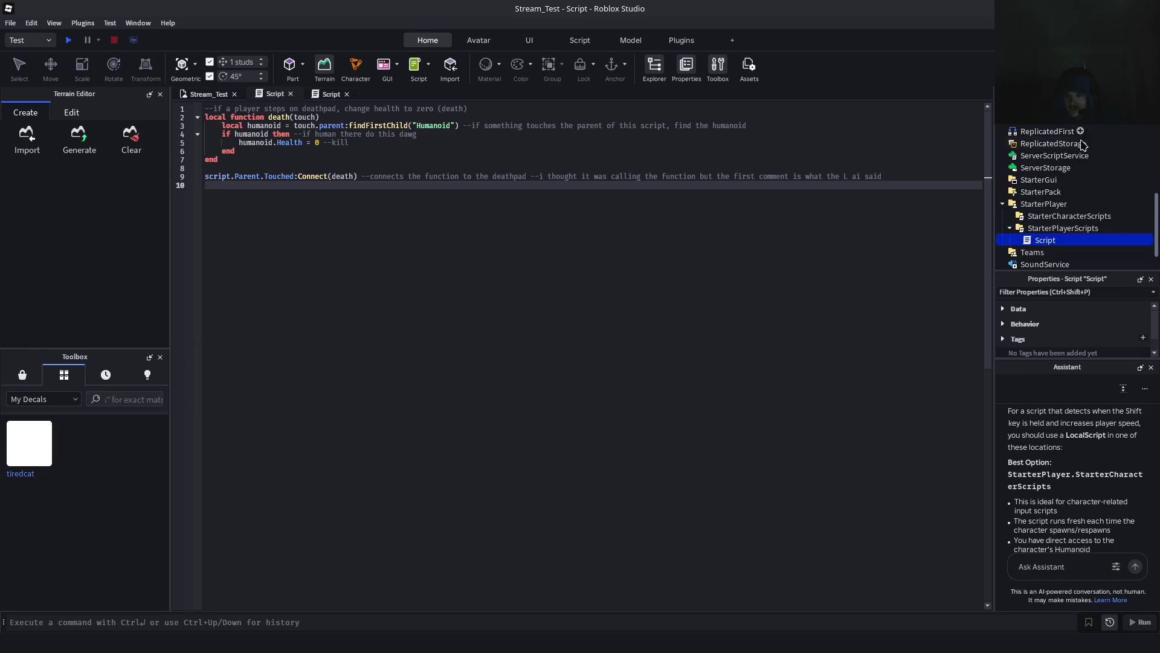
{"action": "right_click", "coordinate": [1078, 240]}
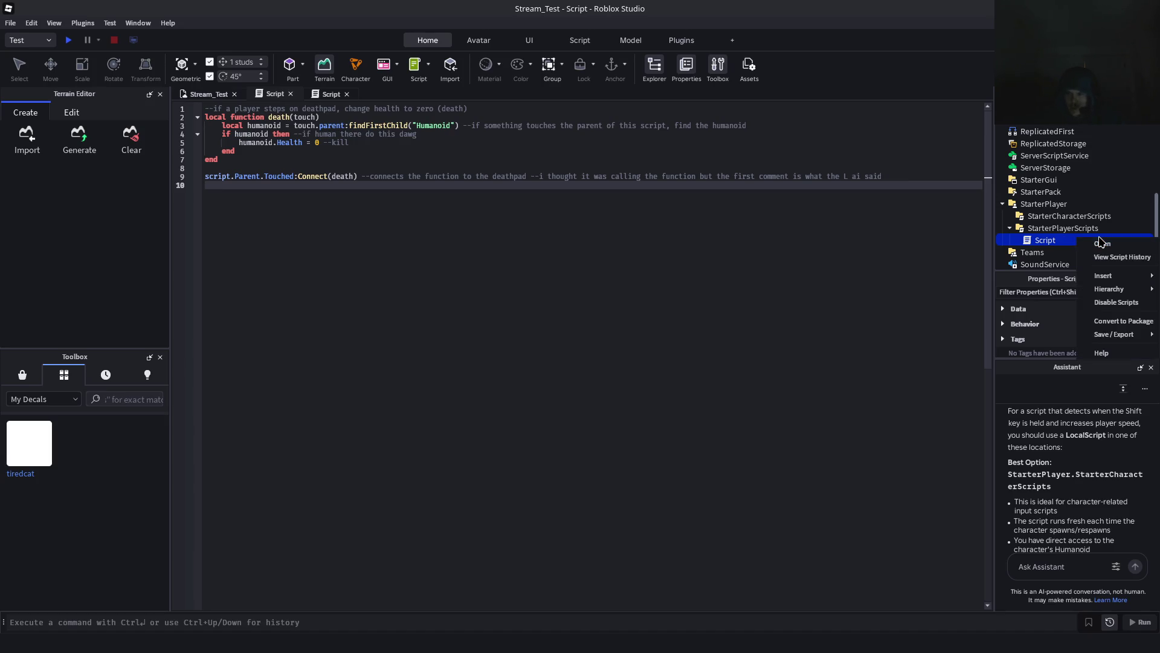
{"action": "mouse_move", "coordinate": [1115, 335]}
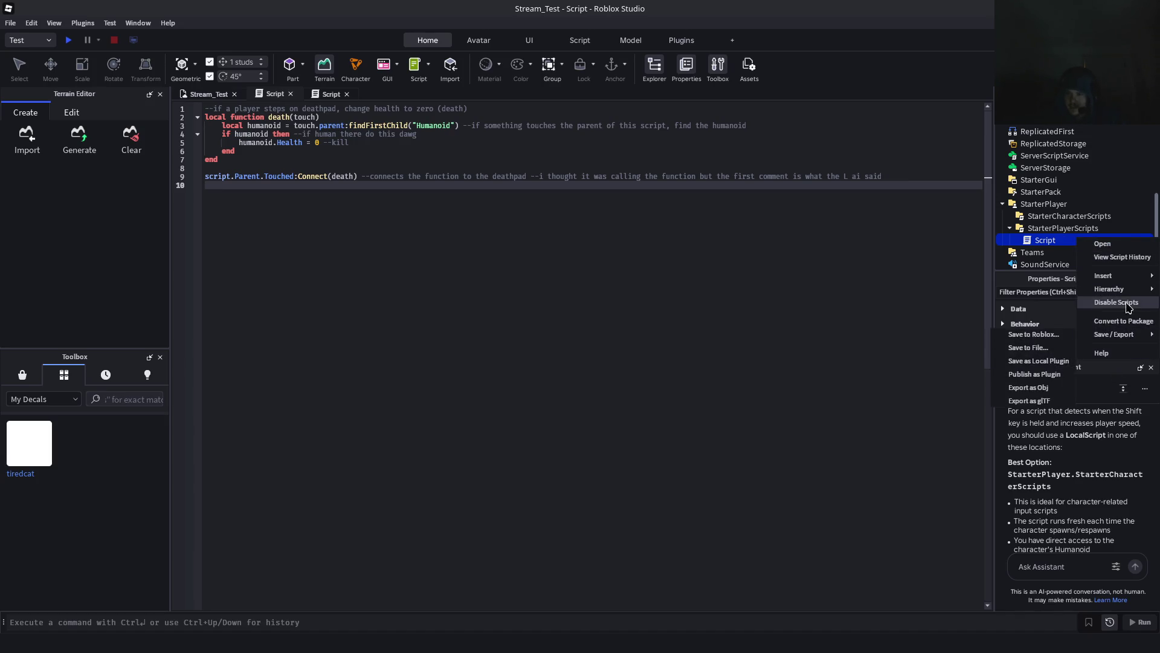
{"action": "mouse_move", "coordinate": [1109, 289]}
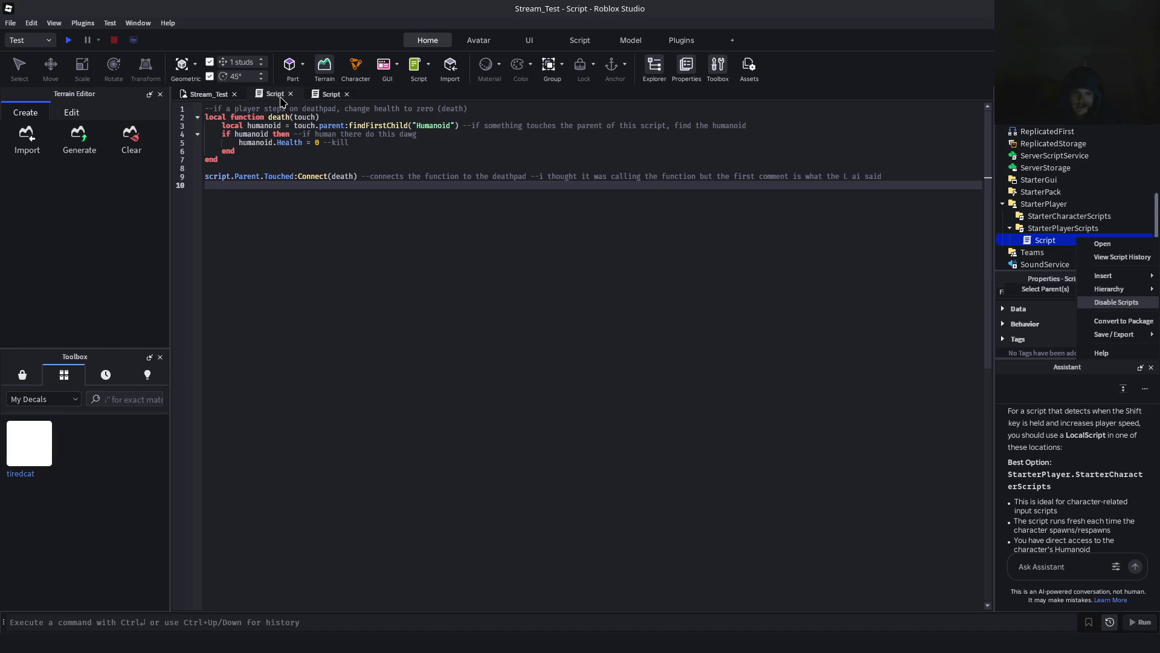
{"action": "left_click", "coordinate": [346, 93]}
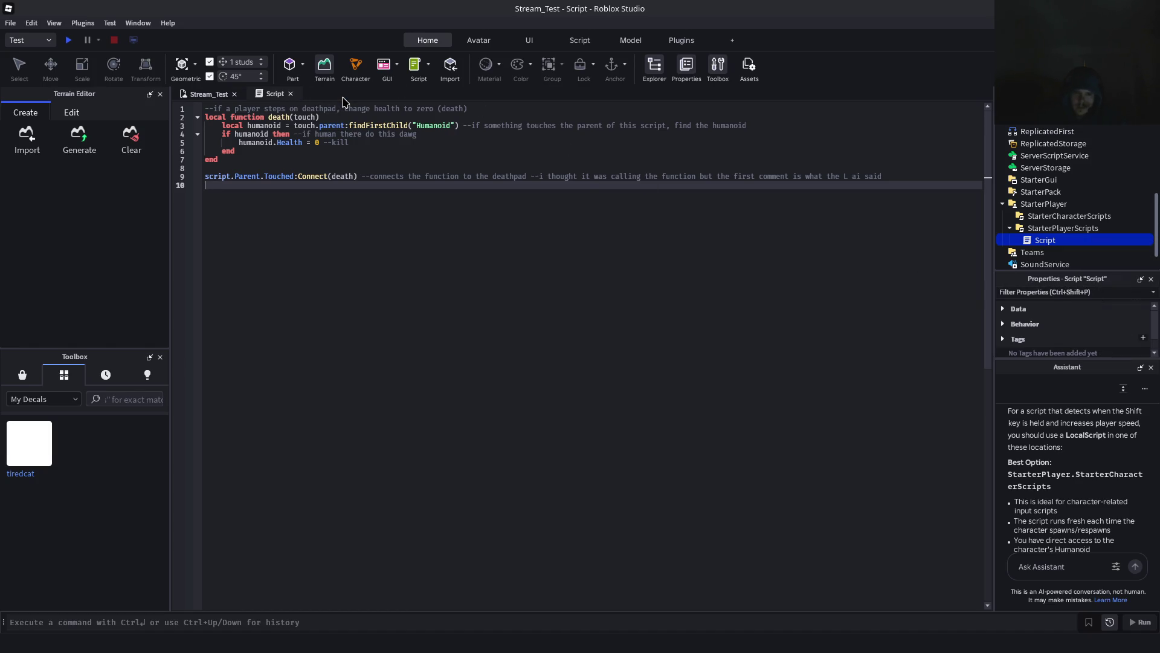
{"action": "right_click", "coordinate": [1039, 241]}
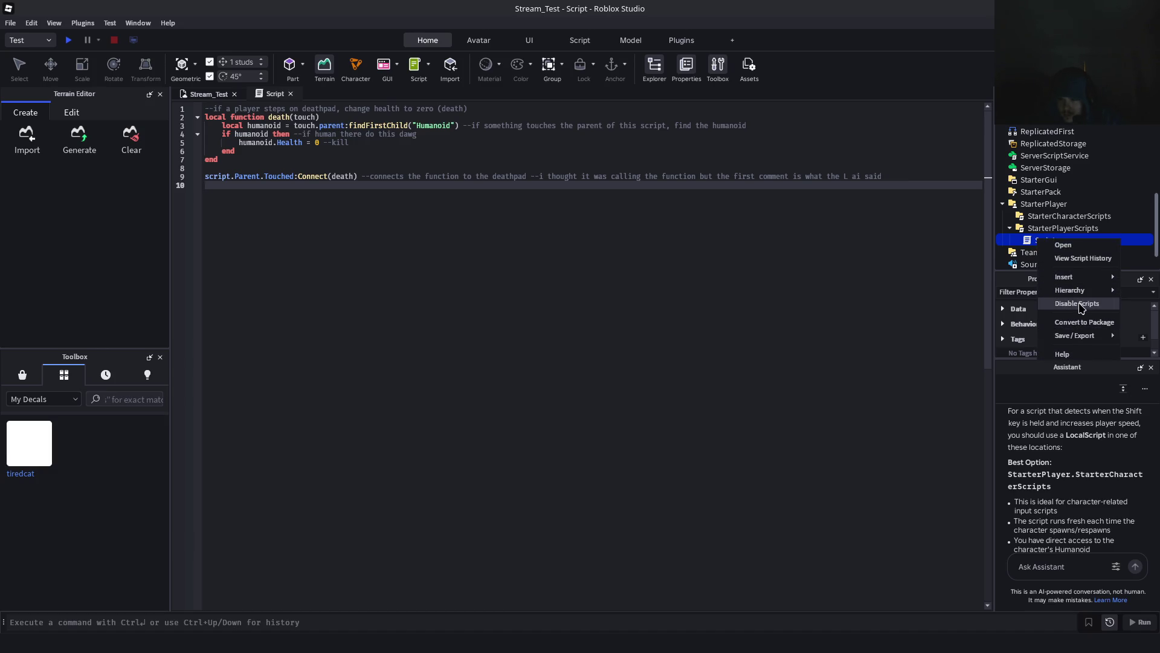
Delete the StarterPlayerScripts script, insert a new Script under StarterCharacterScripts, and close the Assistant
{"action": "left_click", "coordinate": [1094, 245]}
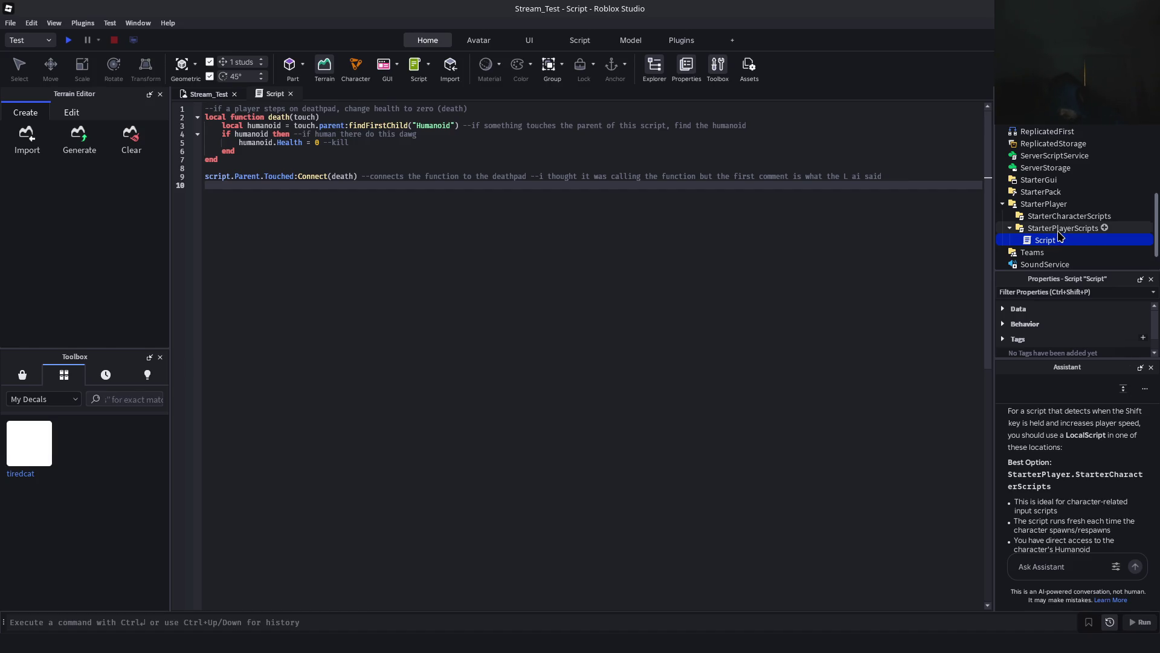
{"action": "key", "text": "Delete"}
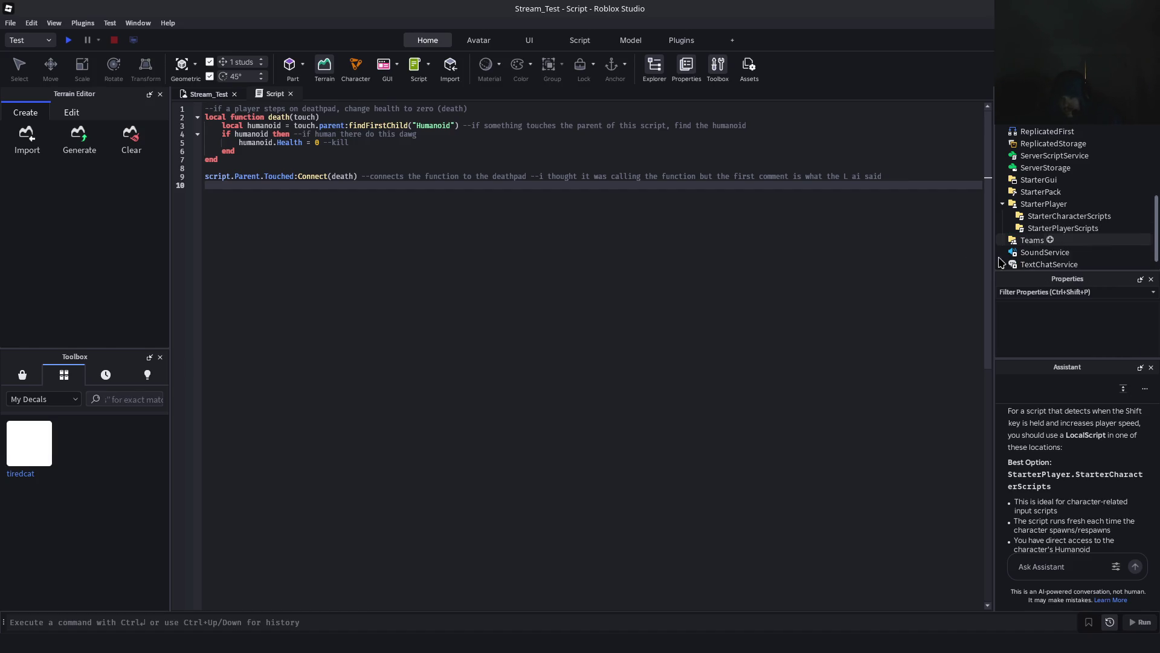
{"action": "right_click", "coordinate": [1066, 219]}
{"action": "mouse_move", "coordinate": [1073, 332]}
{"action": "left_click", "coordinate": [978, 345]}
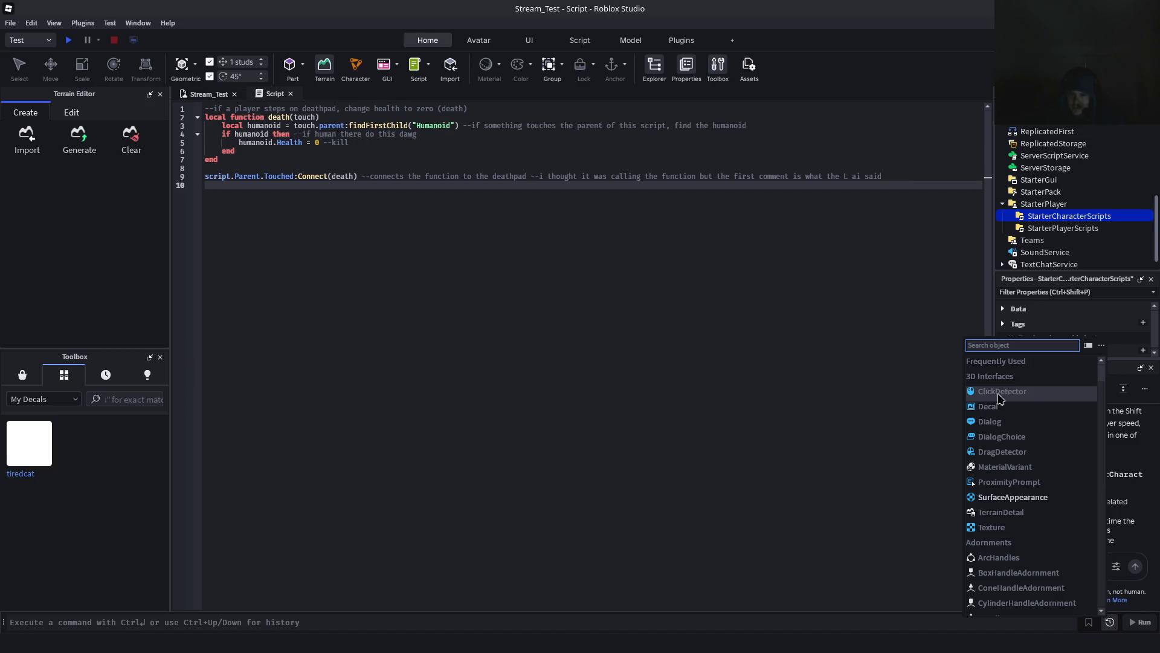
{"action": "type", "text": "scri"}
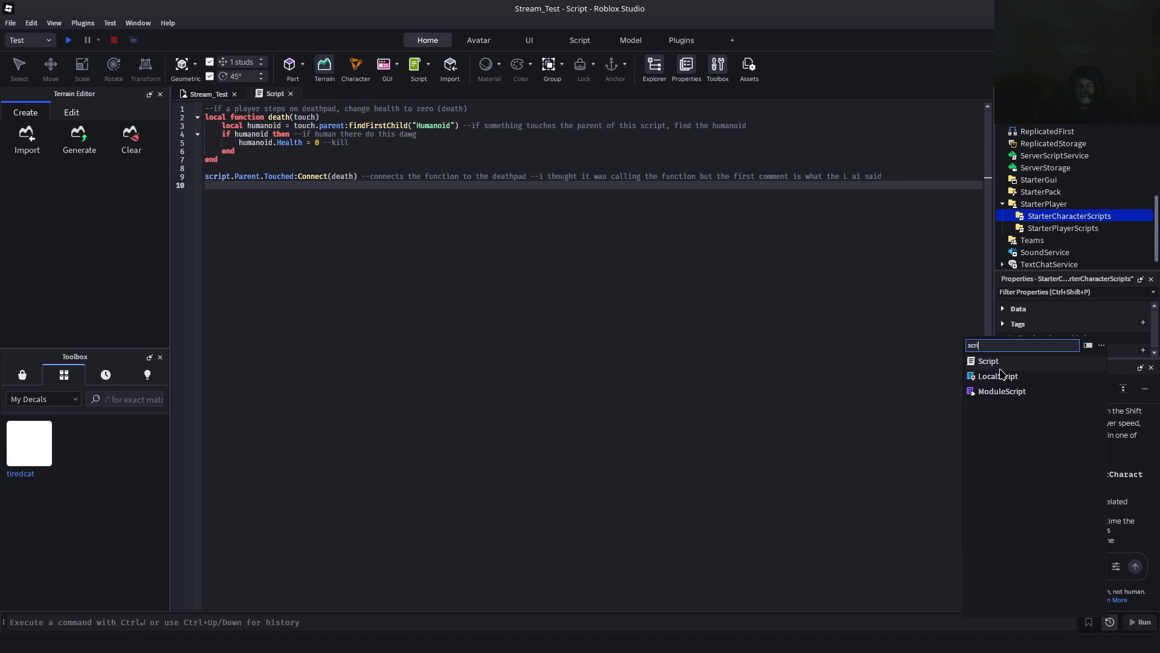
{"action": "key", "text": "Return"}
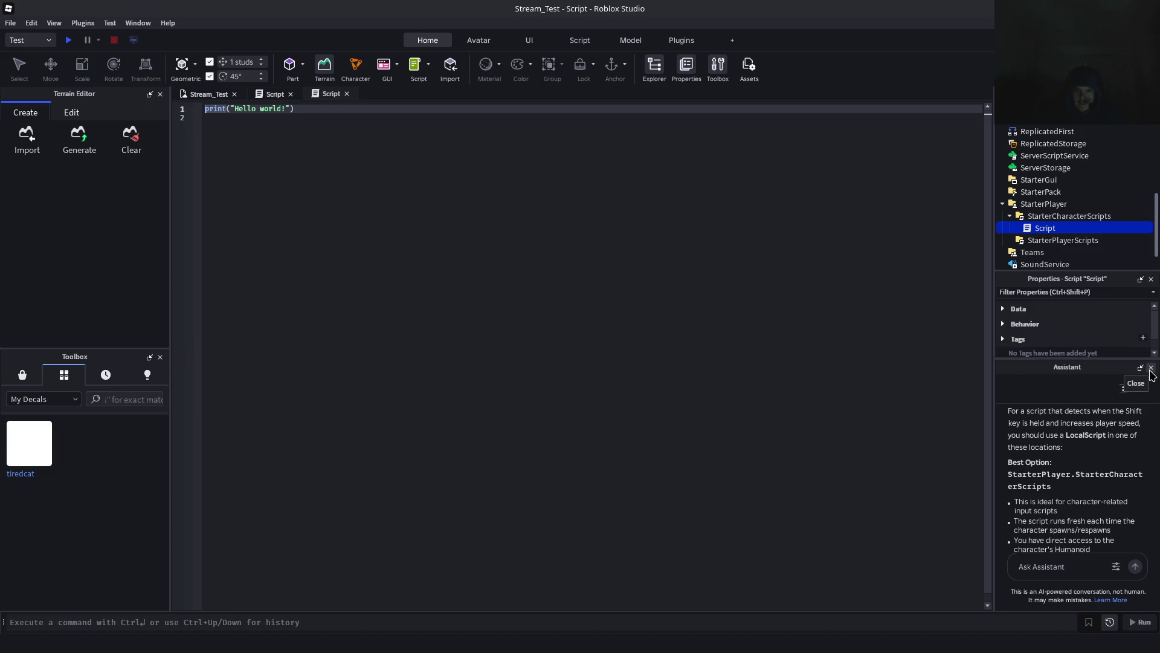
{"action": "left_click", "coordinate": [1150, 367]}
{"action": "left_click", "coordinate": [686, 266]}
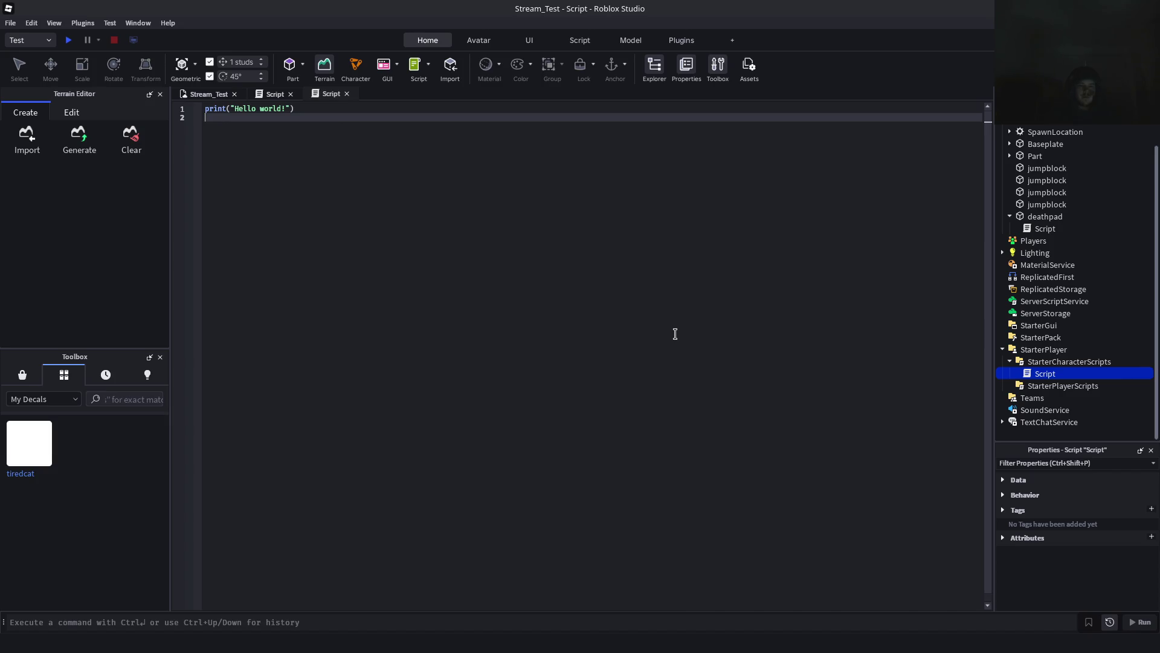
Replace print("Hello world!") with a 1.75x shift-speed comment and begin 'local function' on line 3
{"action": "key", "text": "ctrl+a"}
{"action": "type", "text": "--"}
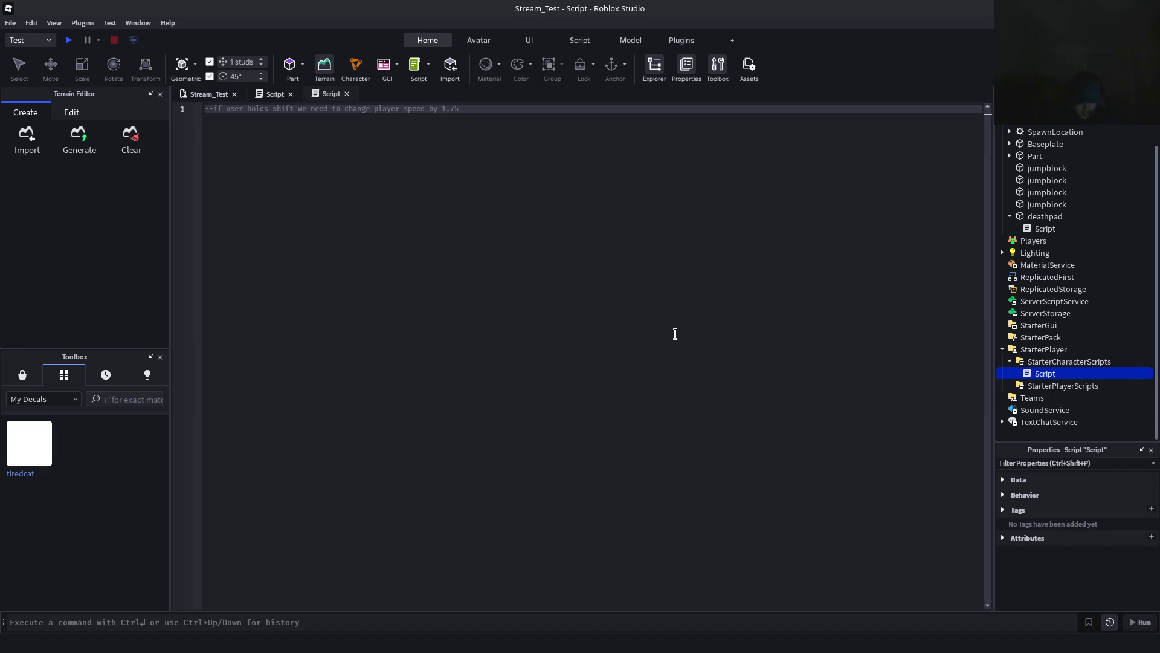
{"action": "type", "text": "x"}
{"action": "key", "text": "Return"}
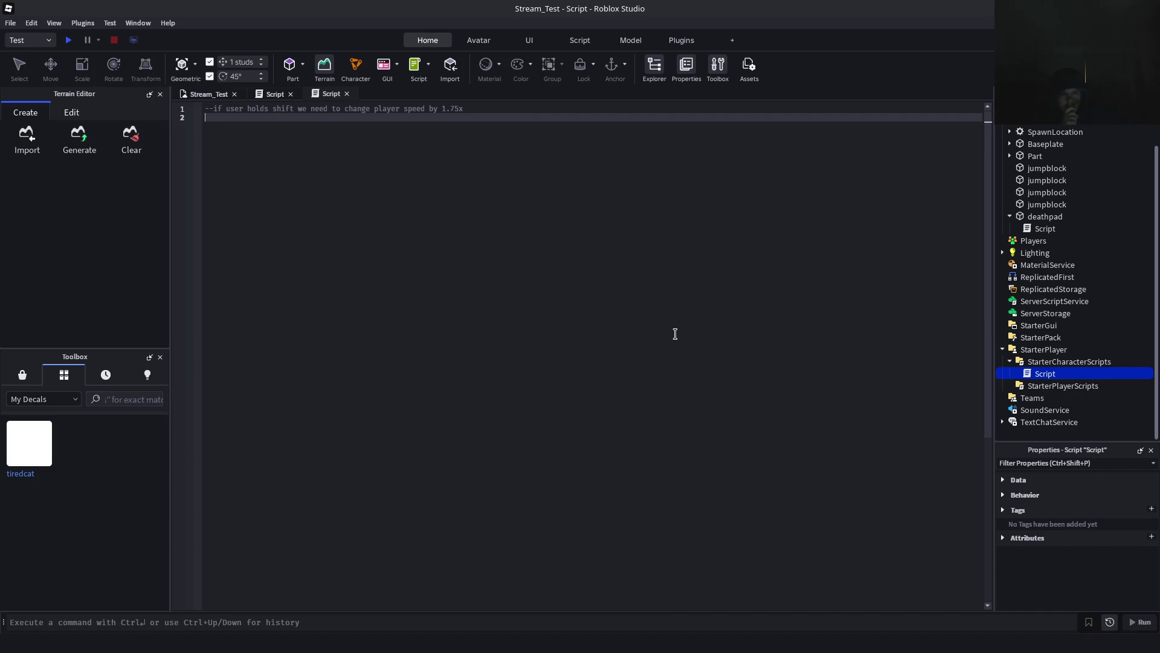
{"action": "key", "text": "Return"}
{"action": "type", "text": "local function speedChange(k"}
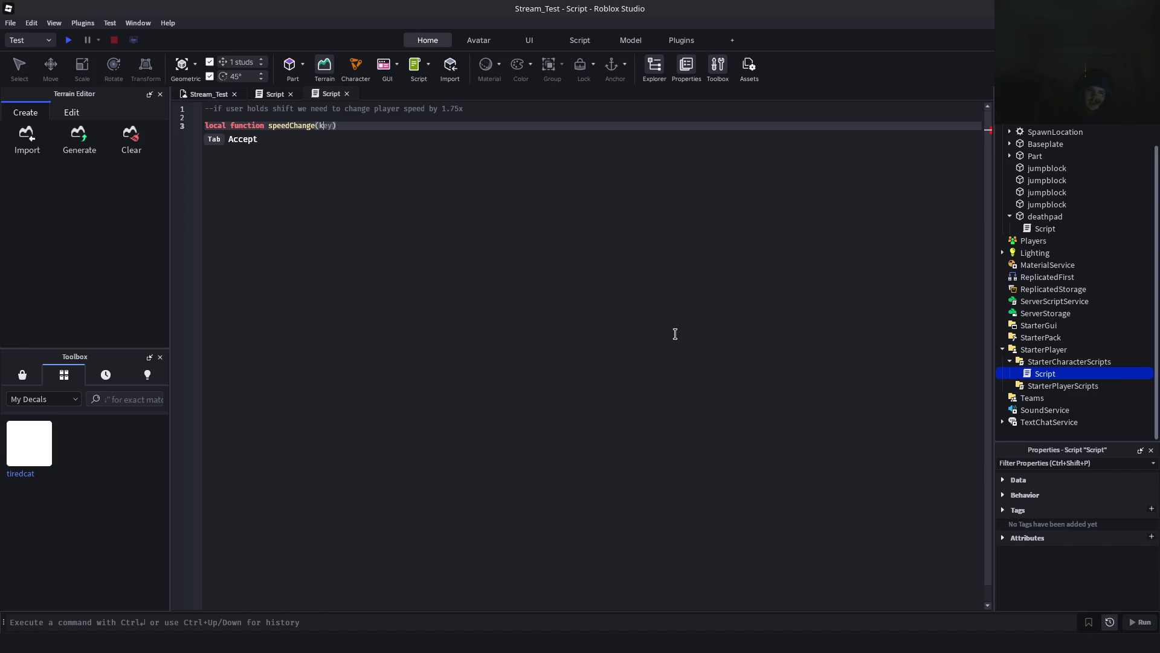
Autocomplete speedChange(key) to set WalkSpeed to 25 when LeftShift is pressed
{"action": "key", "text": "Tab"}
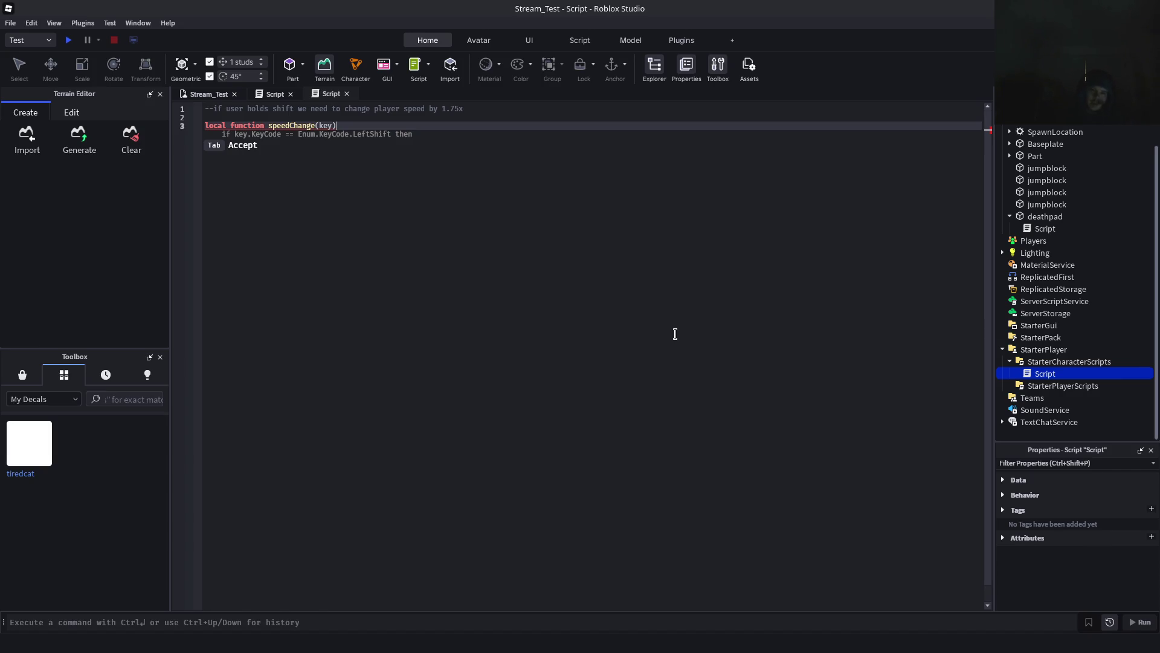
{"action": "key", "text": "Tab"}
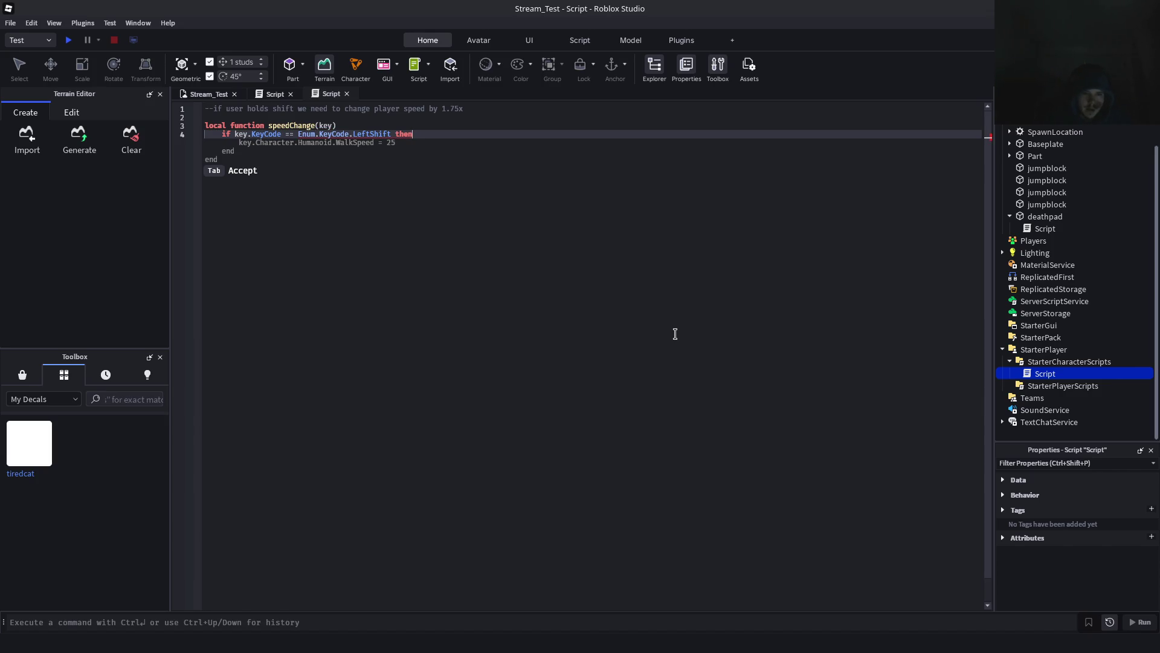
{"action": "key", "text": "Tab"}
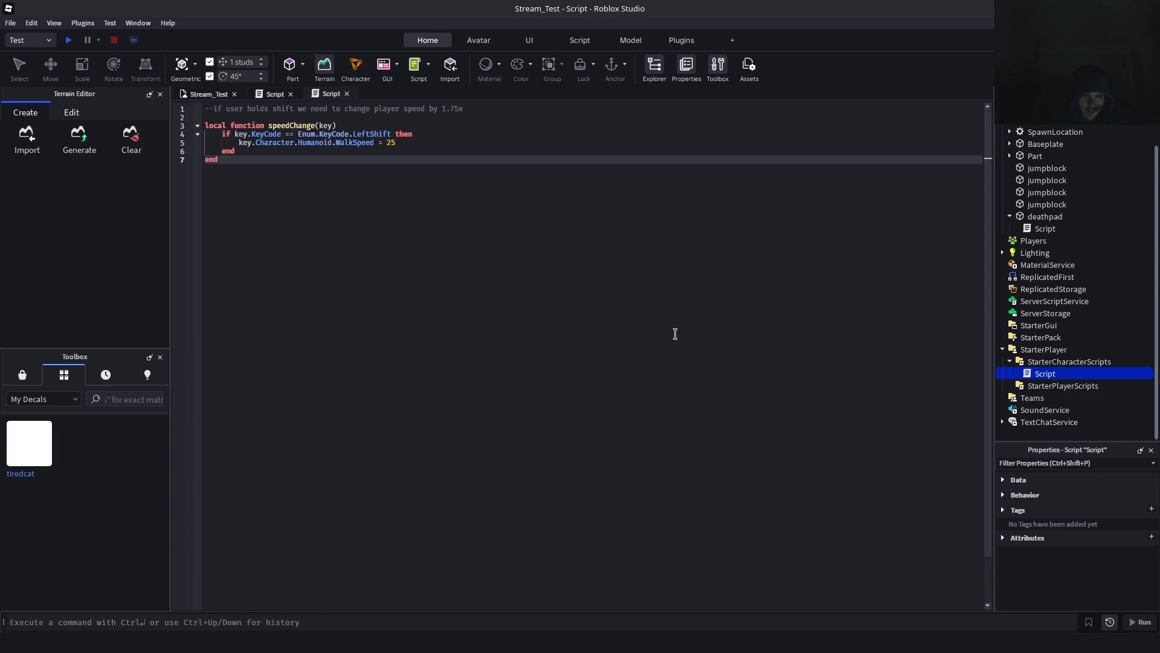
{"action": "key", "text": "Return"}
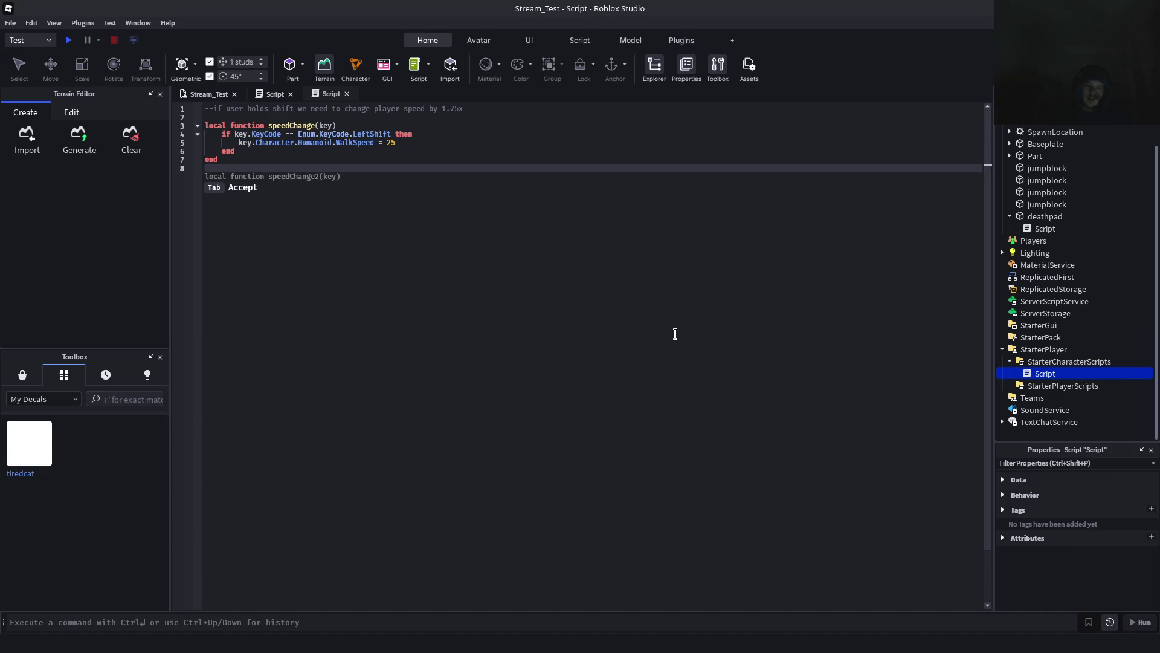
{"action": "key", "text": "Return"}
{"action": "key", "text": "Return"}
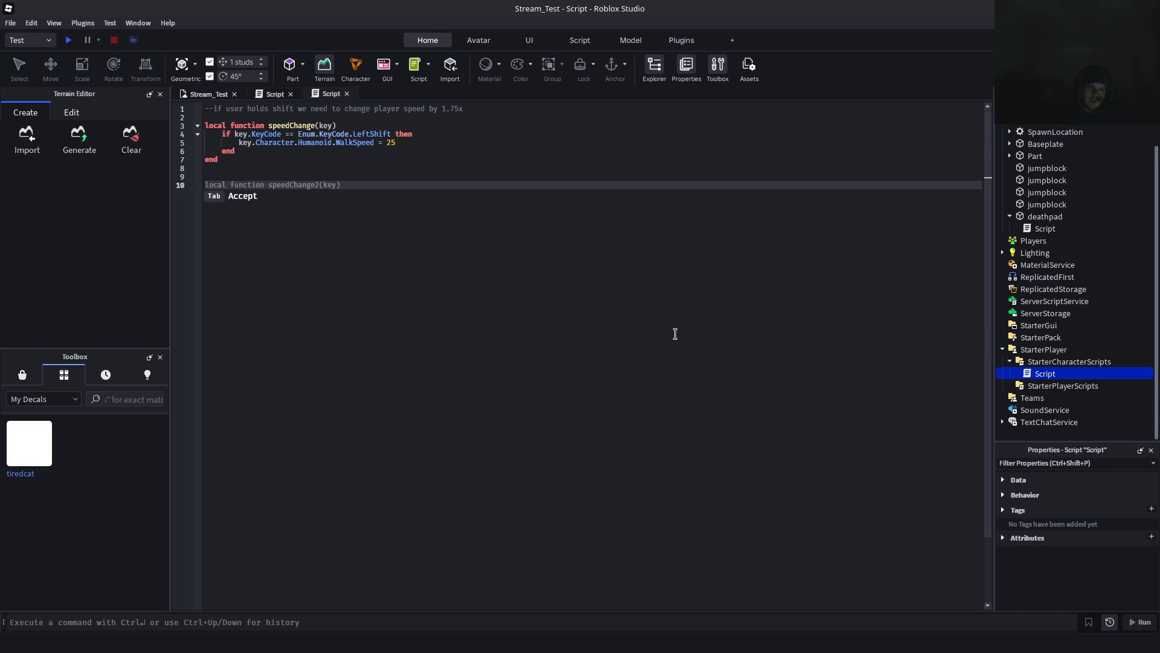
{"action": "key", "text": "BackSpace"}
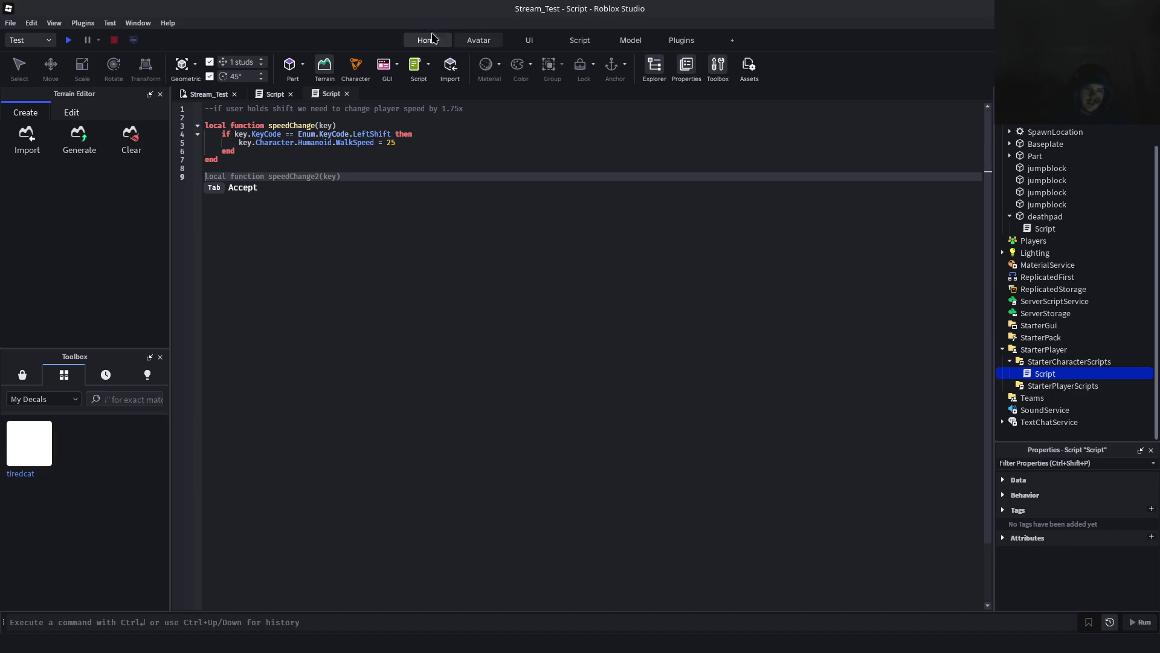
{"action": "left_click", "coordinate": [274, 96]}
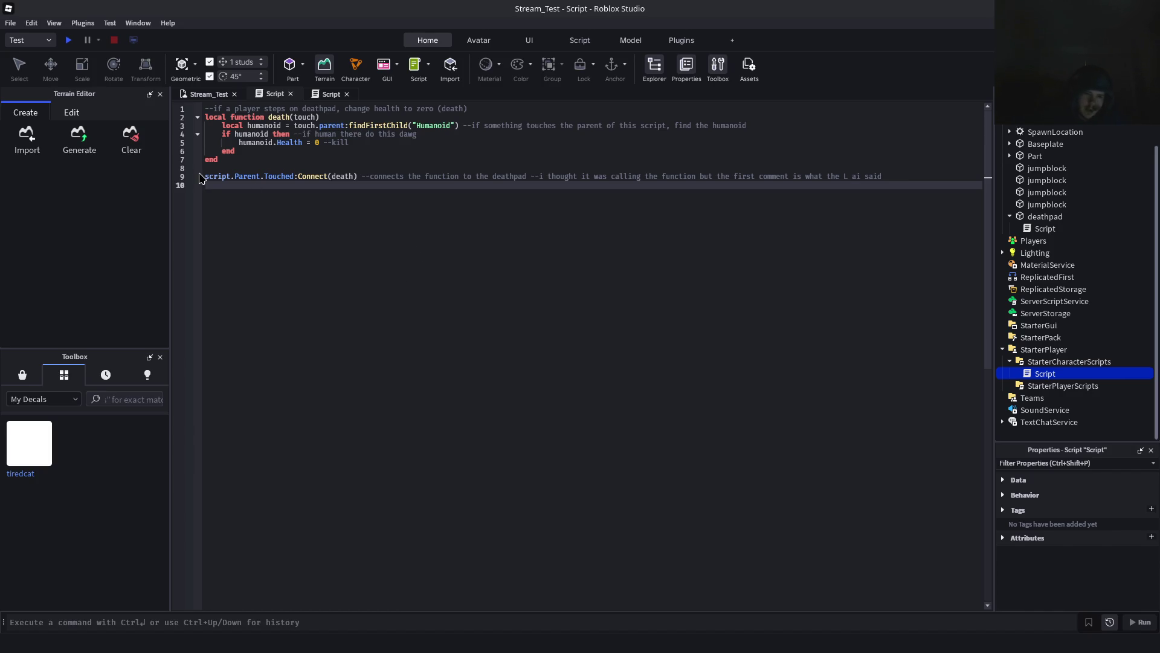
Complete line 9 as script.Parent.Touched:Connect(speedChange), comparing it with the deathpad kill script
{"action": "left_click", "coordinate": [218, 178]}
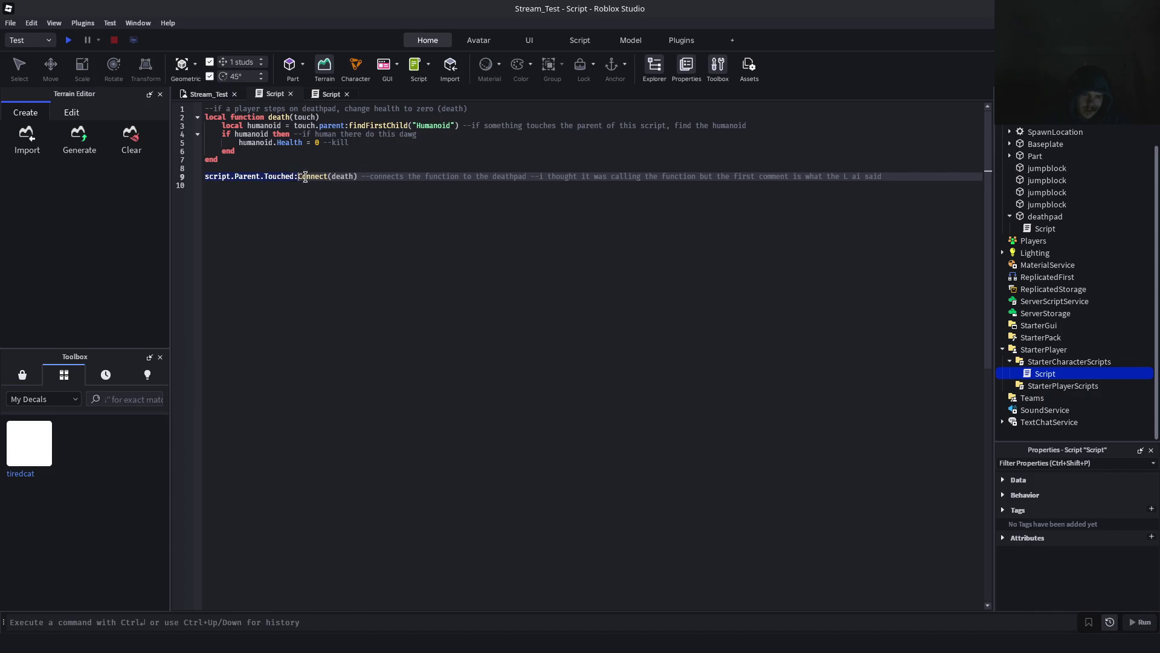
{"action": "left_click", "coordinate": [329, 176]}
{"action": "left_click", "coordinate": [332, 94]}
{"action": "type", "text": "script.Parent.Touched:Connect"}
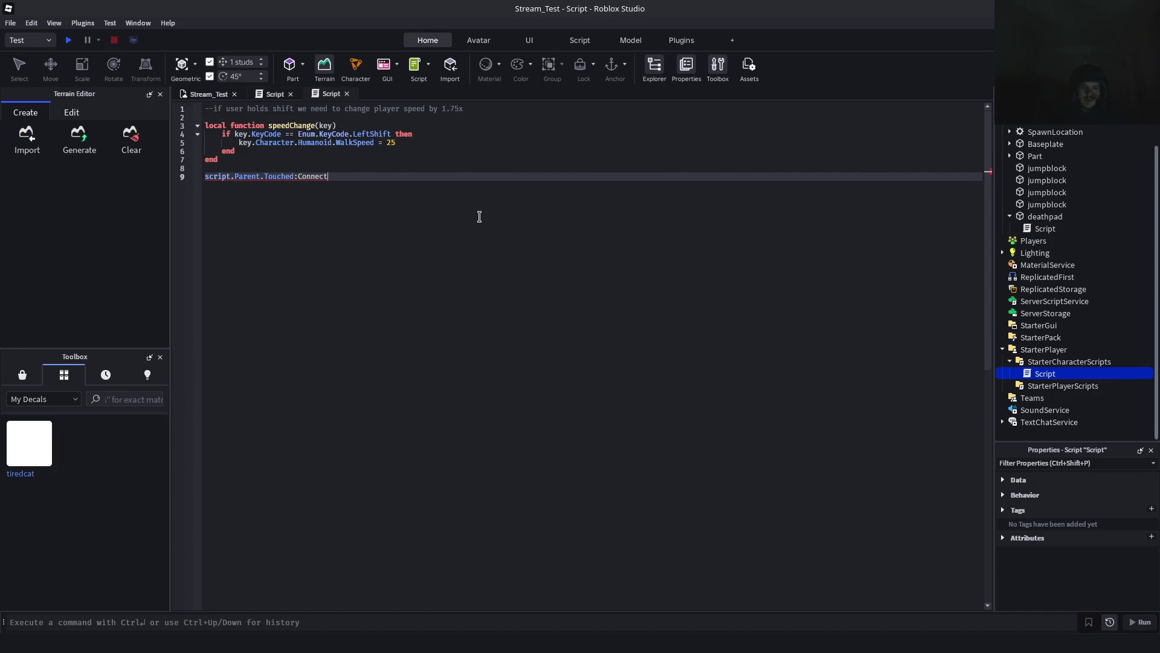
{"action": "type", "text": "speedChange)"}
{"action": "key", "text": "Tab"}
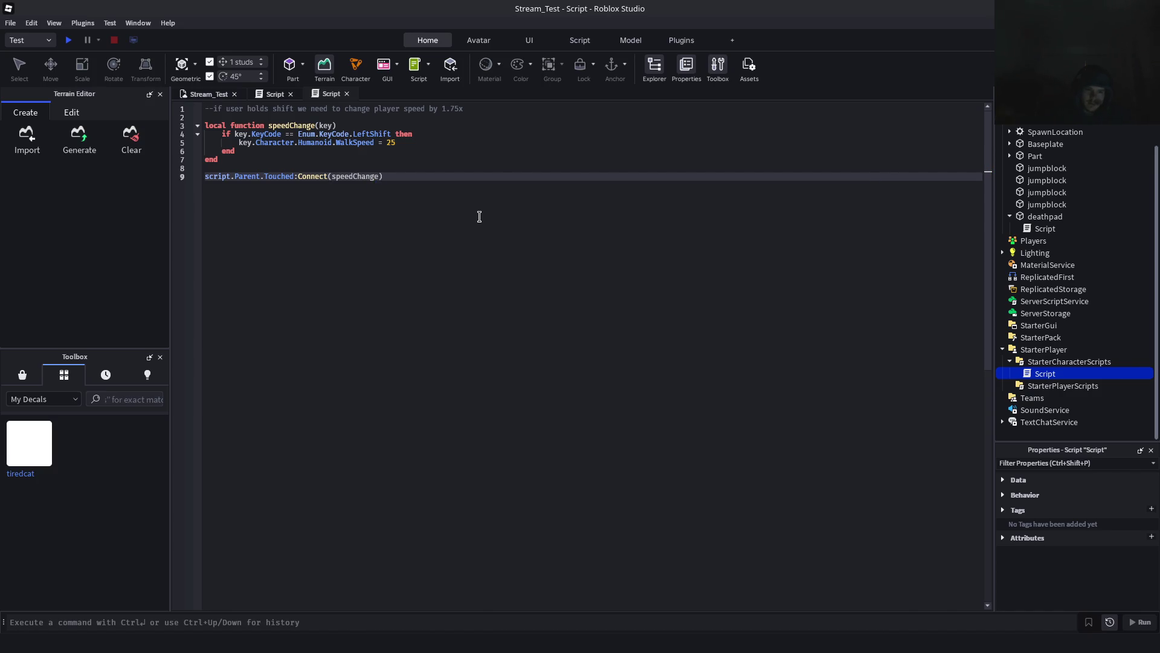
{"action": "left_click", "coordinate": [258, 96]}
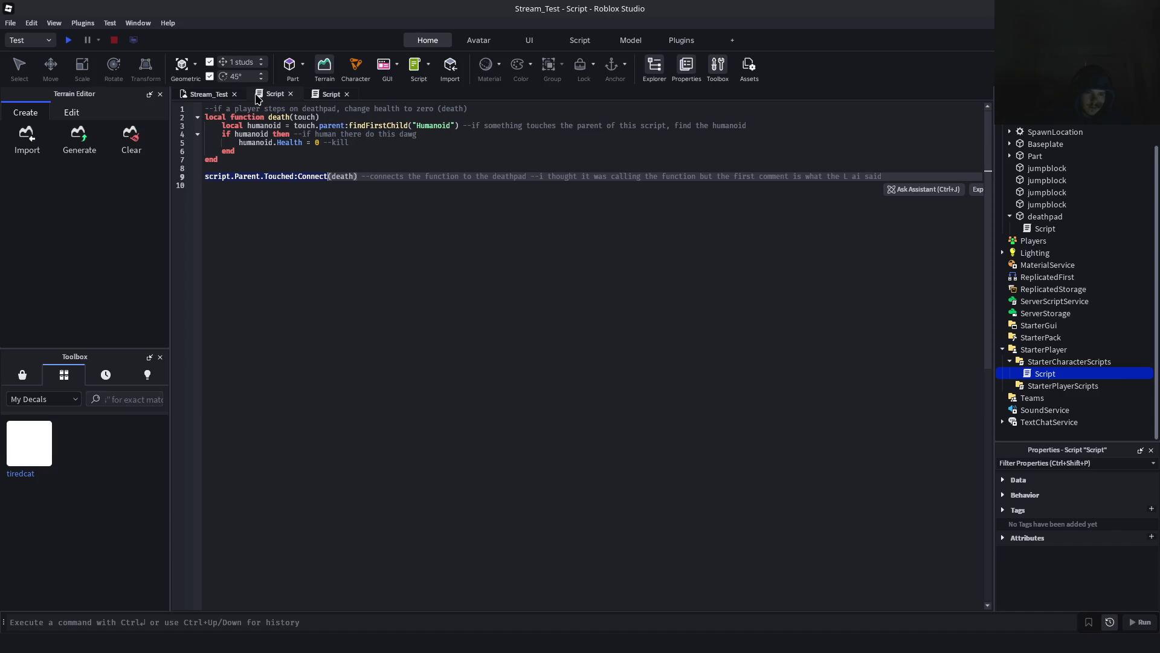
{"action": "left_click", "coordinate": [321, 96]}
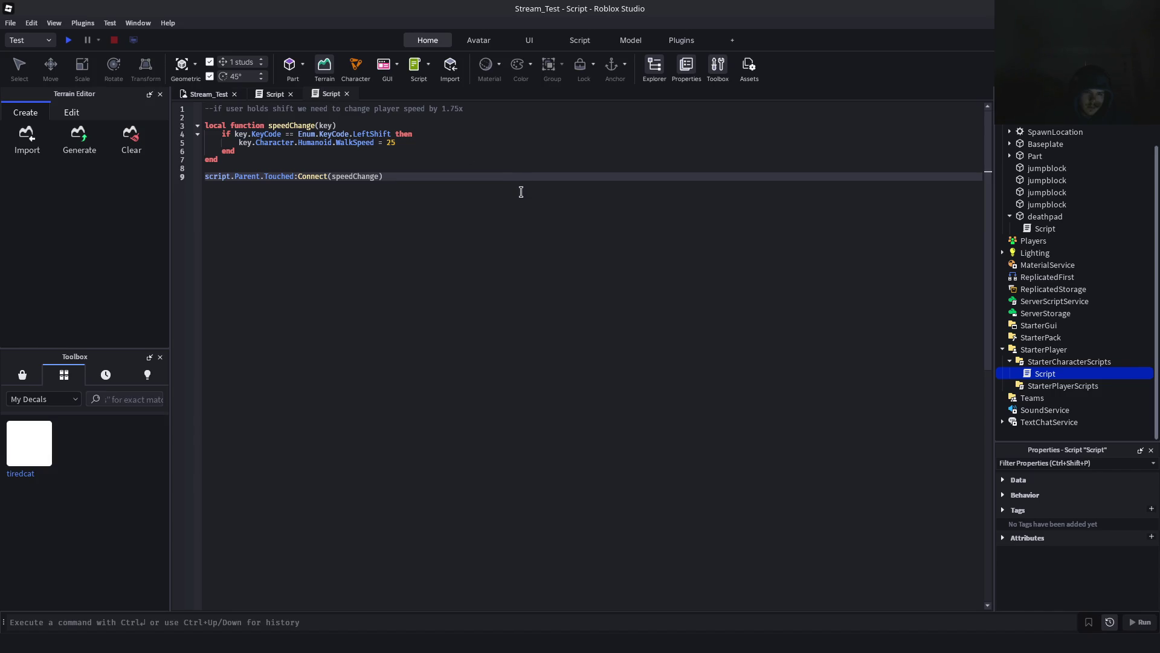
{"action": "key", "text": "alt+Tab"}
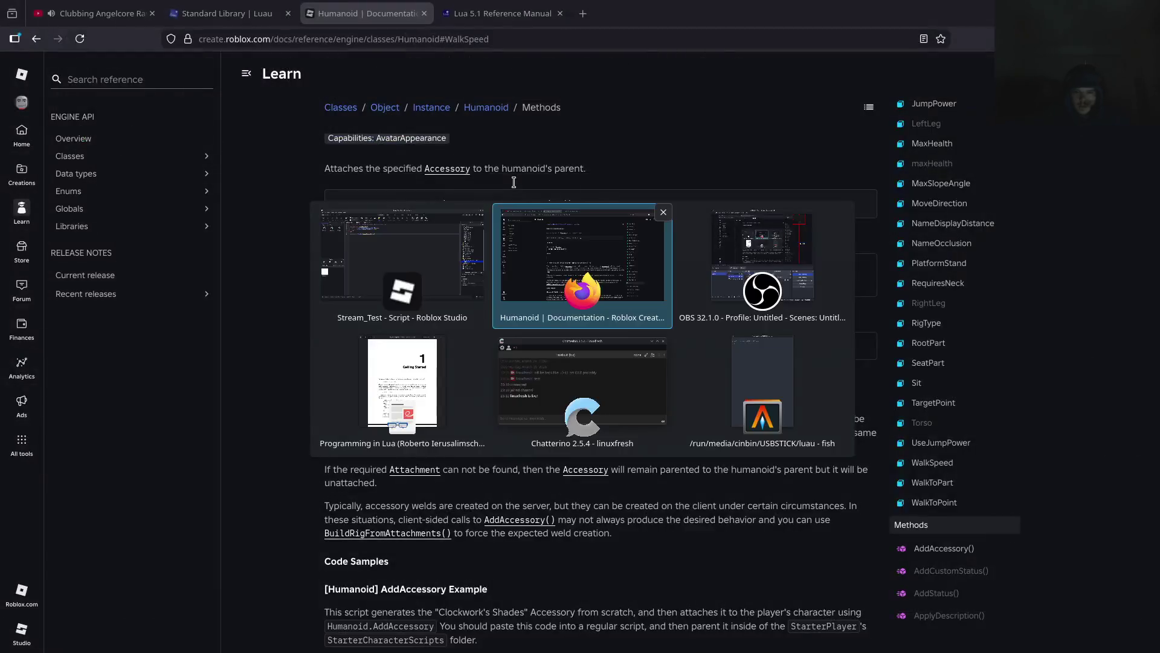
Resume the paused YouTube music video in Firefox and glance at the Luau Standard Library page
{"action": "key", "text": "alt+Tab"}
{"action": "key", "text": "alt+Tab"}
{"action": "key", "text": "alt+Tab"}
{"action": "key", "text": "alt+Tab"}
{"action": "key", "text": "alt+Tab"}
{"action": "key", "text": "alt+Tab"}
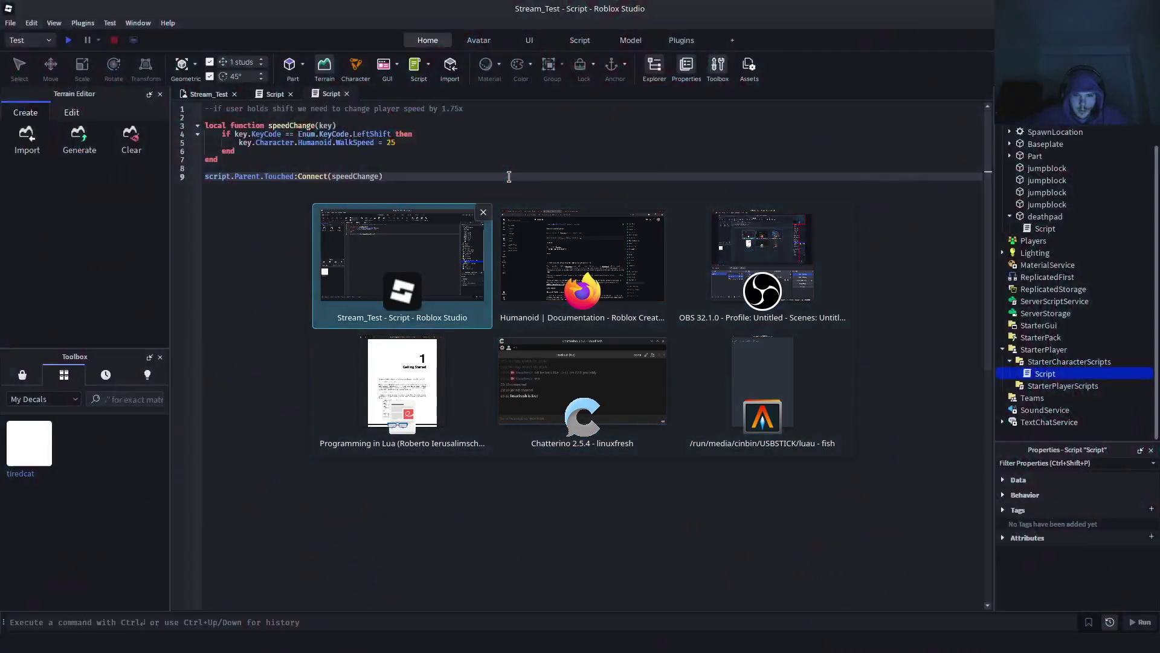
{"action": "key", "text": "ctrl+1"}
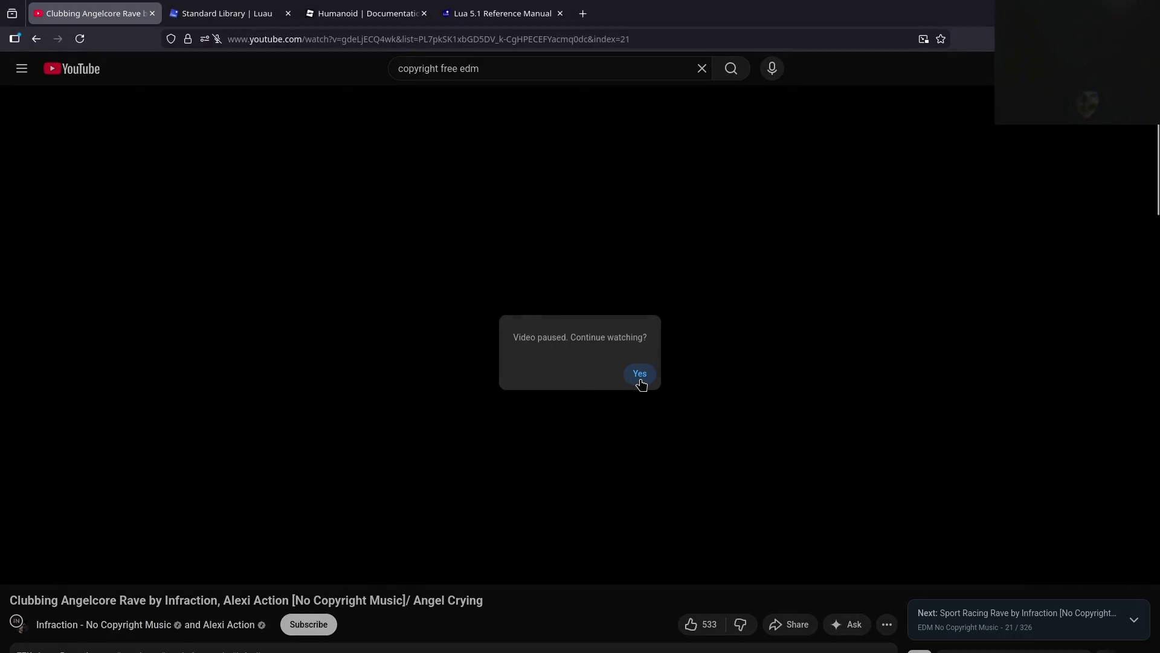
{"action": "left_click", "coordinate": [639, 373]}
{"action": "left_click", "coordinate": [230, 13]}
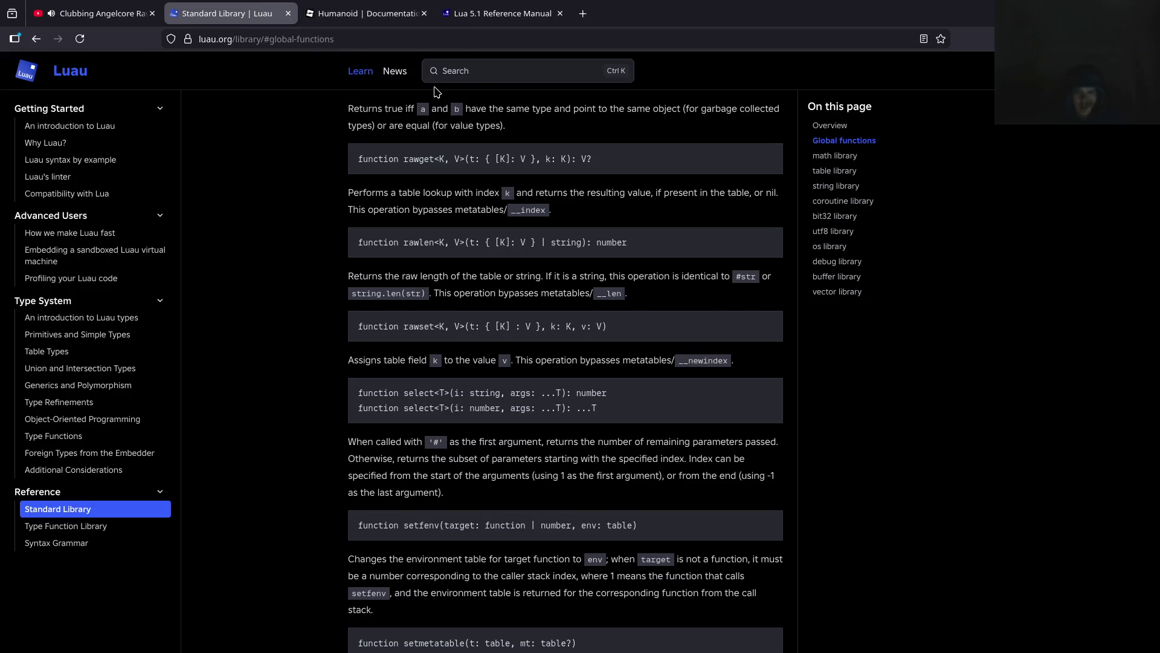
{"action": "key", "text": "alt+Tab"}
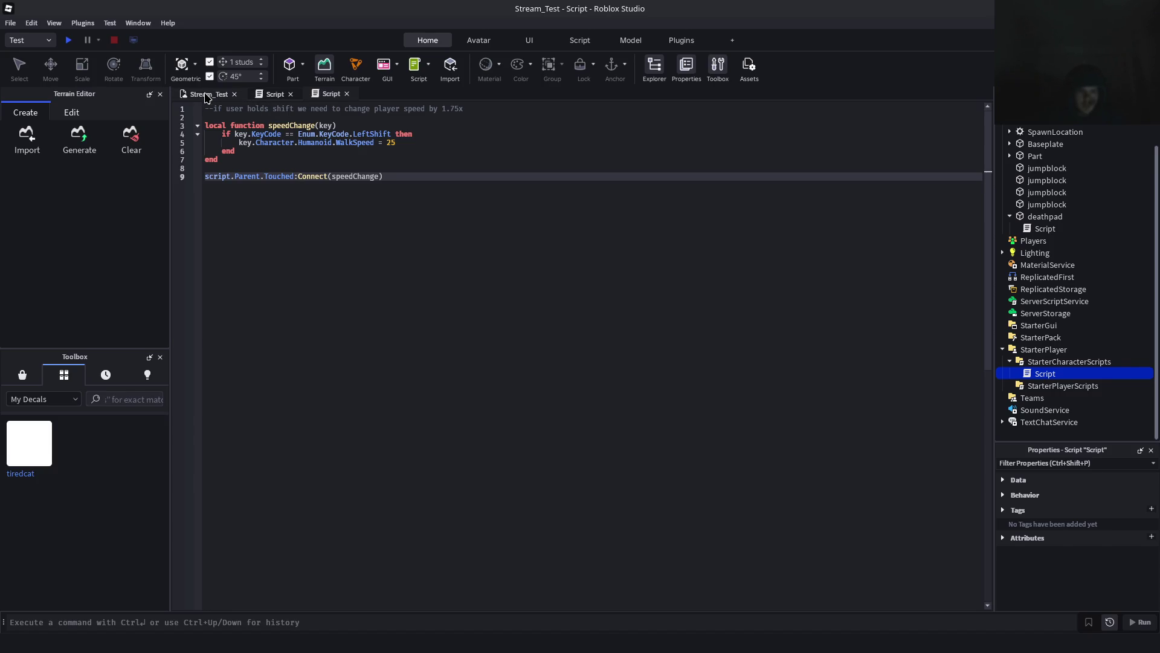
Save the place to Roblox, start a playtest, and open the Developer Console
{"action": "key", "text": "ctrl+s"}
{"action": "left_click", "coordinate": [208, 95]}
{"action": "left_click", "coordinate": [71, 41]}
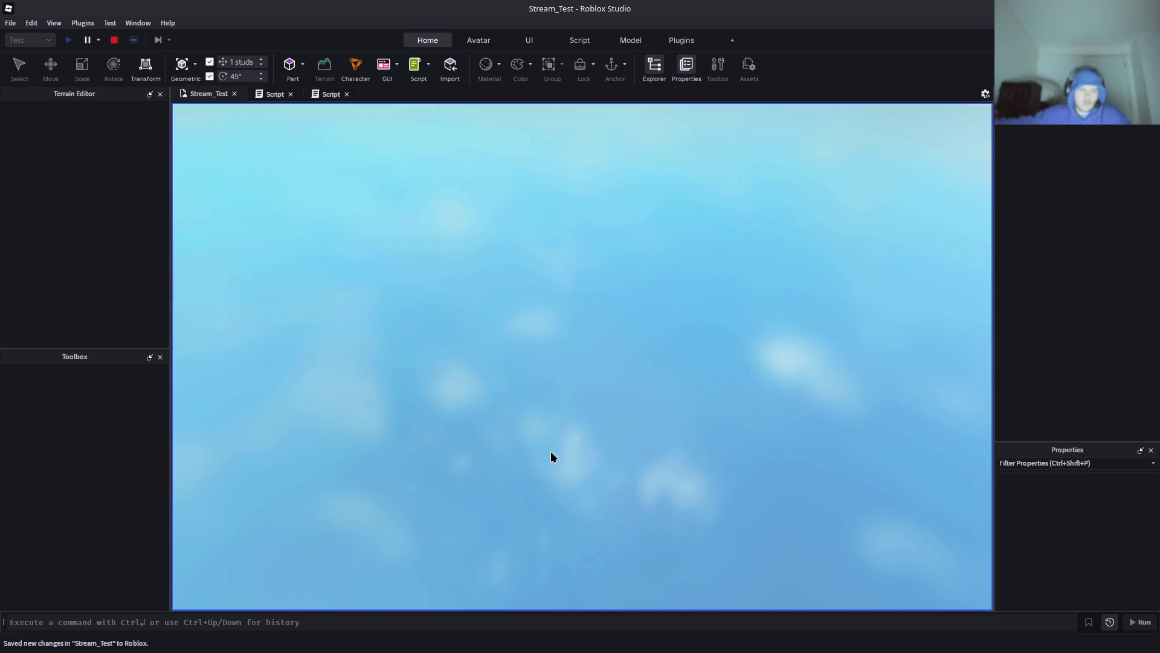
{"action": "key", "text": "w"}
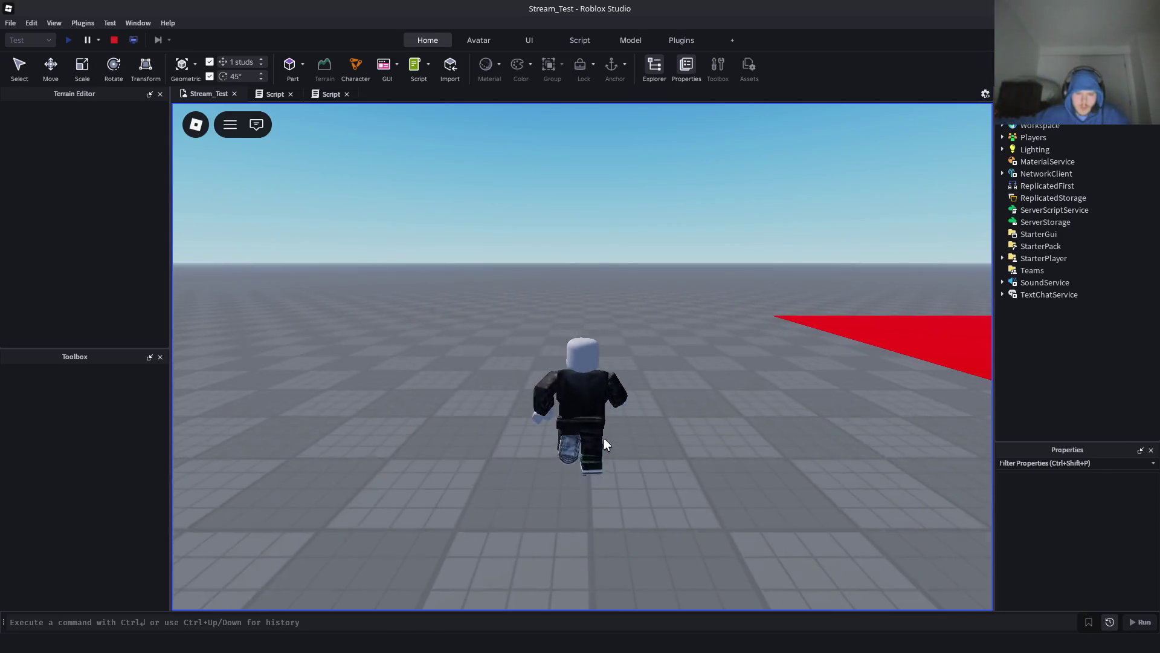
{"action": "key", "text": "F9"}
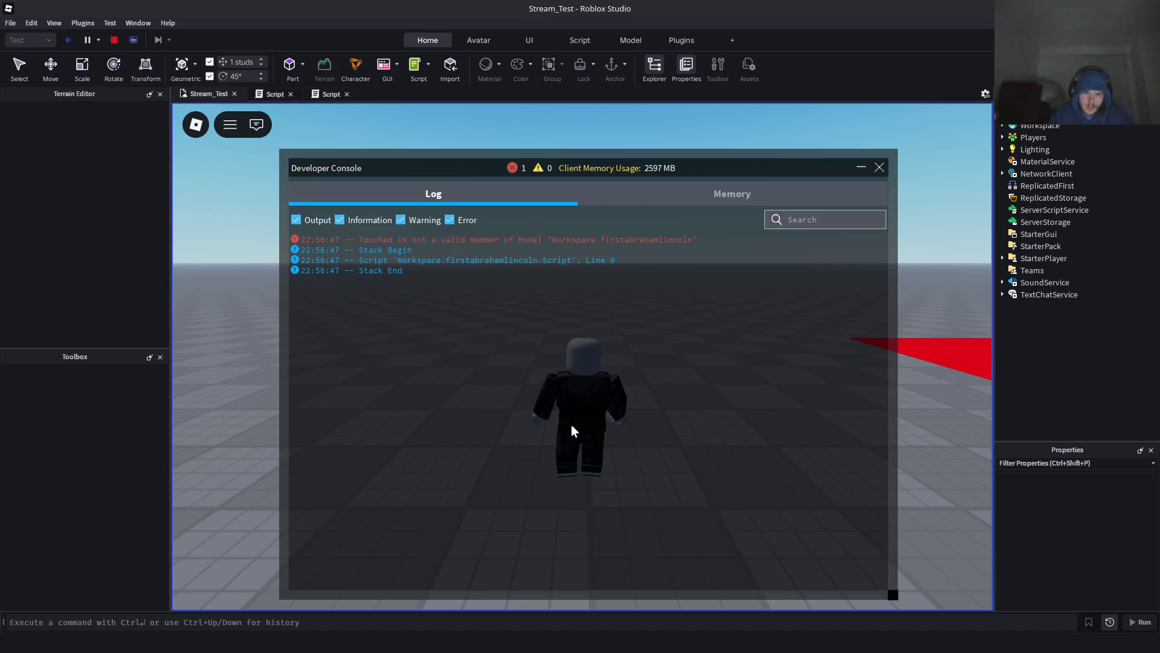
Walk the character over the plate and red deathpad, noting the 'Touched is not a valid member' error, then stop
{"action": "key", "text": "w"}
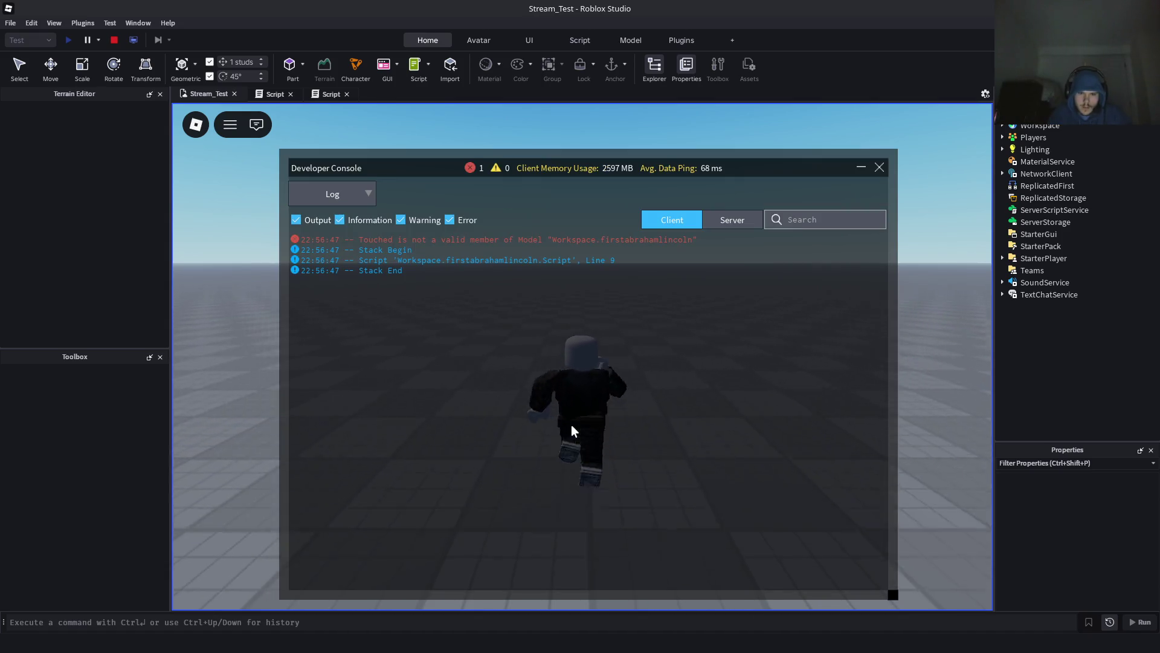
{"action": "key", "text": "s"}
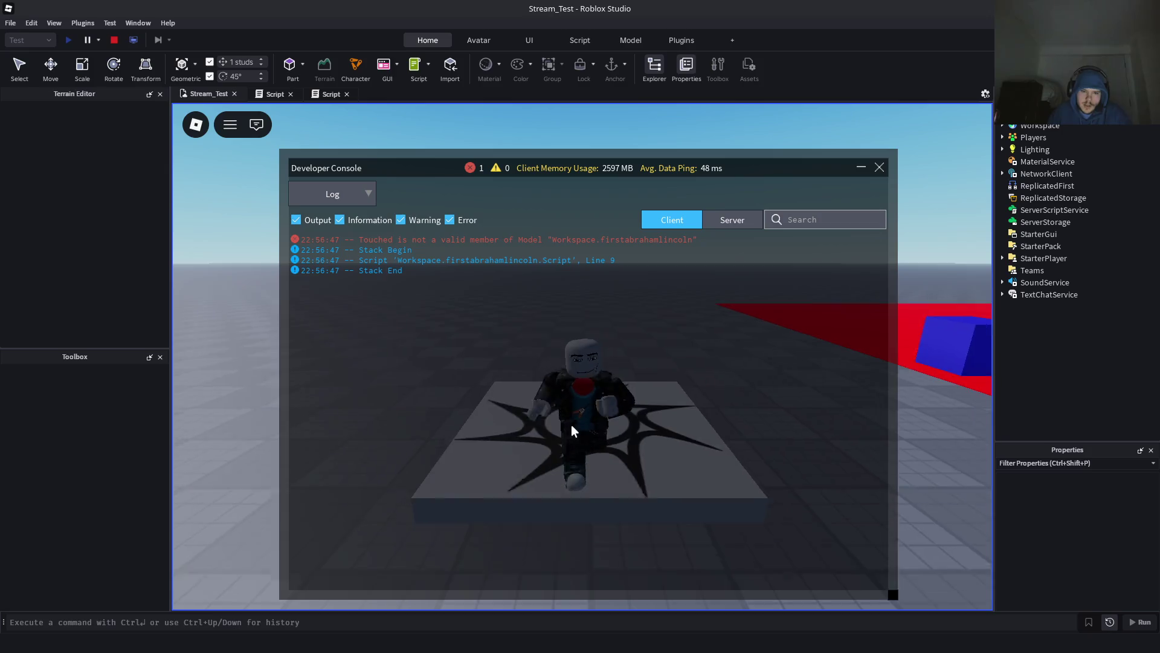
{"action": "key", "text": "d"}
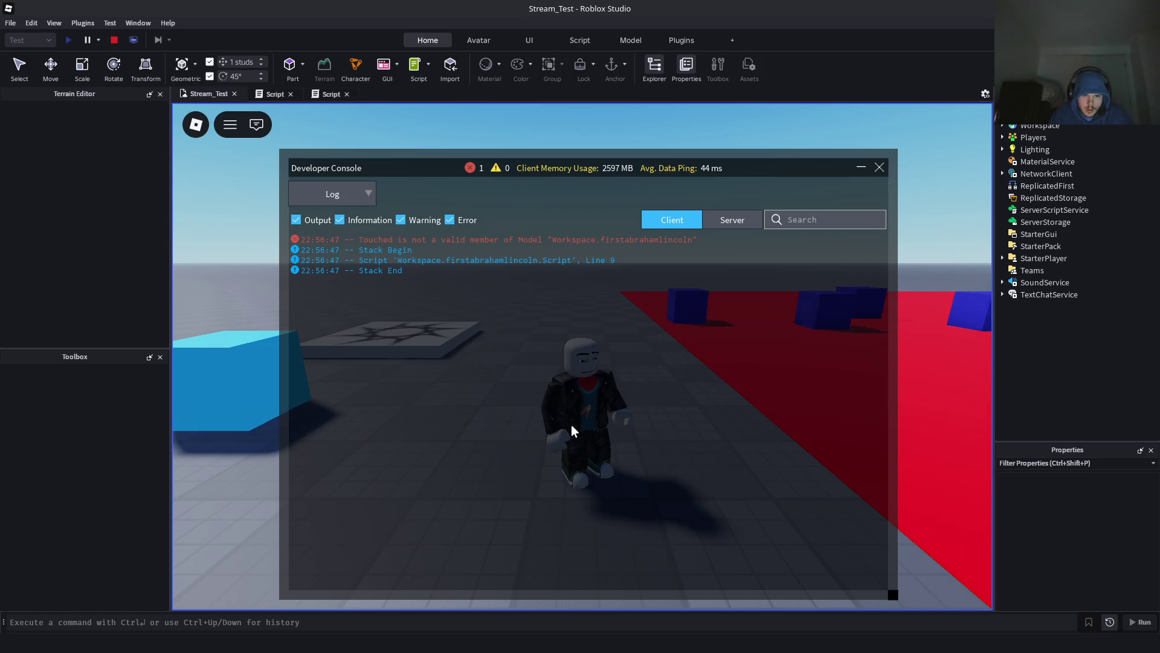
{"action": "key", "text": "w"}
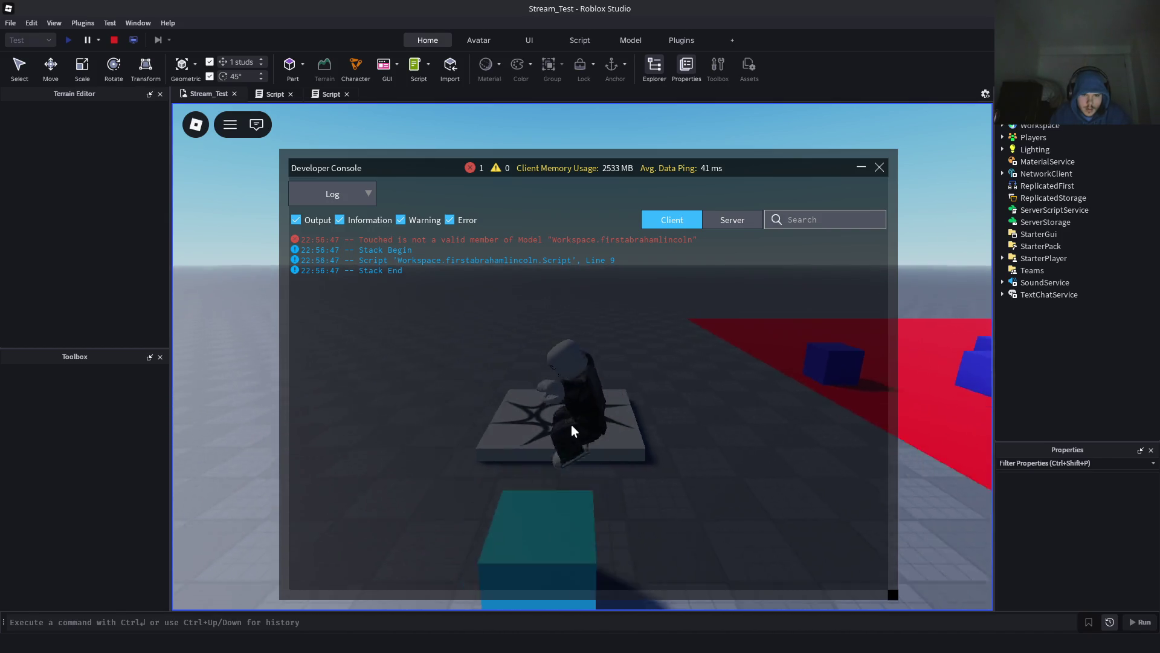
{"action": "key", "text": "w"}
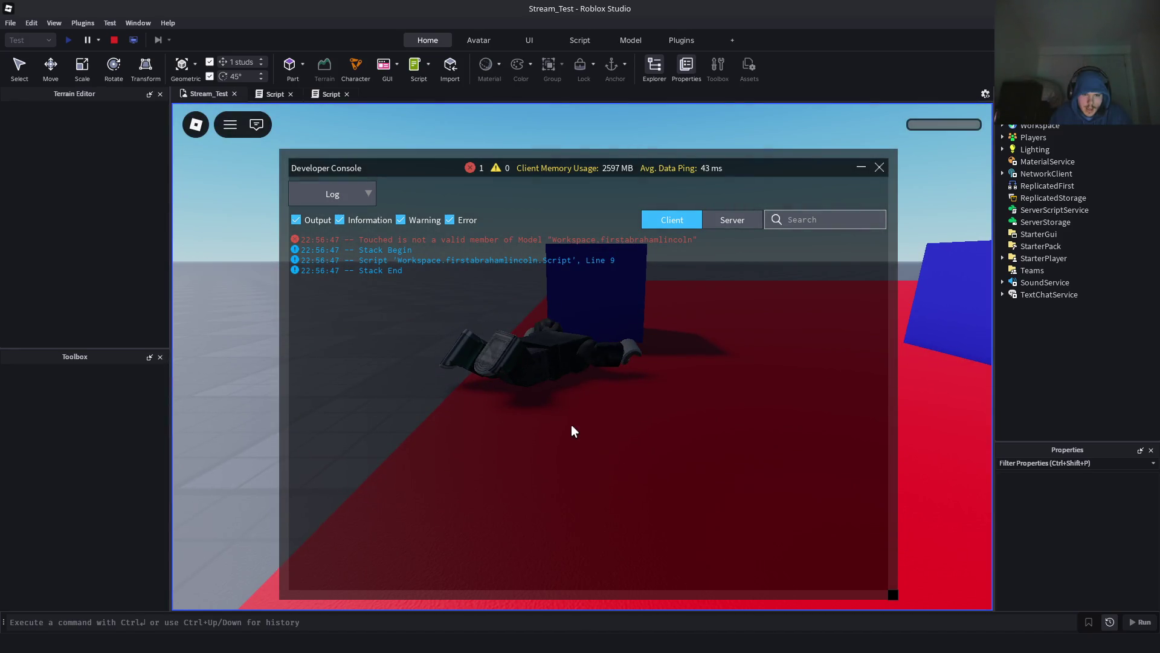
{"action": "key", "text": "F9"}
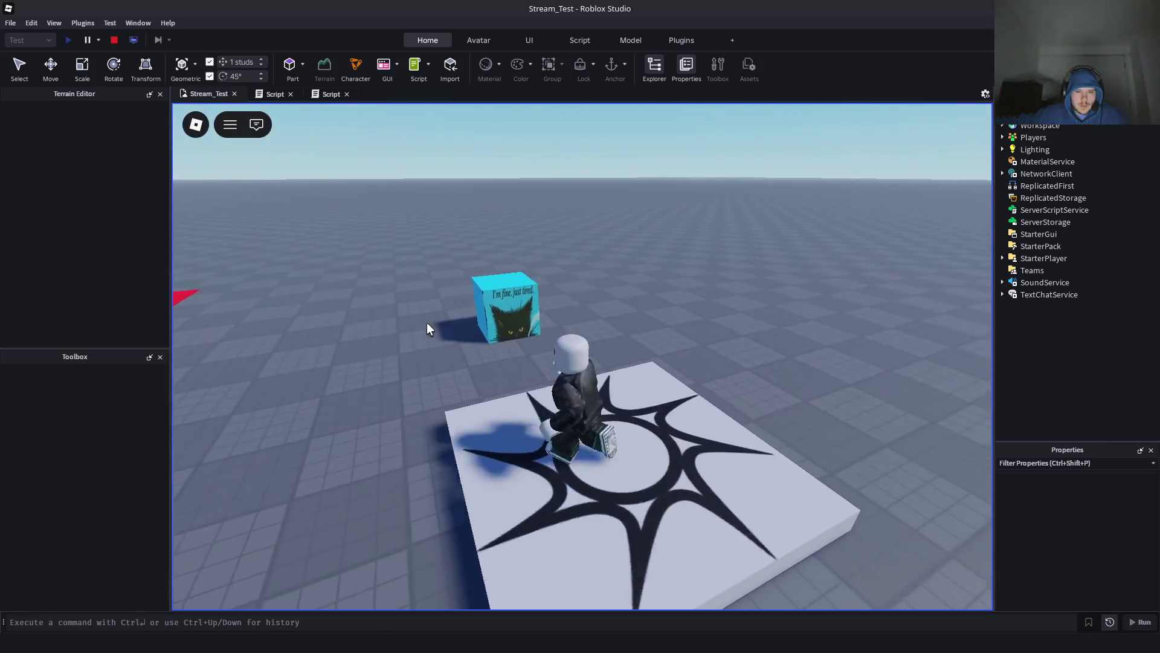
{"action": "key", "text": "w"}
{"action": "scroll", "coordinate": [582, 361], "scroll_direction": "up", "scroll_amount": 5}
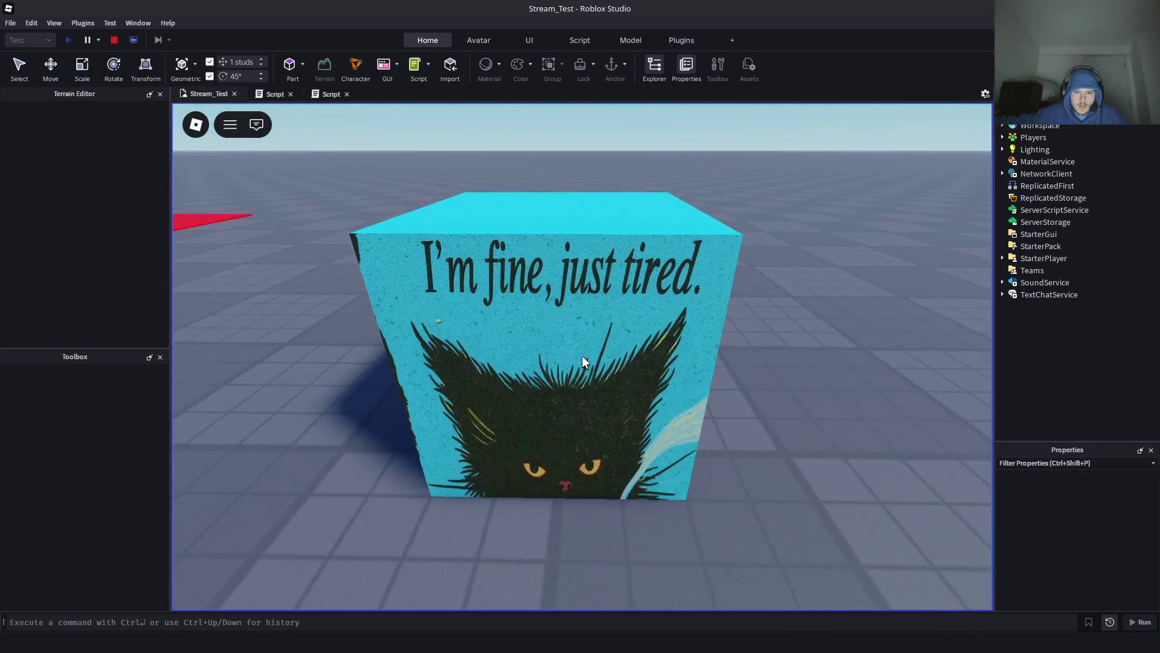
{"action": "scroll", "coordinate": [582, 362], "scroll_direction": "down", "scroll_amount": 5}
{"action": "key", "text": "s"}
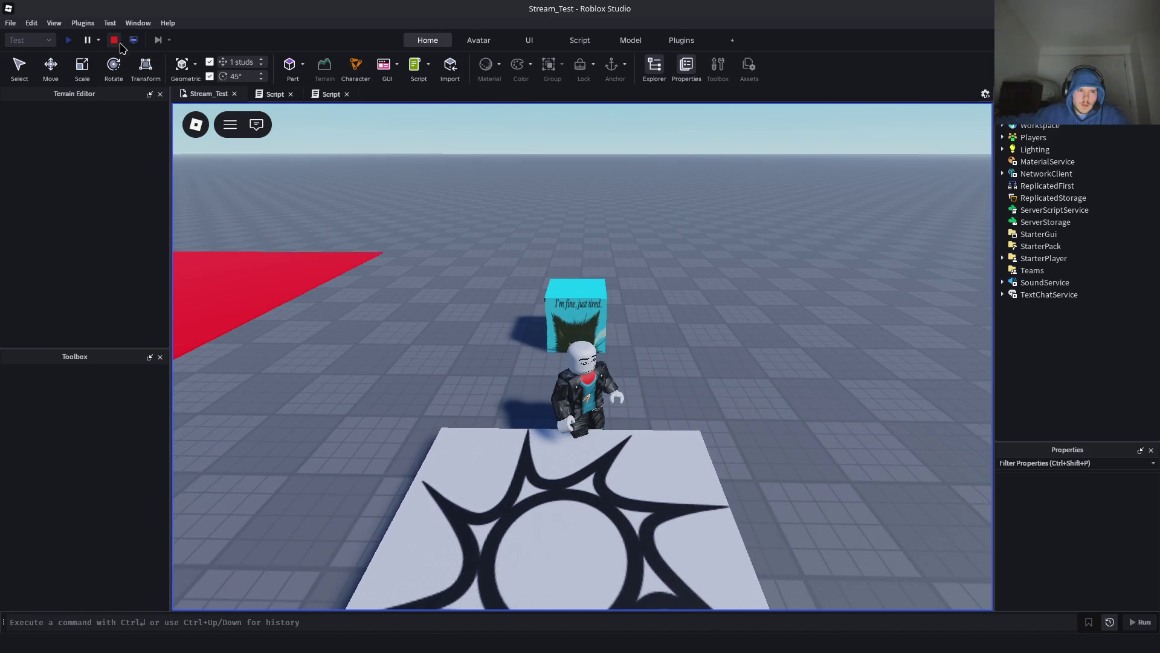
{"action": "left_click", "coordinate": [114, 40]}
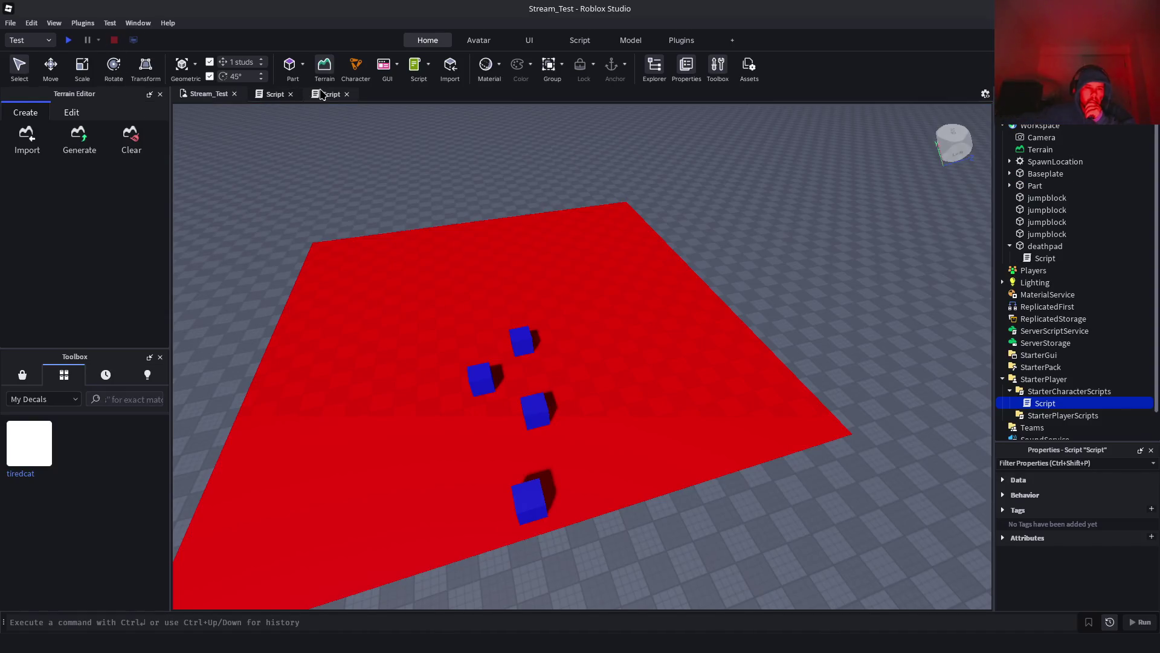
Comment out line 9's Touched:Connect with '-- this is shit and wrong' and start a new comment line
{"action": "left_click", "coordinate": [321, 93]}
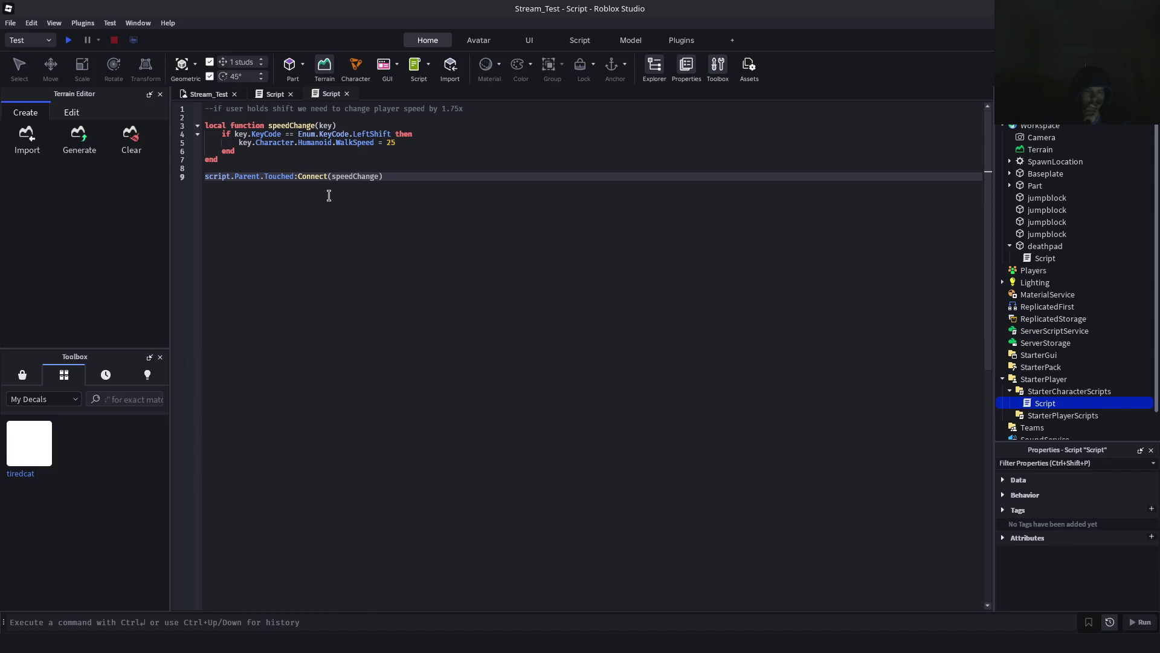
{"action": "left_click", "coordinate": [207, 175]}
{"action": "left_click", "coordinate": [332, 176]}
{"action": "key", "text": "Left"}
{"action": "key", "text": "Left"}
{"action": "key", "text": "Left"}
{"action": "type", "text": "-- this is s"}
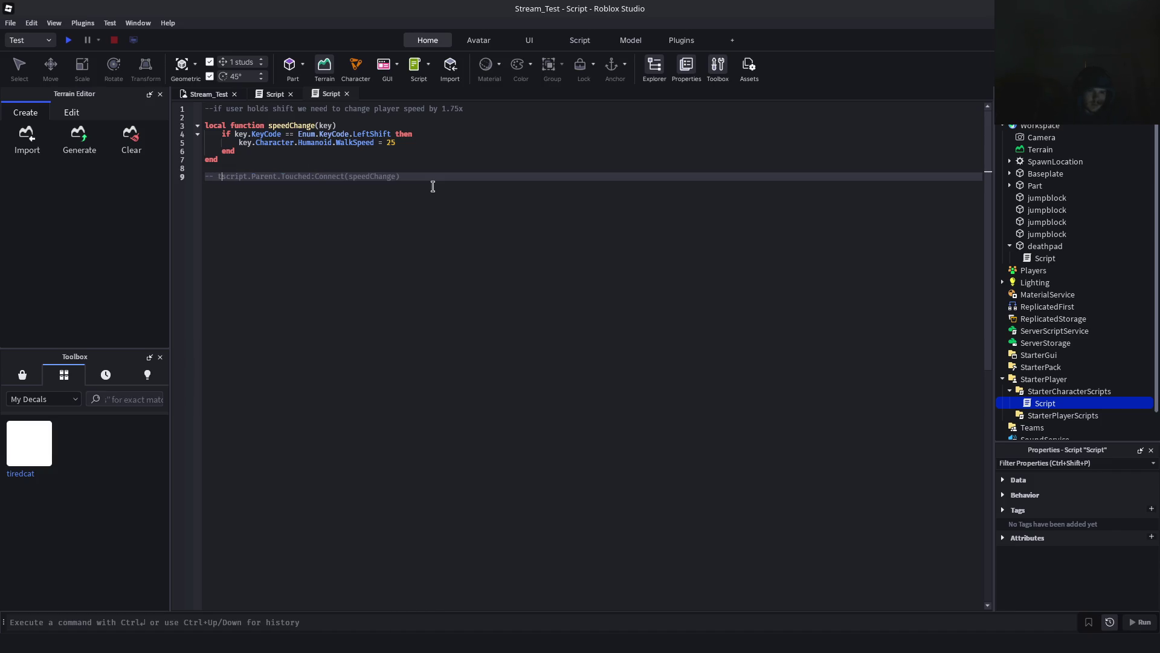
{"action": "type", "text": "hit and wrong"}
{"action": "key", "text": "Home"}
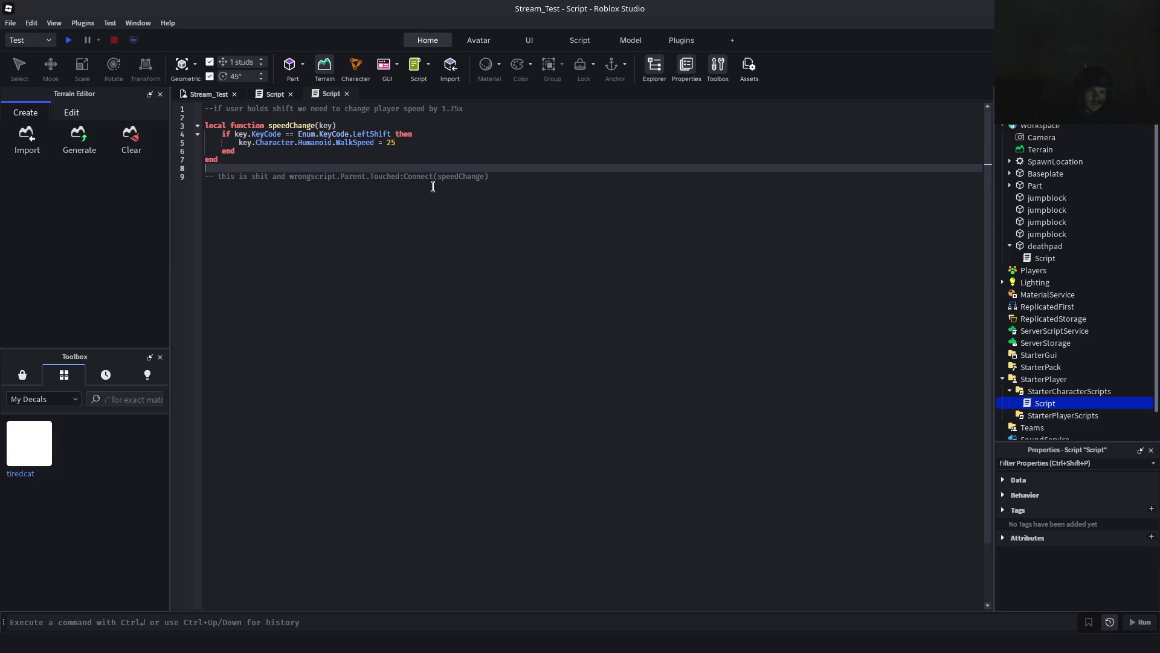
{"action": "key", "text": "BackSpace"}
{"action": "key", "text": "End"}
{"action": "key", "text": "Return"}
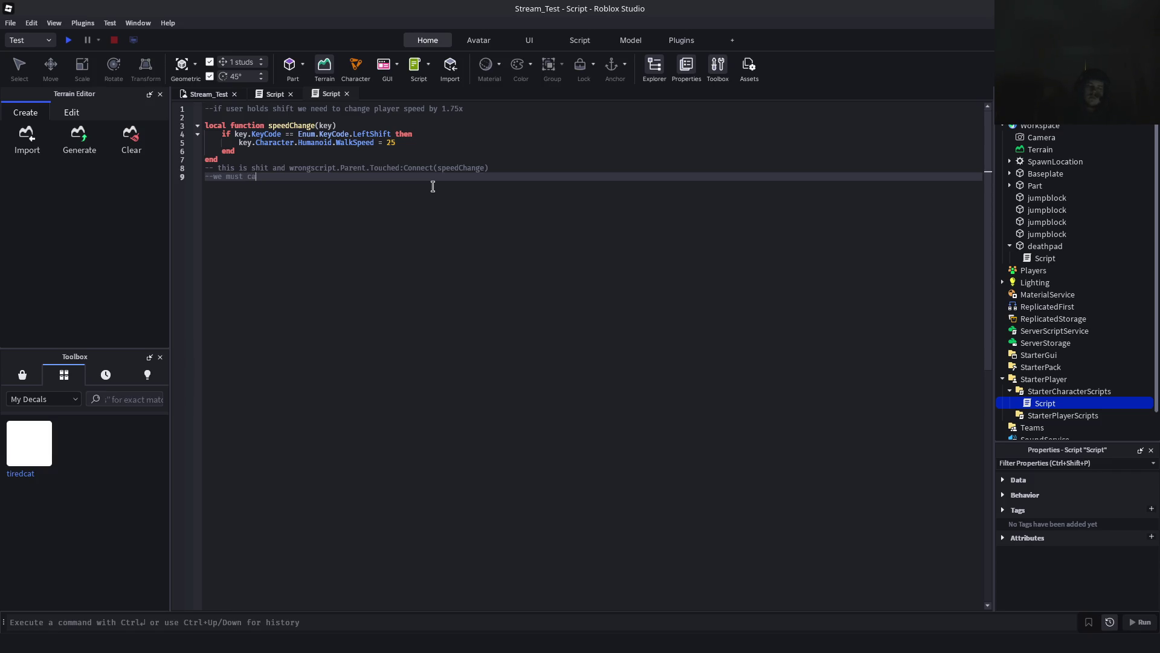
{"action": "key", "text": "BackSpace"}
{"action": "key", "text": "BackSpace"}
{"action": "key", "text": "BackSpace"}
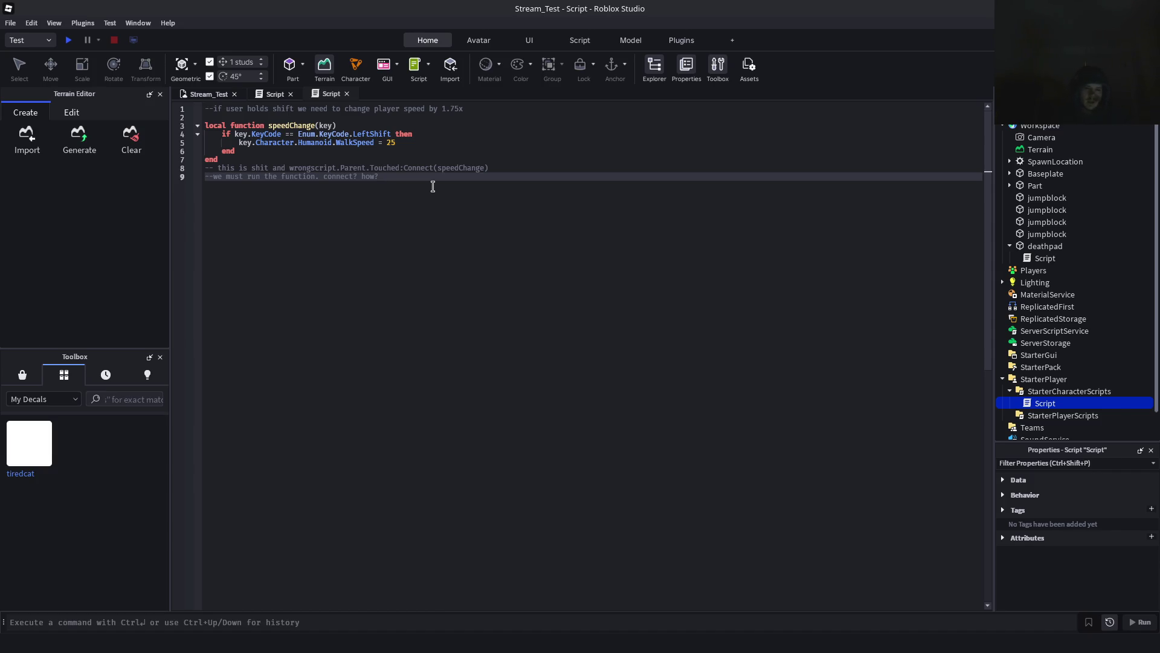
Start an empty line 10, trying a speedChange(key) call there, then erase it
{"action": "key", "text": "Return"}
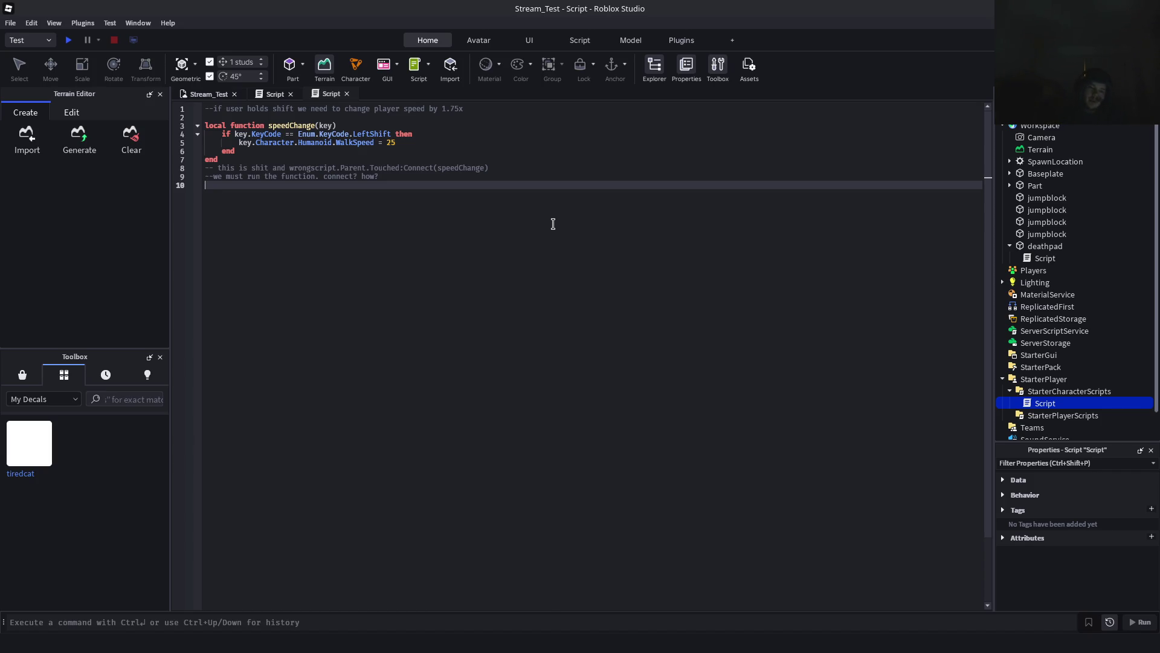
{"action": "type", "text": "speedChan"}
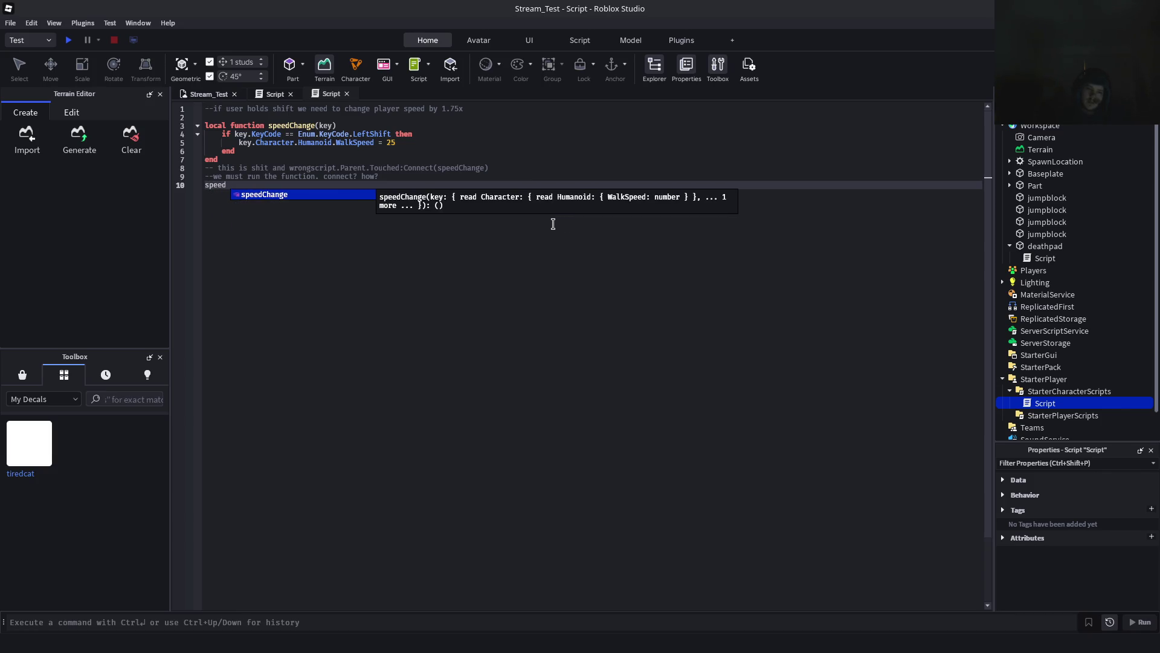
{"action": "key", "text": "Tab"}
{"action": "type", "text": "("}
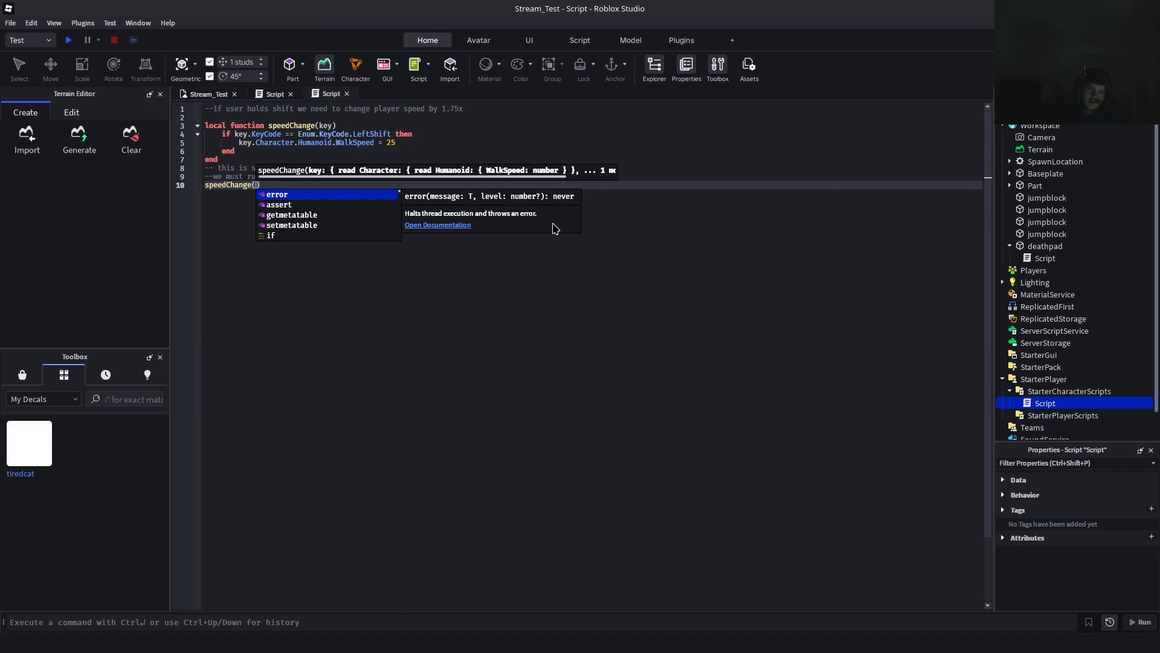
{"action": "type", "text": "key)"}
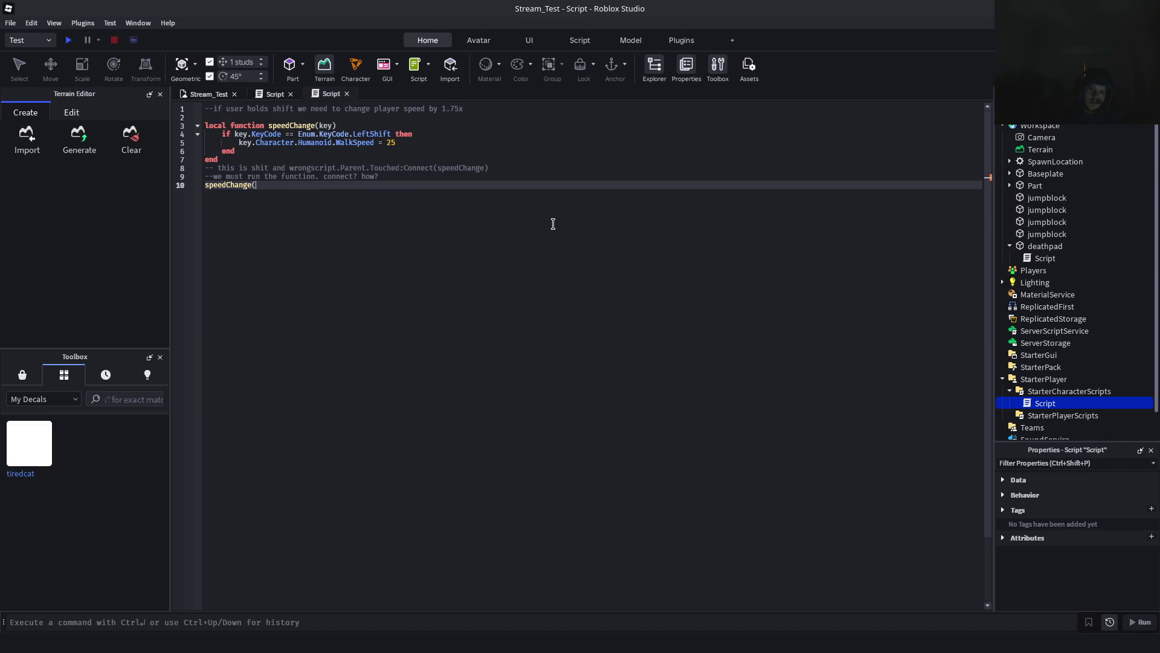
{"action": "key", "text": "BackSpace"}
{"action": "key", "text": "BackSpace"}
{"action": "key", "text": "BackSpace"}
{"action": "key", "text": "BackSpace"}
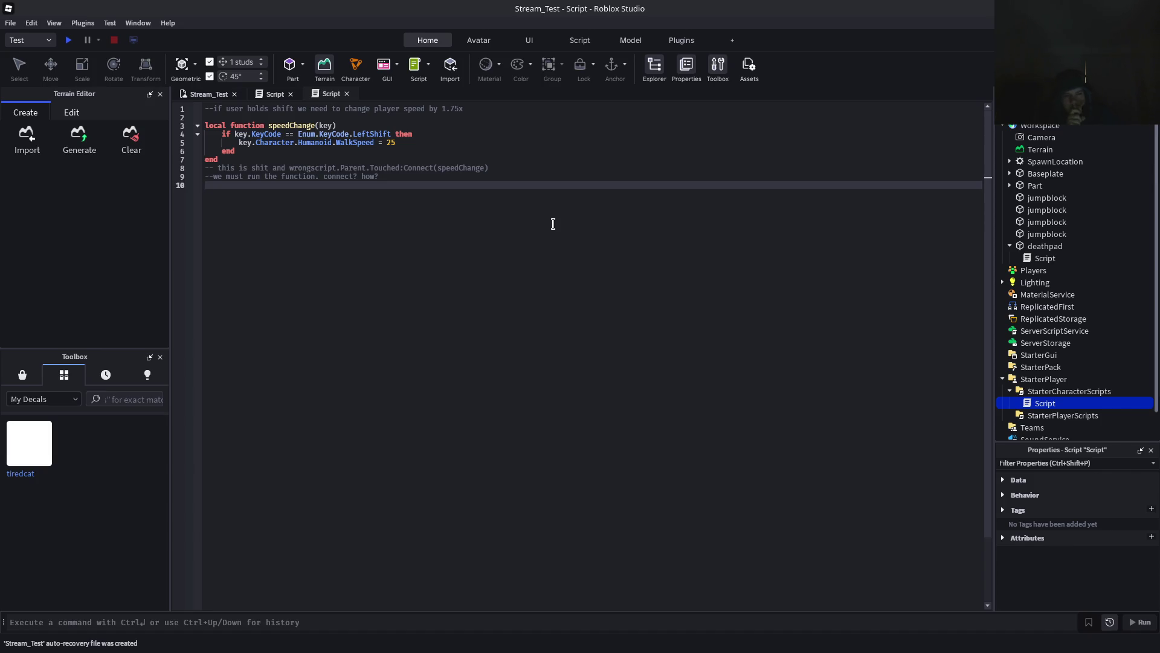
Insert a space between 'wrong' and 'script' in the line 8 comment, ending on empty line 10
{"action": "key", "text": "Up"}
{"action": "key", "text": "Up"}
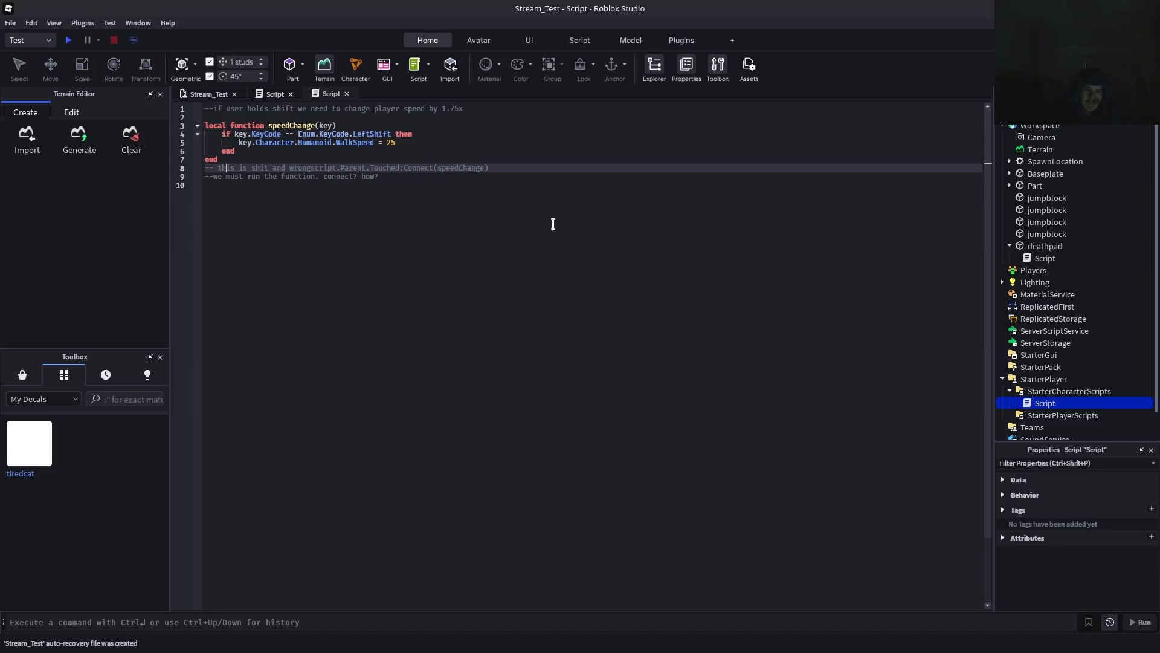
{"action": "key", "text": "Right"}
{"action": "key", "text": "Right"}
{"action": "key", "text": "Right"}
{"action": "key", "text": "Down"}
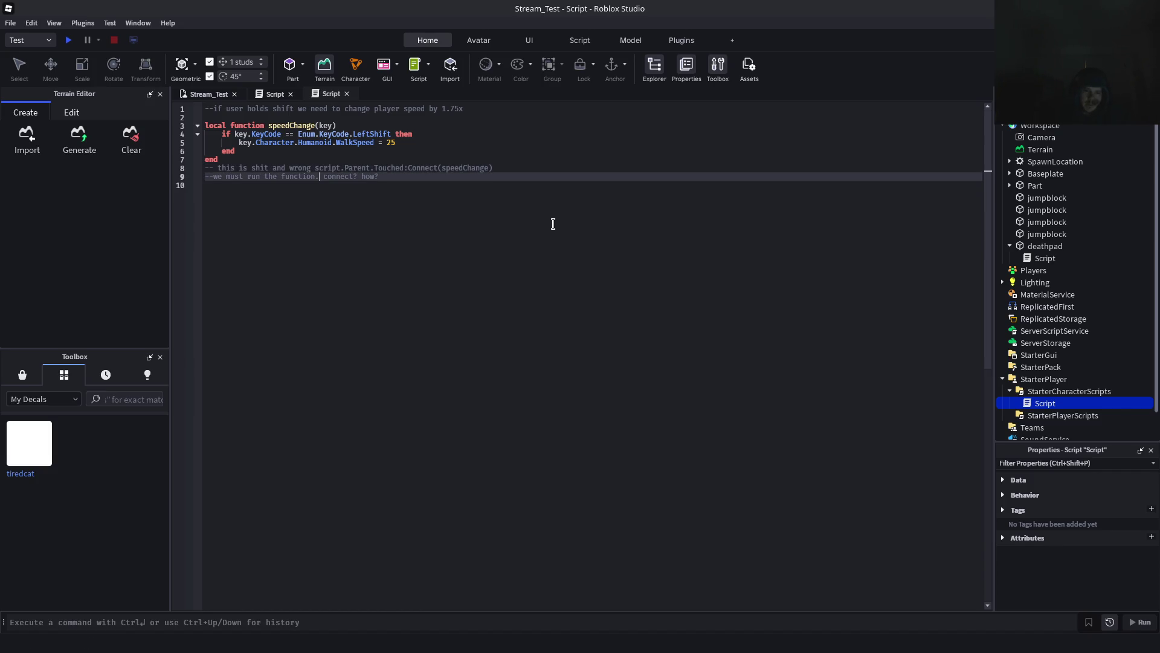
{"action": "key", "text": "Down"}
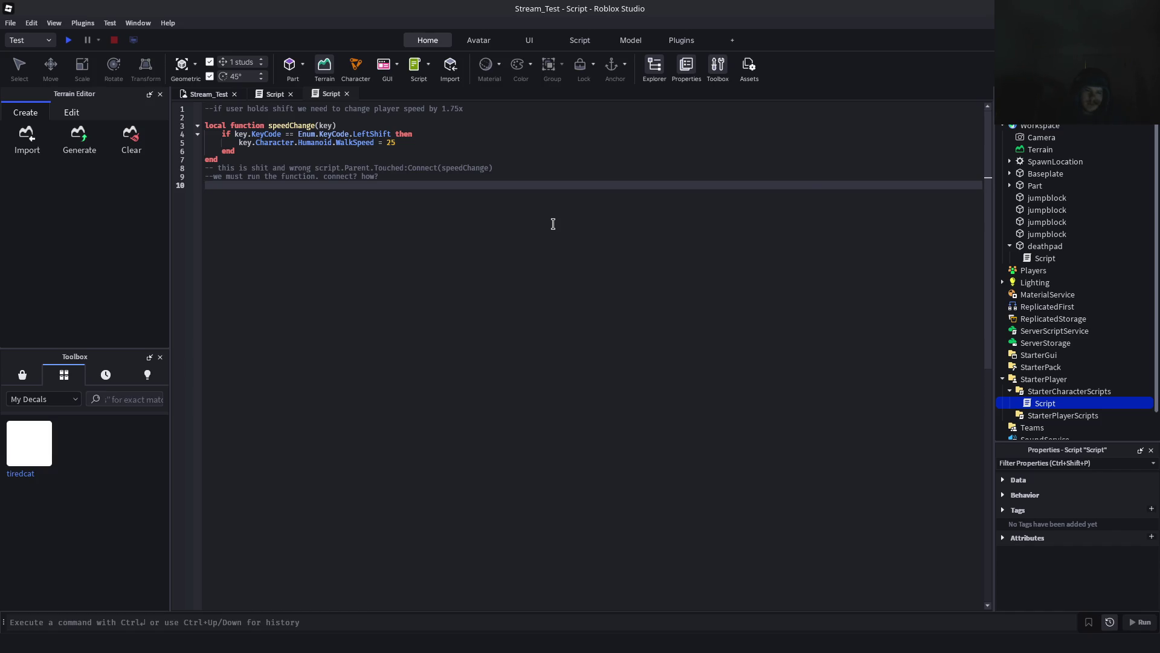
{"action": "key", "text": "alt+Tab"}
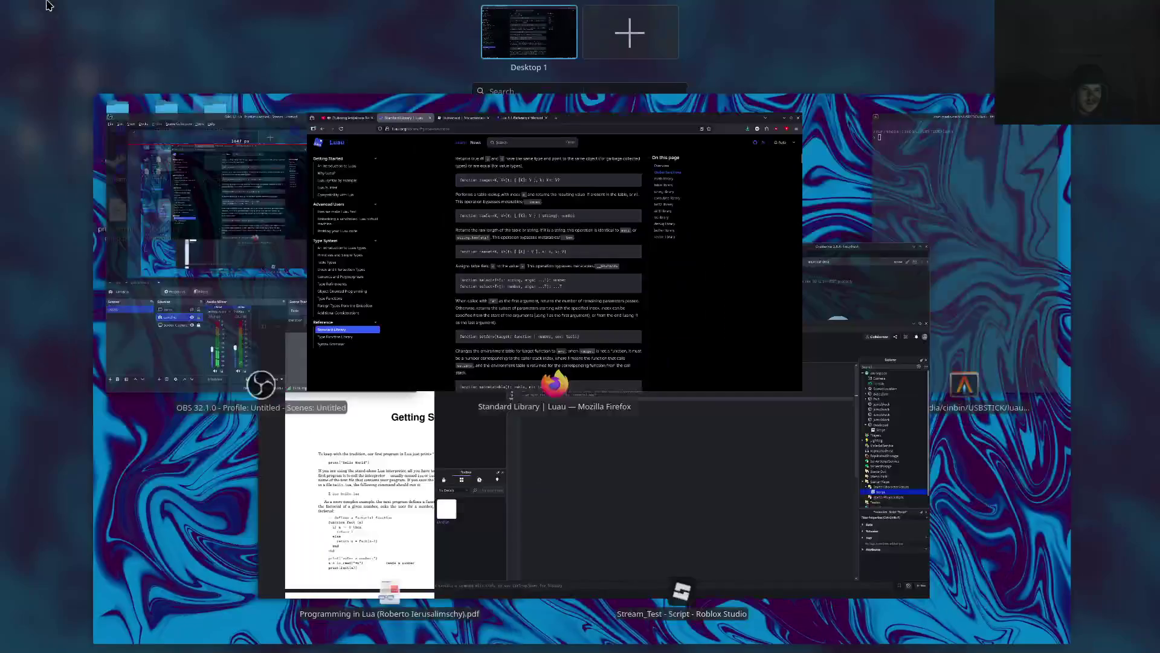
Search the Programming in Lua PDF for 'function' and scroll through the matches
{"action": "mouse_move", "coordinate": [9, 6]}
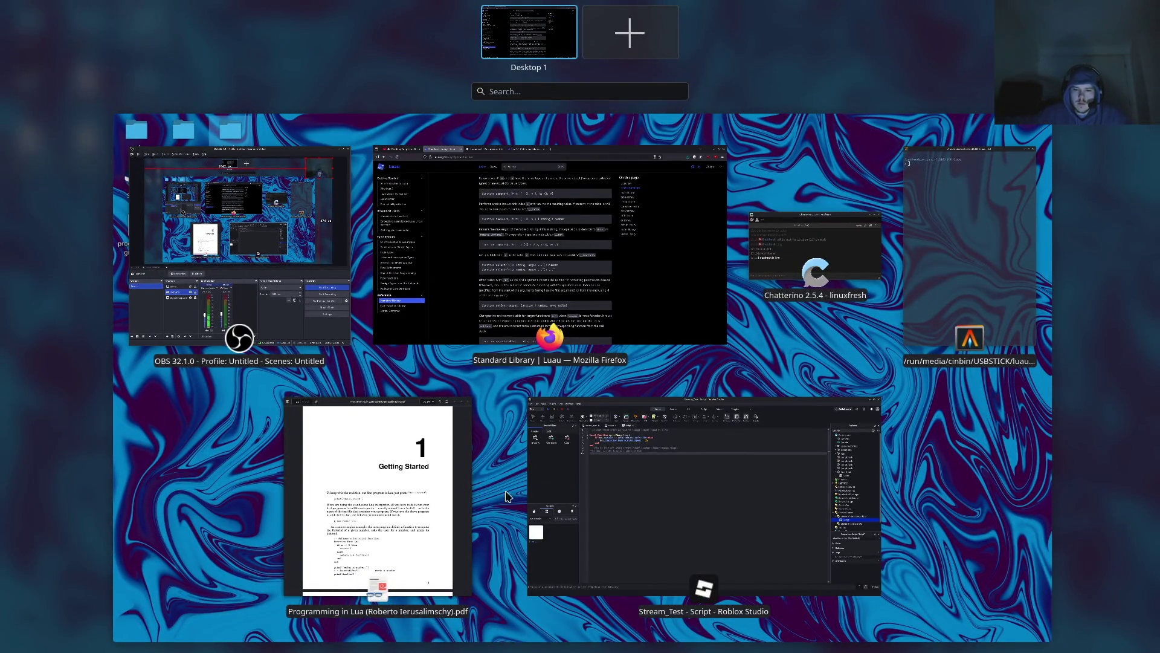
{"action": "left_click", "coordinate": [353, 472]}
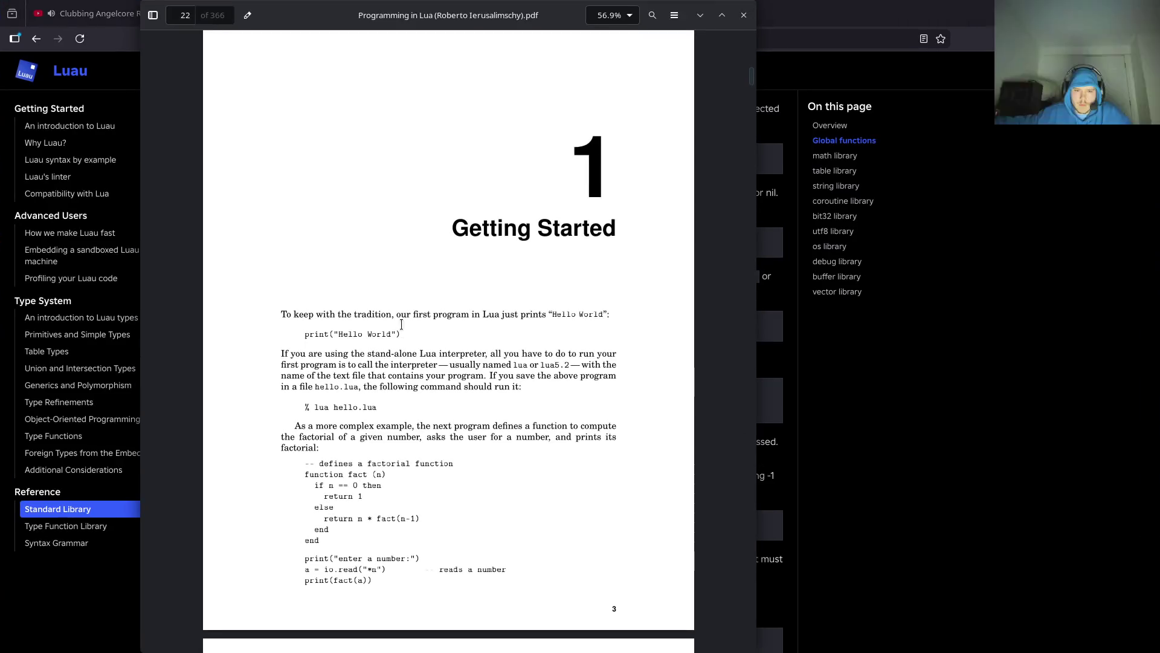
{"action": "left_click", "coordinate": [654, 17]}
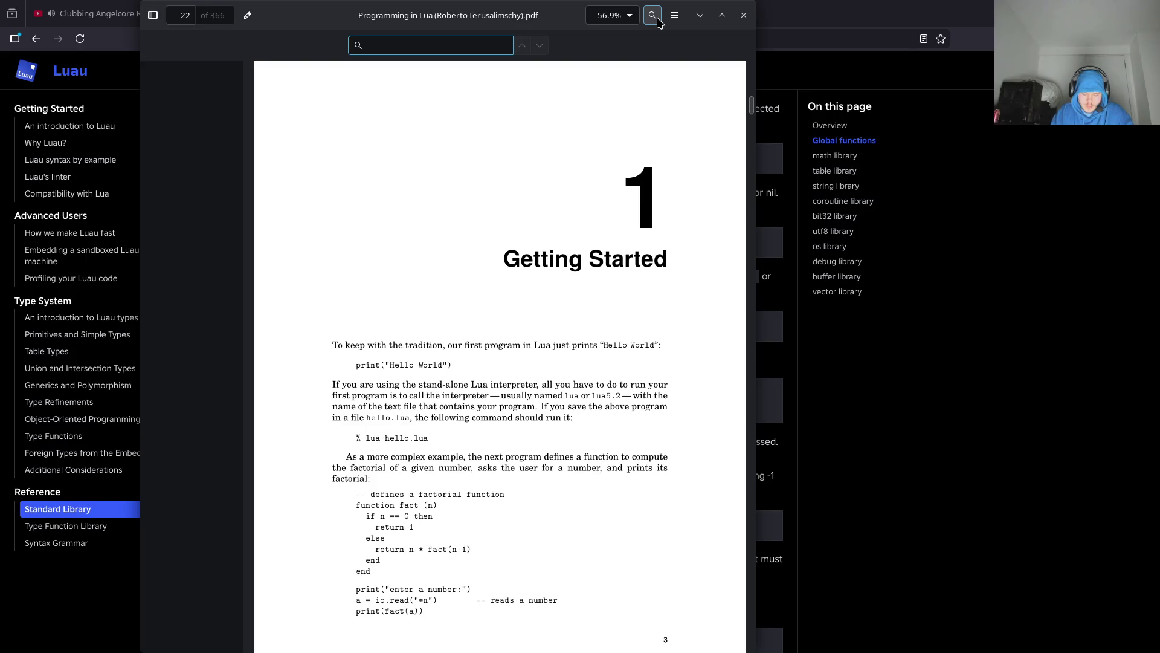
{"action": "type", "text": "function"}
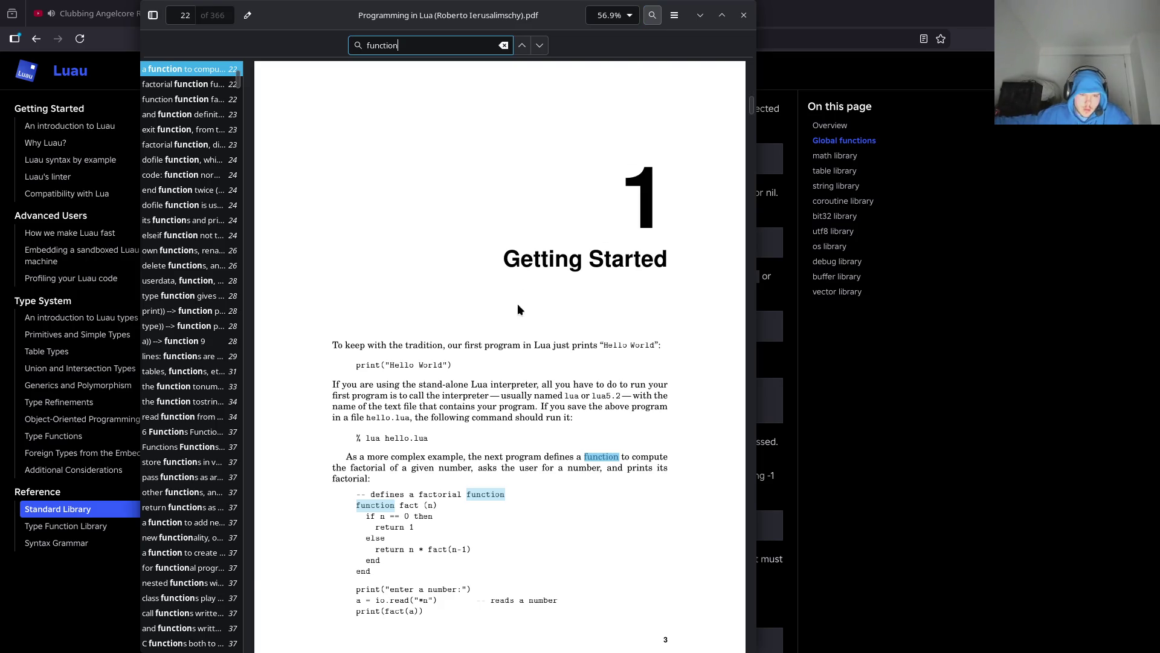
{"action": "scroll", "coordinate": [725, 182], "scroll_direction": "down", "scroll_amount": 3}
Hide the PDF viewer and bring the Luau Standard Library page to the front
{"action": "key", "text": "alt+Tab"}
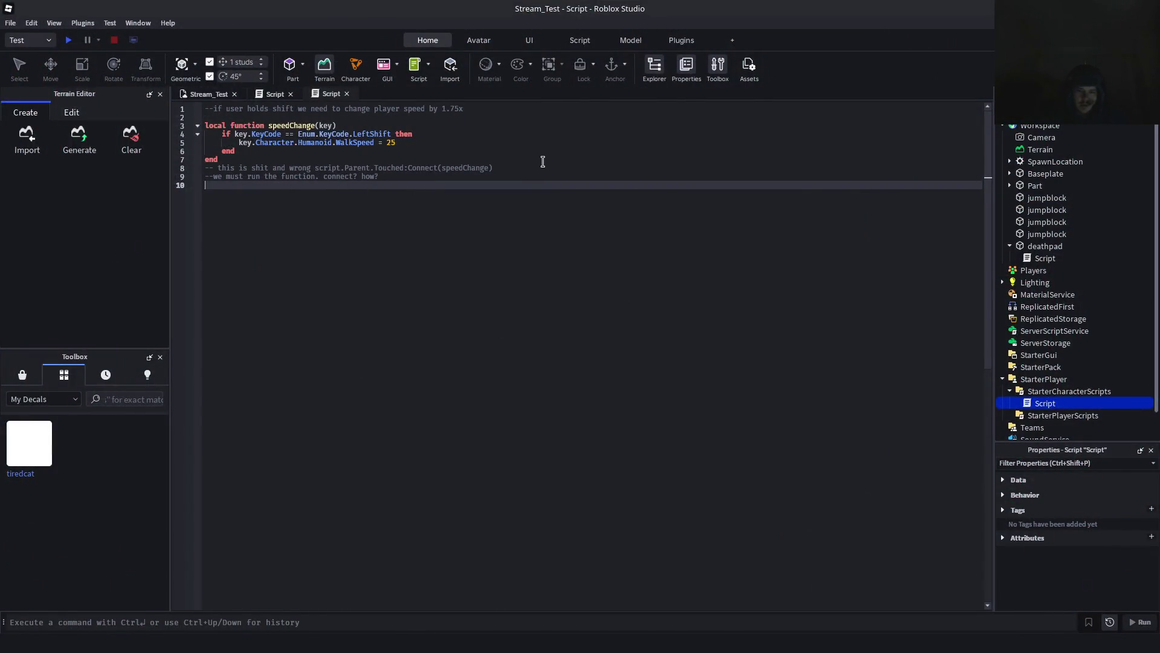
{"action": "key", "text": "alt+Tab"}
{"action": "key", "text": "alt+Tab"}
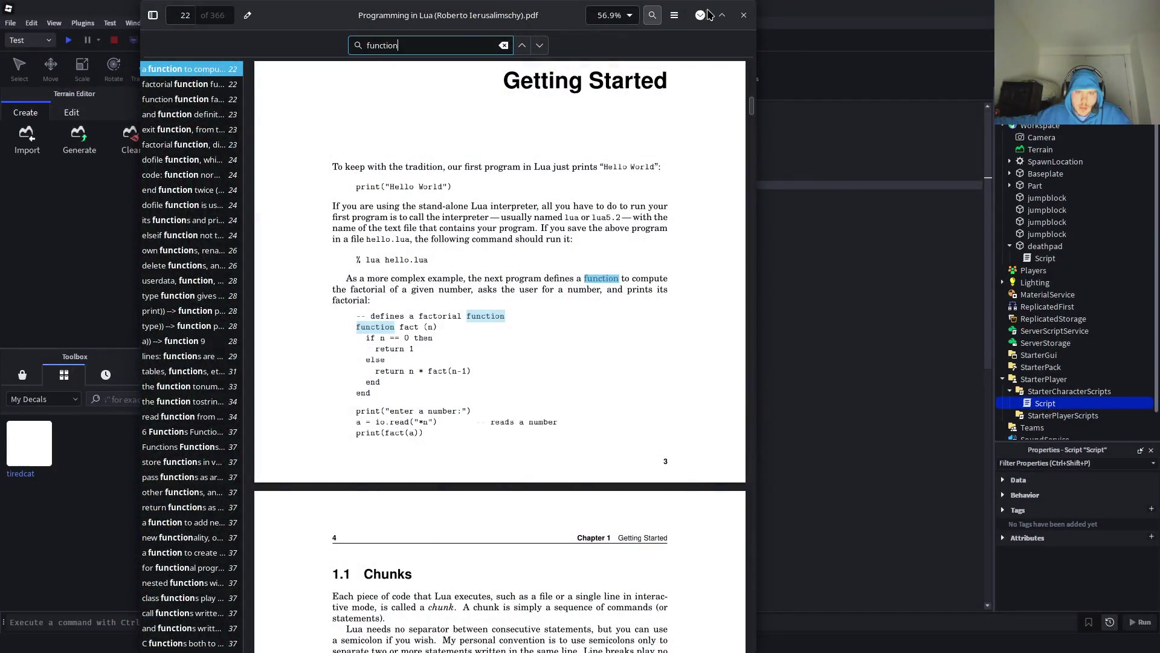
{"action": "left_click", "coordinate": [701, 15]}
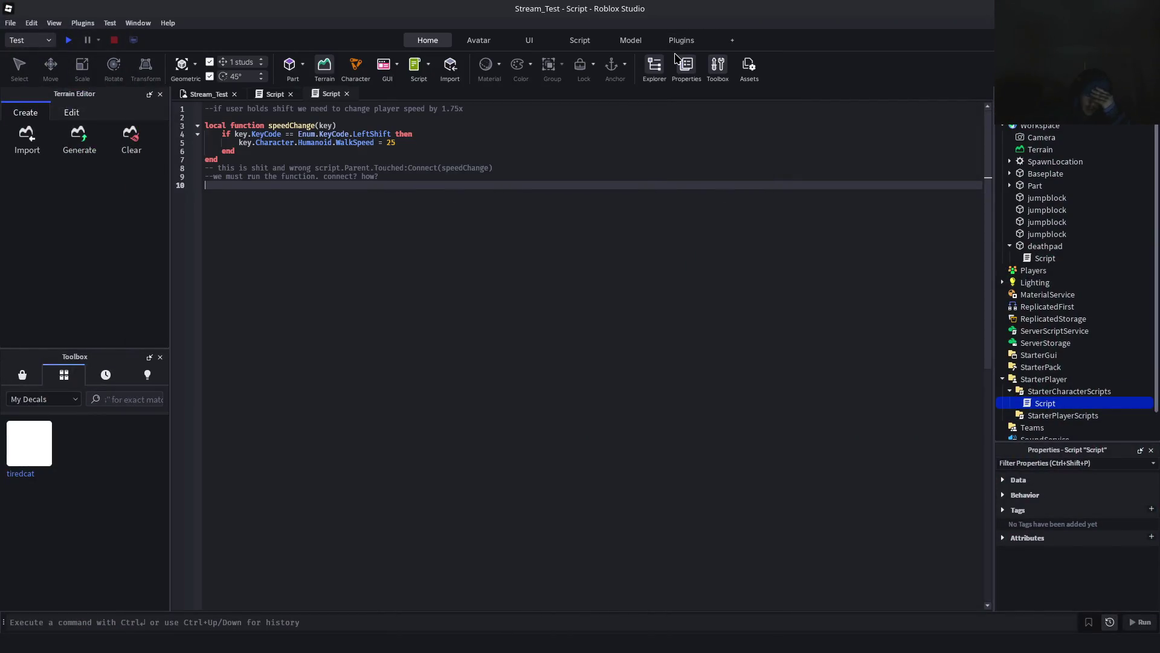
{"action": "key", "text": "alt+Tab"}
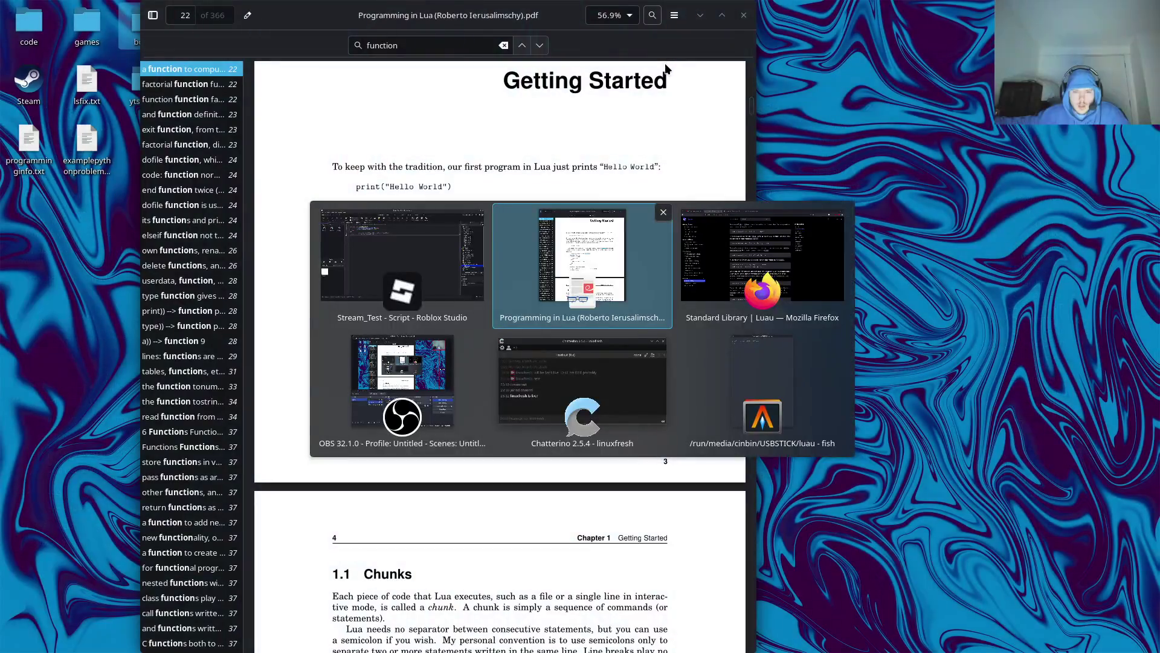
{"action": "key", "text": "alt+Tab"}
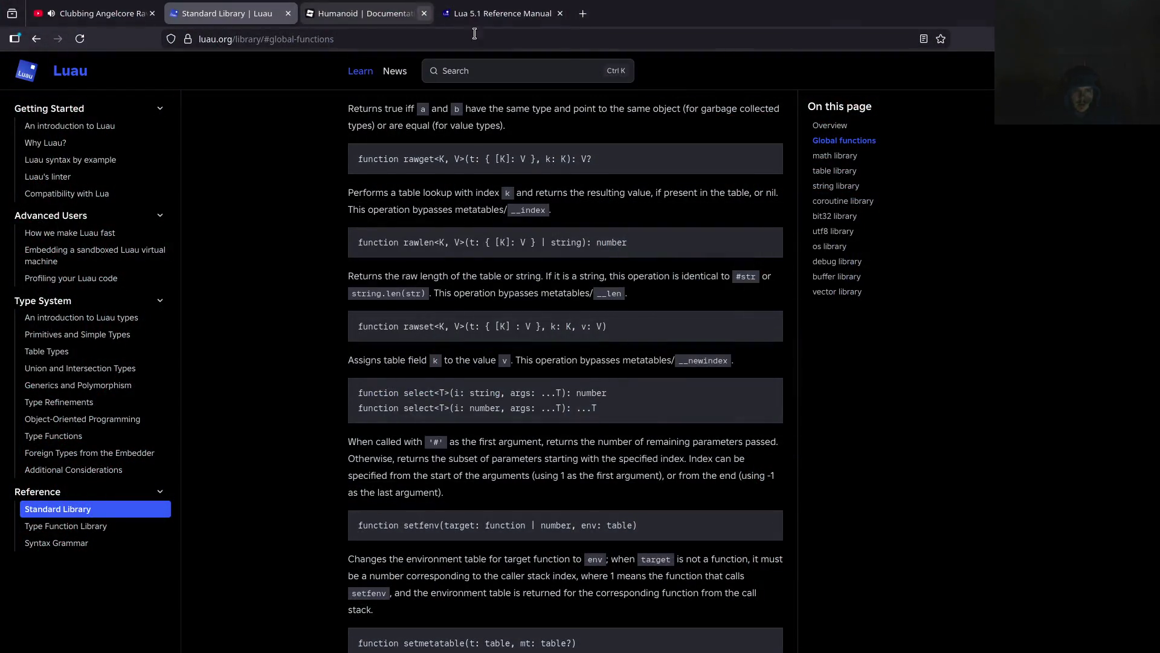
From the Humanoid page, filter the reference for 'function' and open BindableFunction, then FunctionalTest
{"action": "mouse_move", "coordinate": [371, 8]}
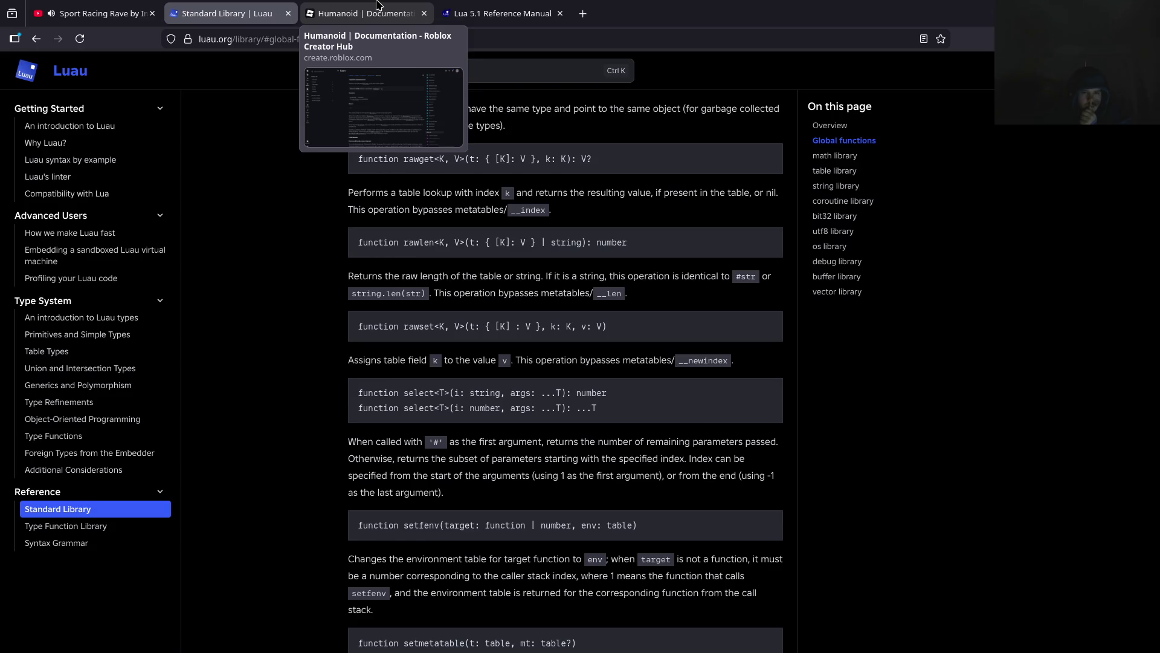
{"action": "left_click", "coordinate": [377, 8]}
{"action": "left_click", "coordinate": [160, 83]}
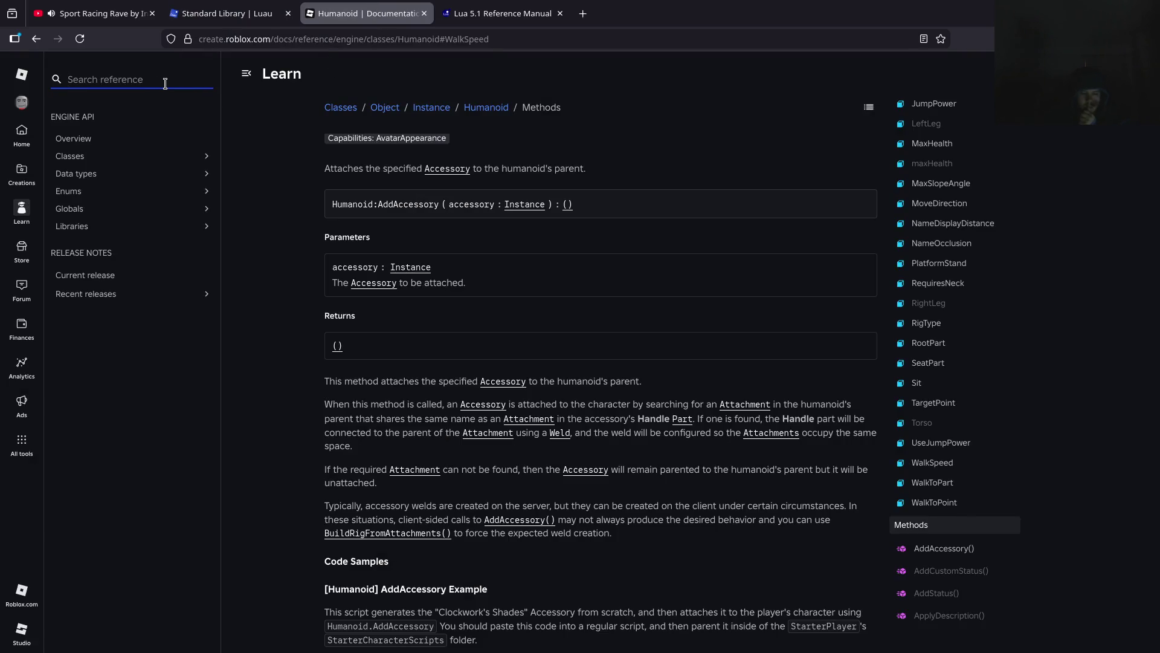
{"action": "type", "text": "function"}
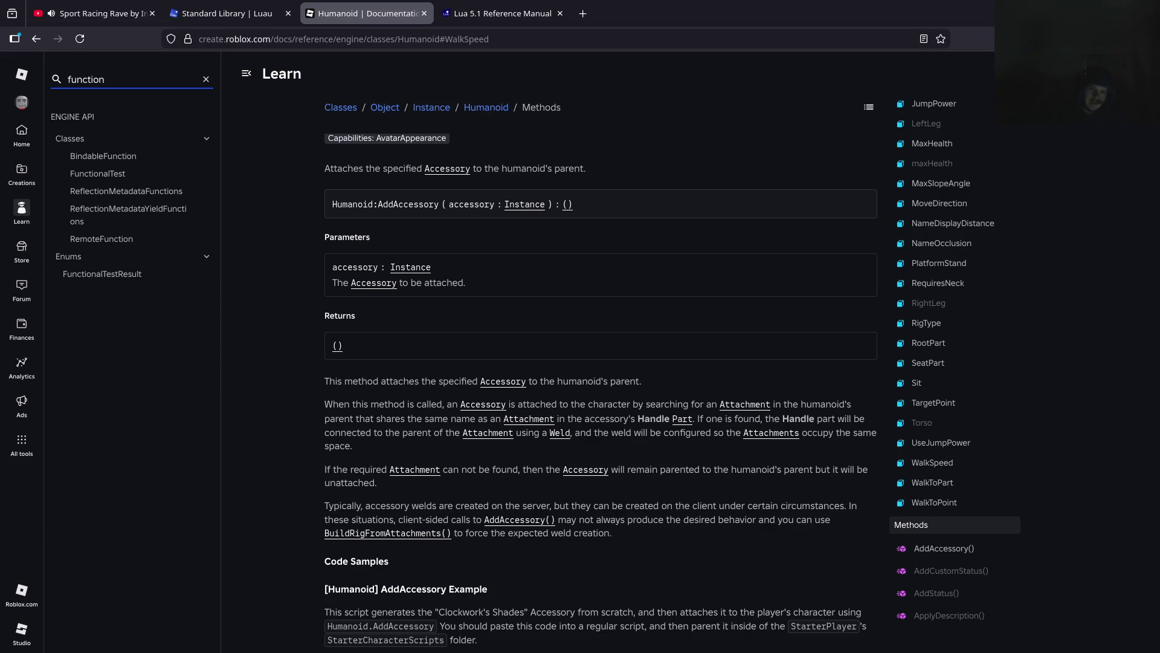
{"action": "left_click", "coordinate": [130, 157]}
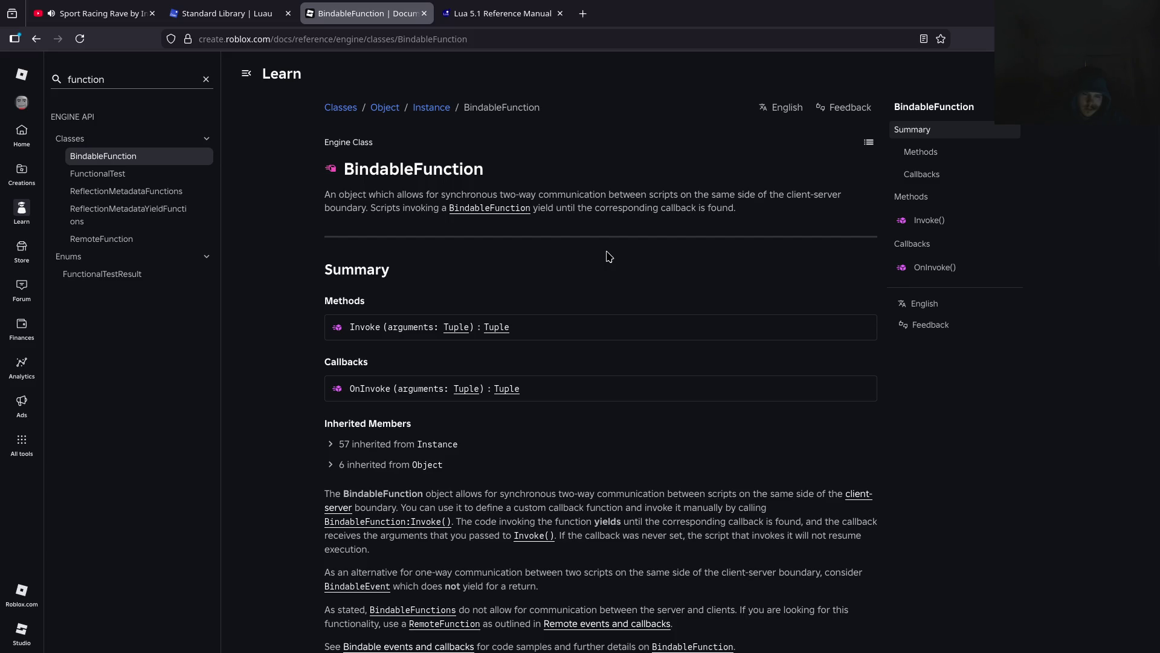
{"action": "scroll", "coordinate": [607, 254], "scroll_direction": "down", "scroll_amount": 4}
{"action": "left_click", "coordinate": [164, 181]}
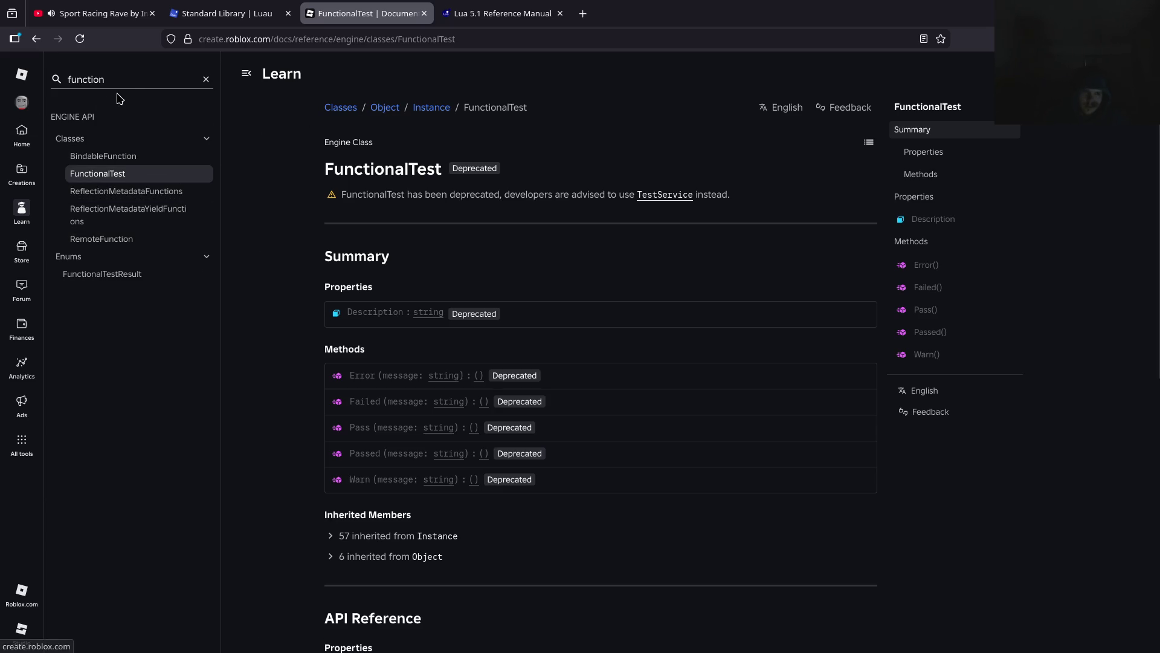
Select the word 'connect' on line 9 of the script, then return to the docs
{"action": "double_click", "coordinate": [140, 81]}
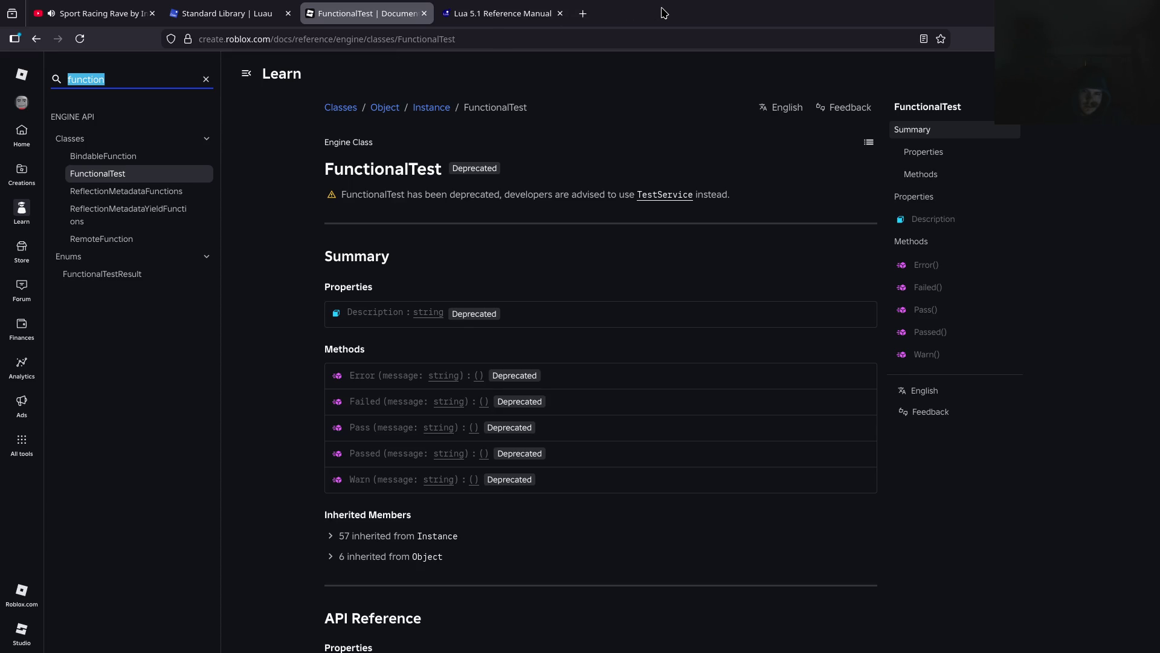
{"action": "key", "text": "super"}
{"action": "key", "text": "Escape"}
{"action": "key", "text": "alt+Tab"}
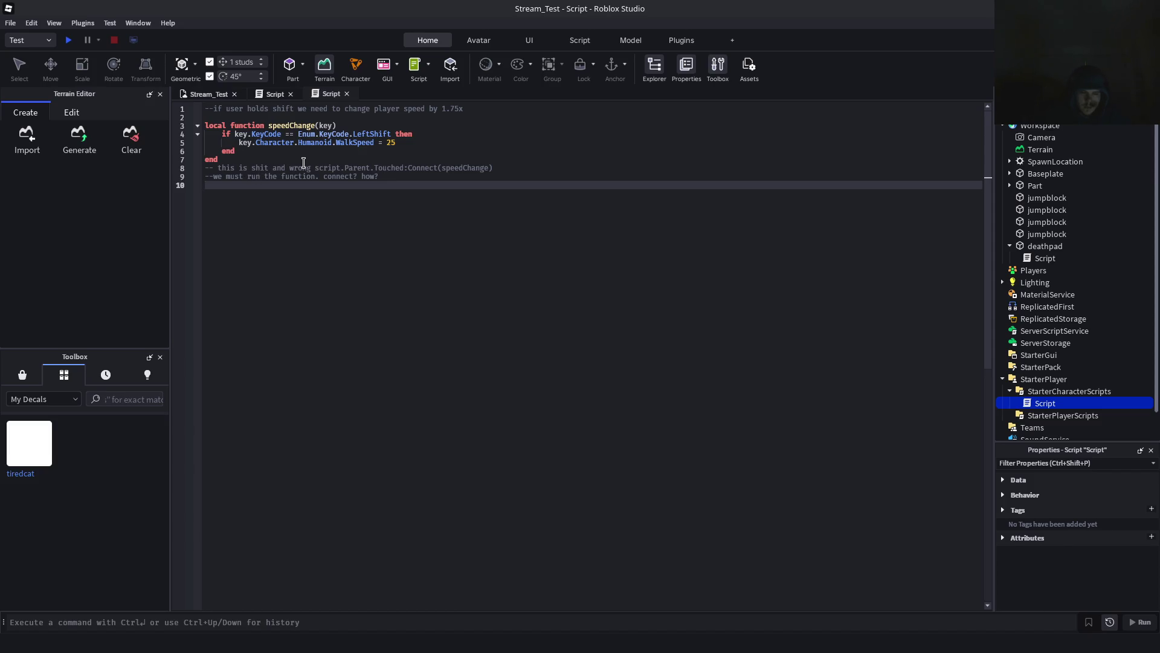
{"action": "double_click", "coordinate": [338, 176]}
{"action": "key", "text": "alt+Tab"}
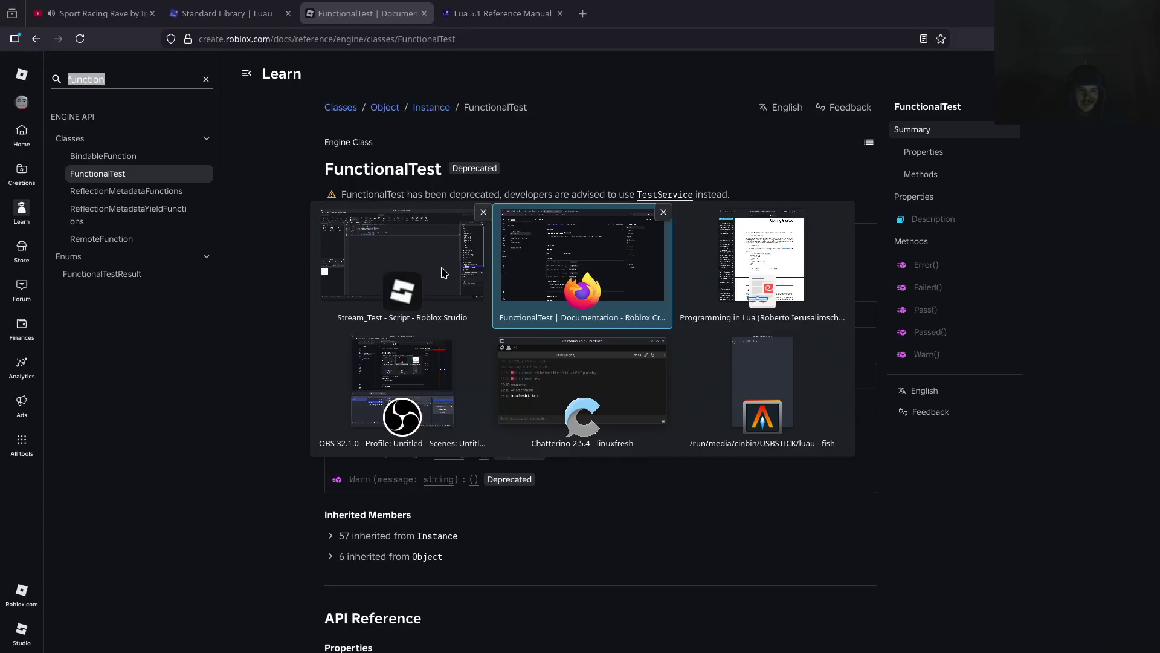
Replace the reference search term with 'connect'
{"action": "left_click", "coordinate": [82, 71]}
{"action": "key", "text": "ctrl+a"}
{"action": "type", "text": "connect"}
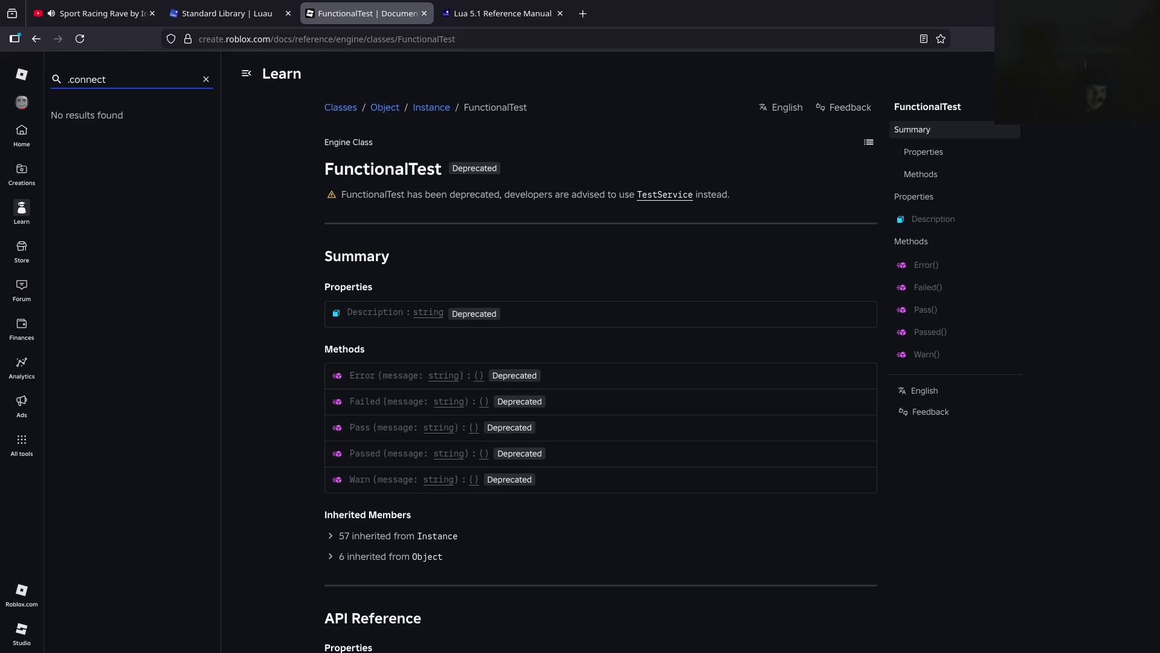
{"action": "key", "text": "BackSpace"}
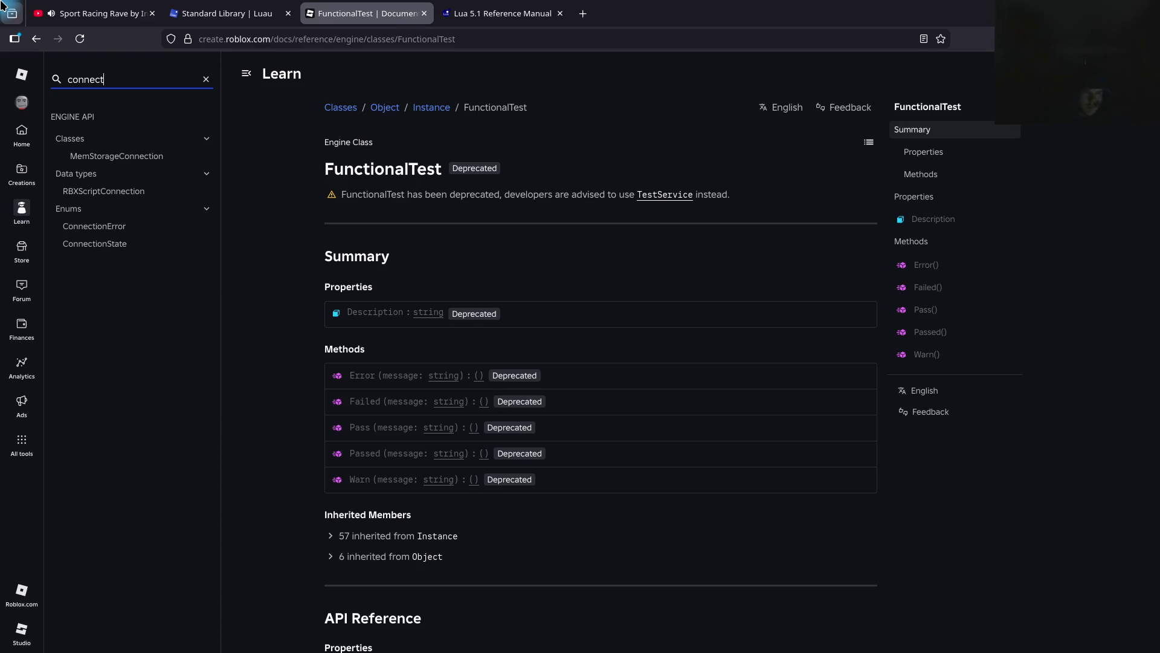
{"action": "mouse_move", "coordinate": [2, 1]}
{"action": "left_click", "coordinate": [451, 575]}
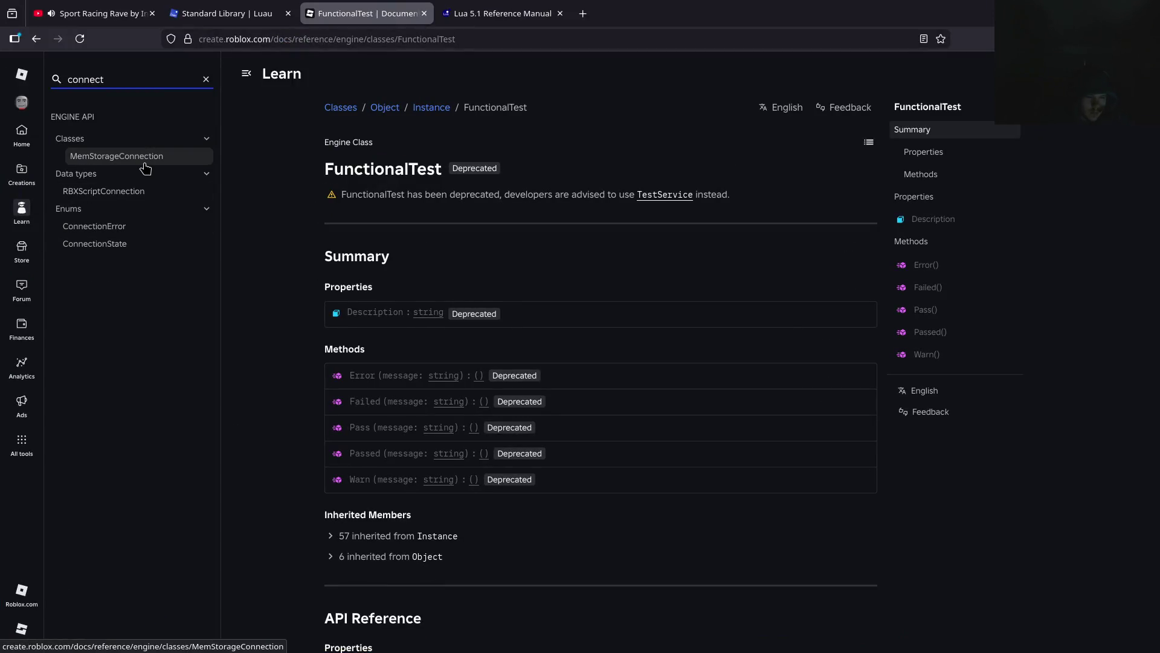
Open the RBXScriptConnection, ConnectionError and MemStorageConnection reference pages in turn
{"action": "left_click", "coordinate": [125, 212]}
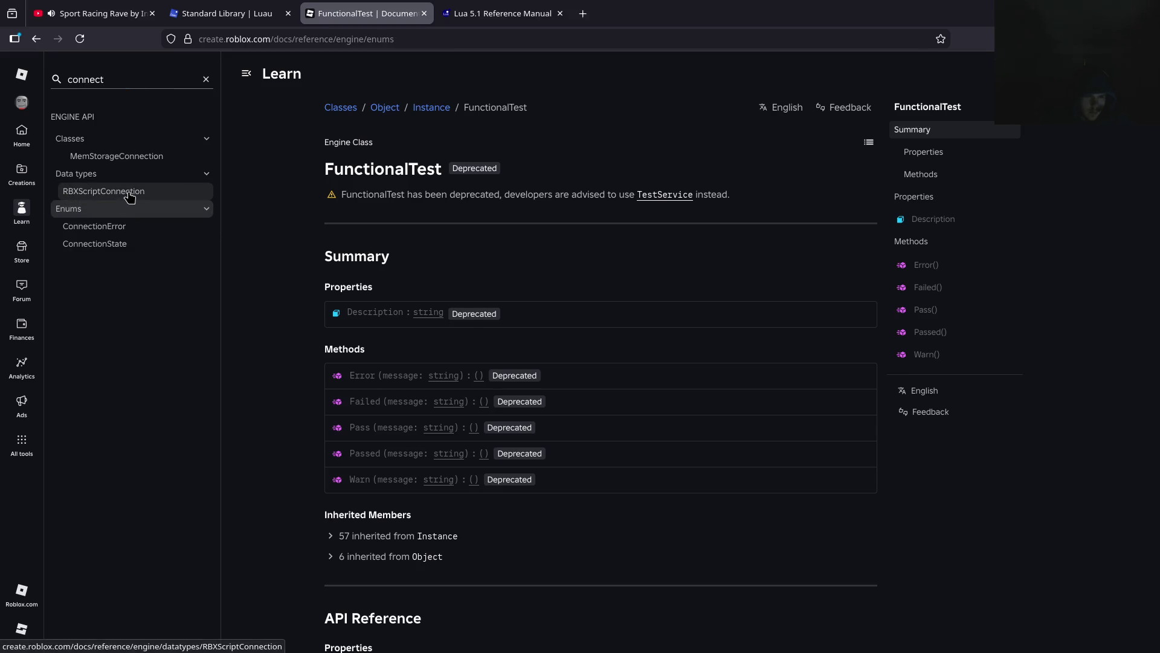
{"action": "left_click", "coordinate": [129, 193]}
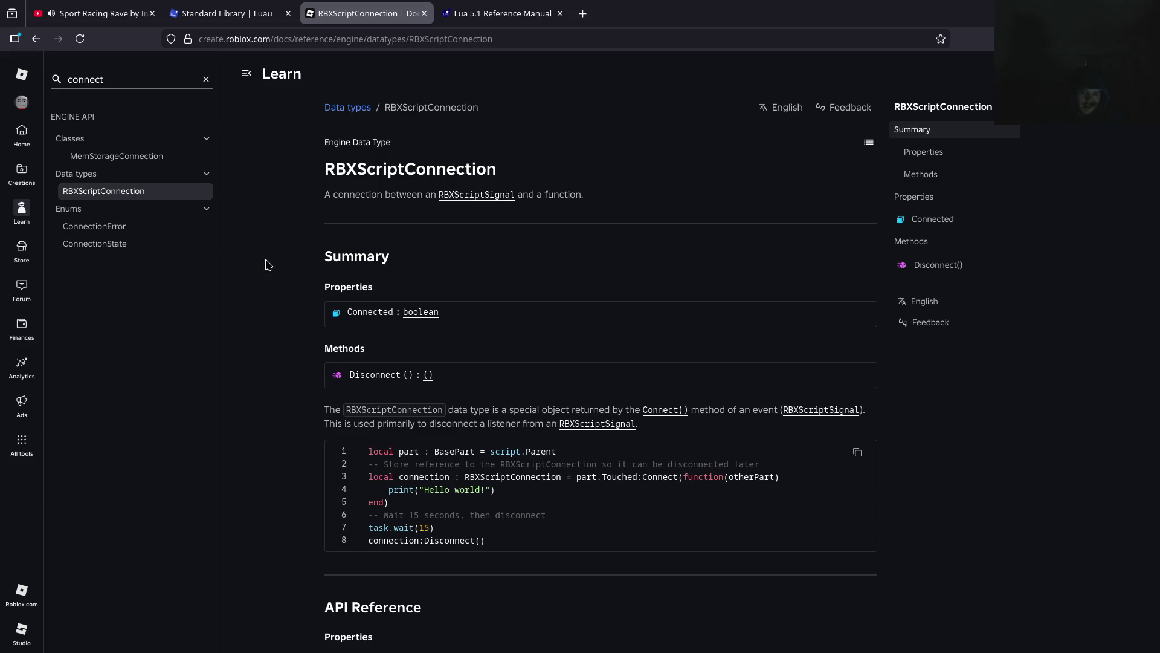
{"action": "left_click", "coordinate": [112, 226]}
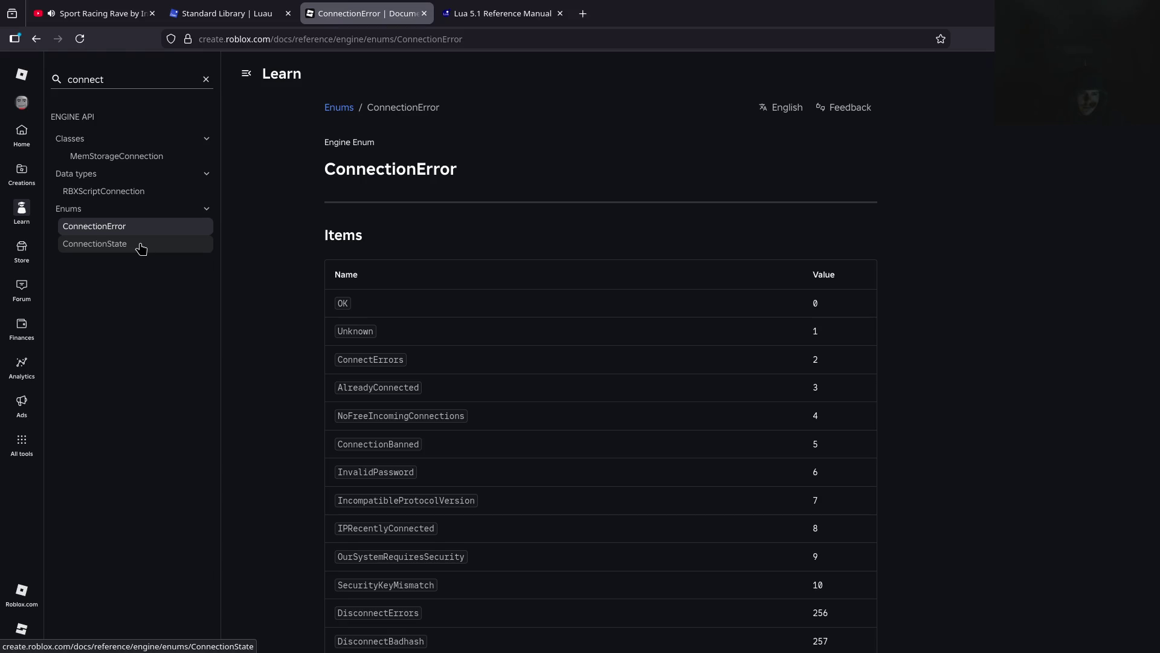
{"action": "scroll", "coordinate": [435, 335], "scroll_direction": "down", "scroll_amount": 20}
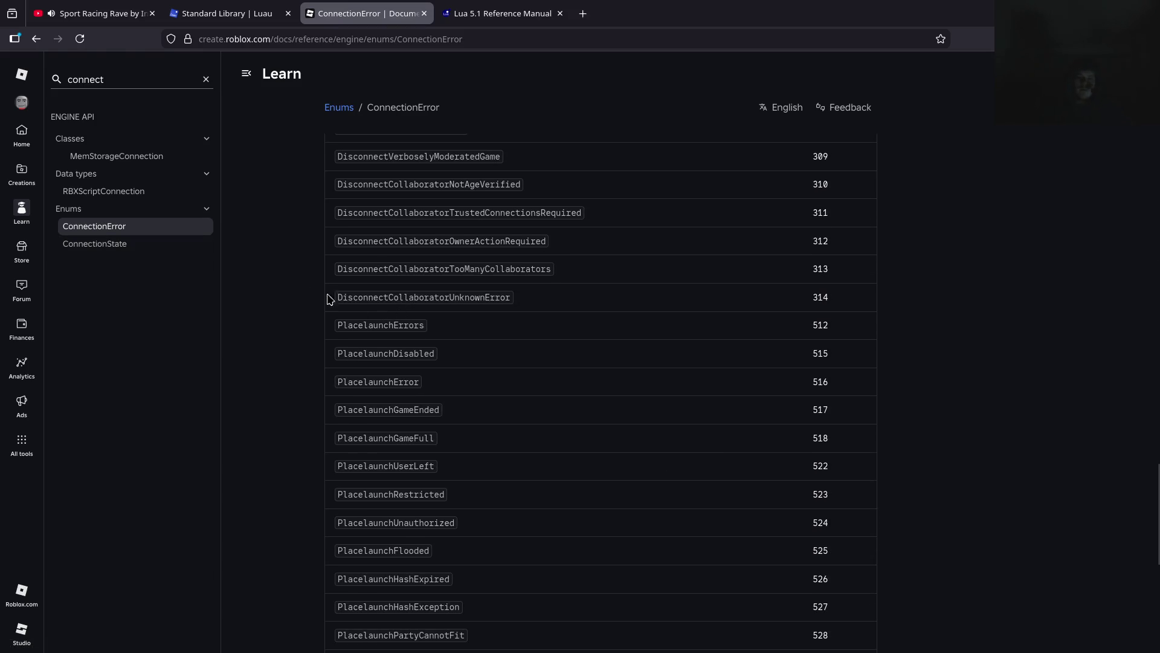
{"action": "left_click", "coordinate": [142, 157]}
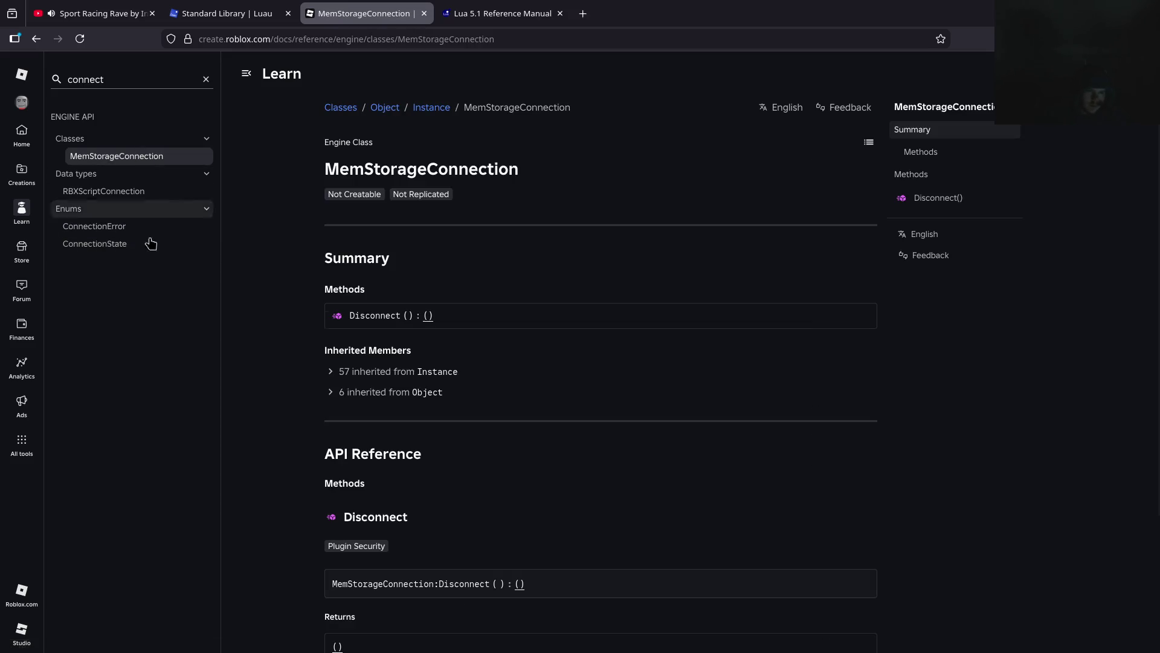
{"action": "scroll", "coordinate": [694, 370], "scroll_direction": "down", "scroll_amount": 3}
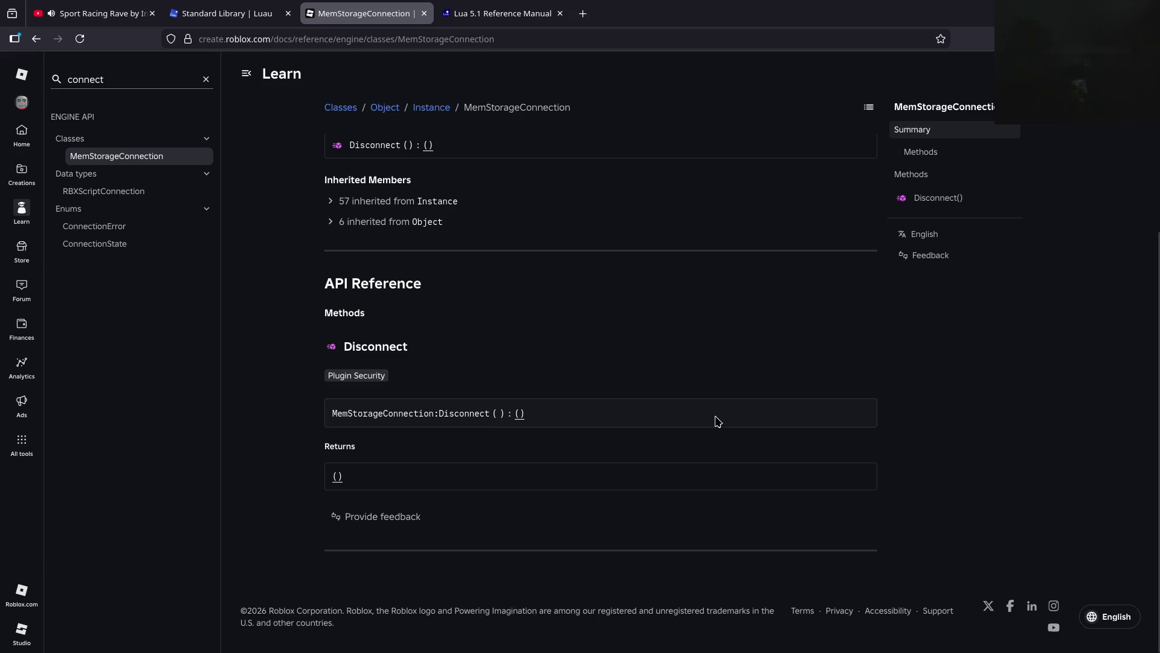
Glance at the Lua 5.1 Reference Manual tab, then go back to Roblox Studio
{"action": "left_click", "coordinate": [526, 13]}
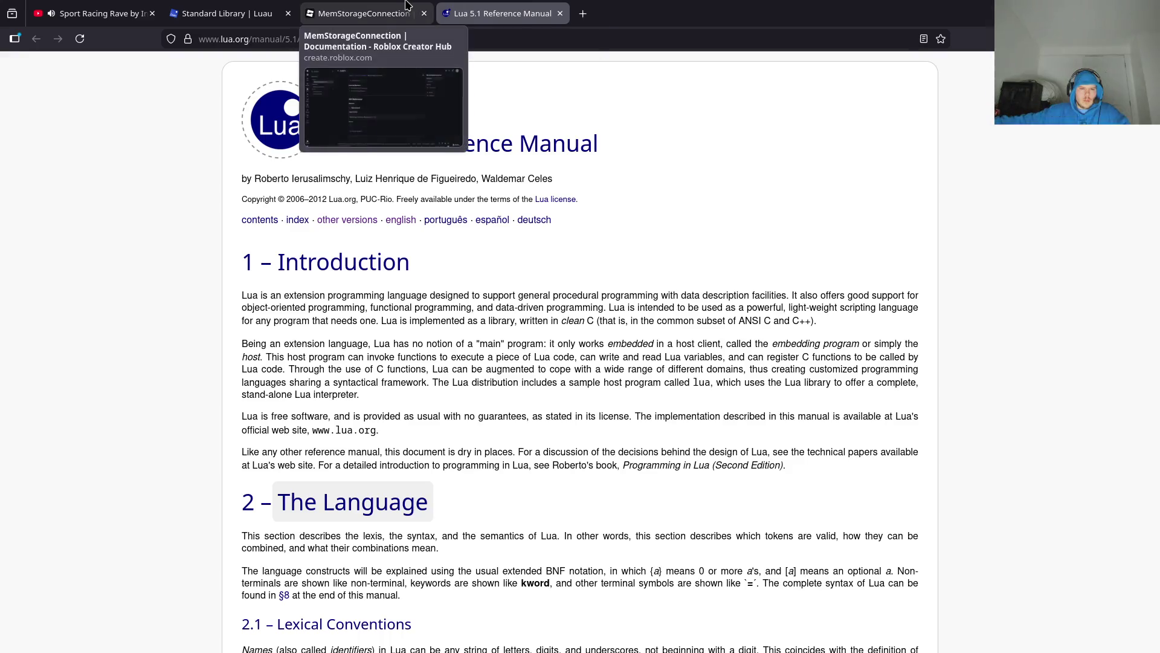
{"action": "left_click", "coordinate": [407, 5]}
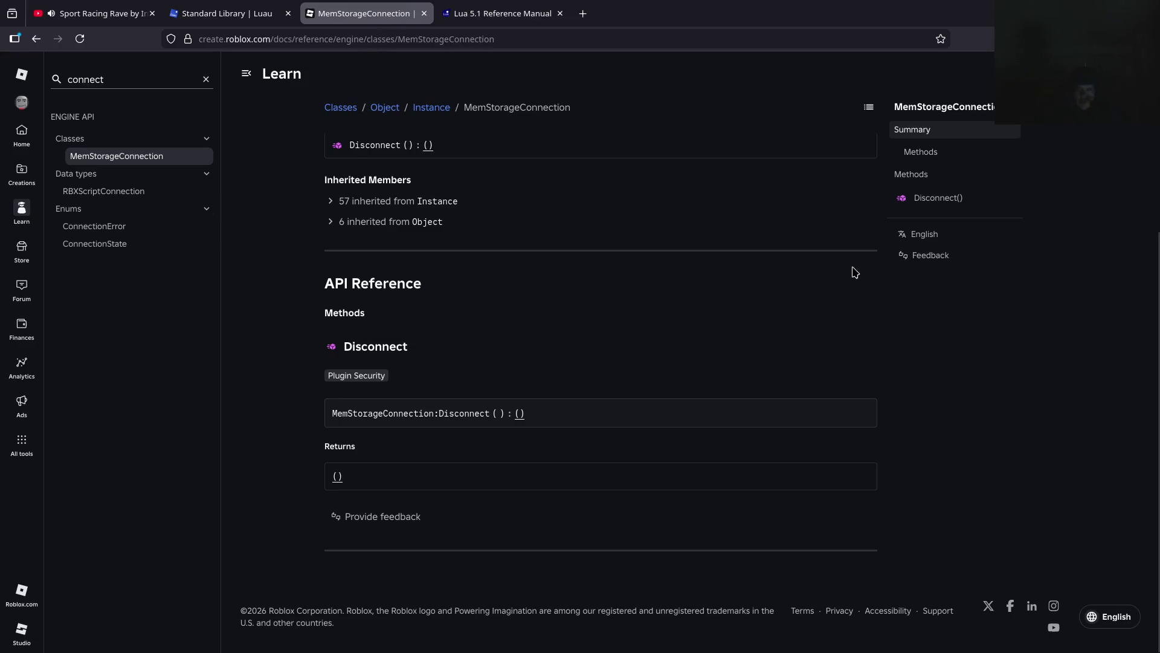
{"action": "key", "text": "alt+Tab"}
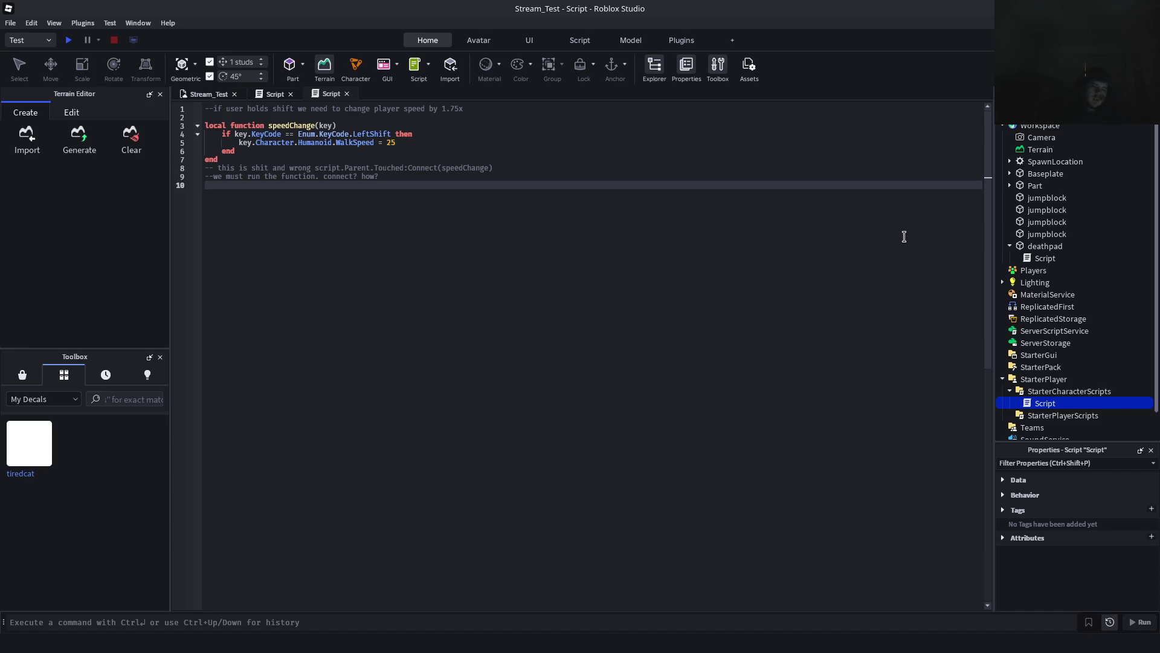
{"action": "type", "text": "c"}
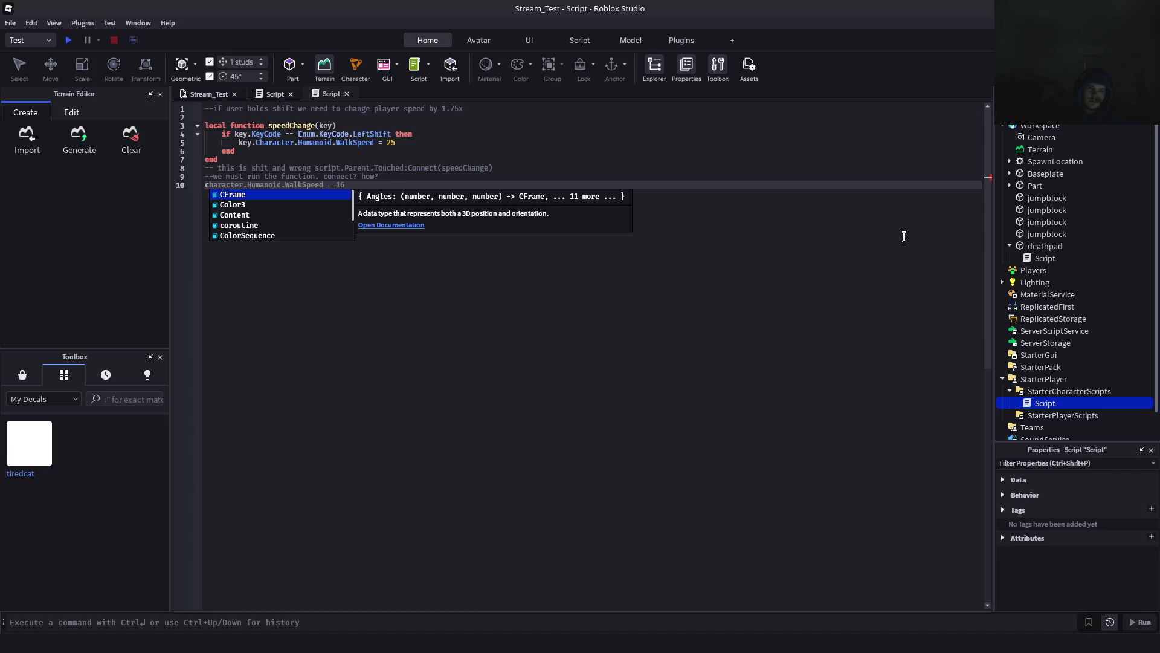
{"action": "key", "text": "BackSpace"}
{"action": "key", "text": "Up"}
{"action": "key", "text": "Up"}
{"action": "key", "text": "Up"}
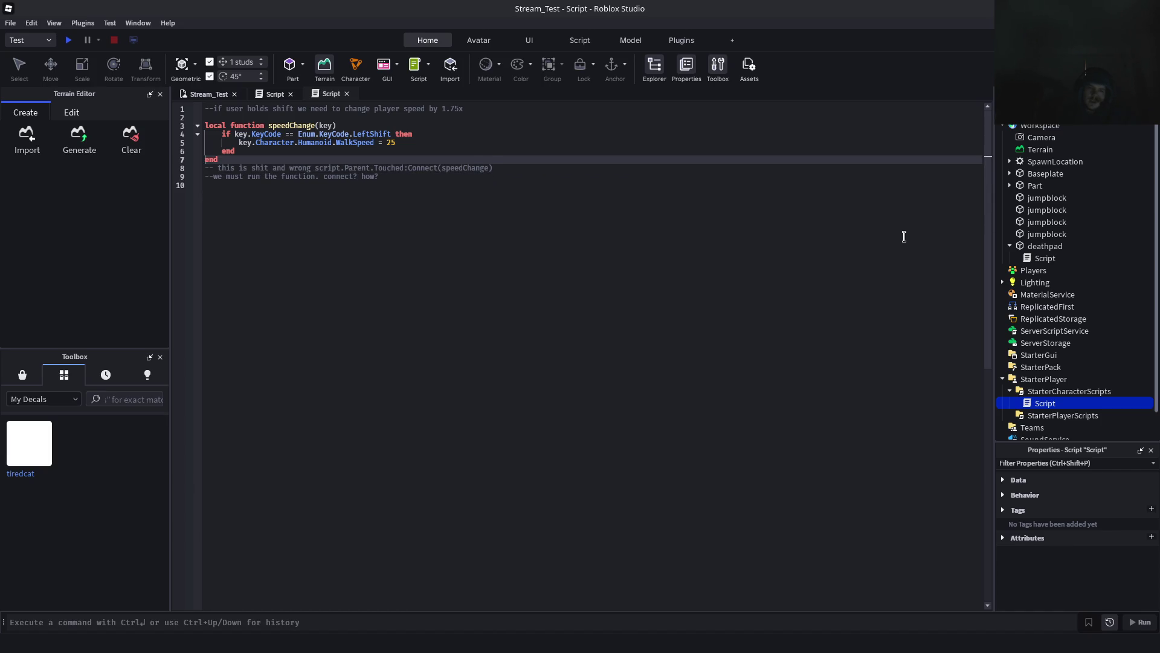
{"action": "key", "text": "Down"}
{"action": "key", "text": "Down"}
{"action": "key", "text": "Up"}
{"action": "key", "text": "Up"}
{"action": "key", "text": "Up"}
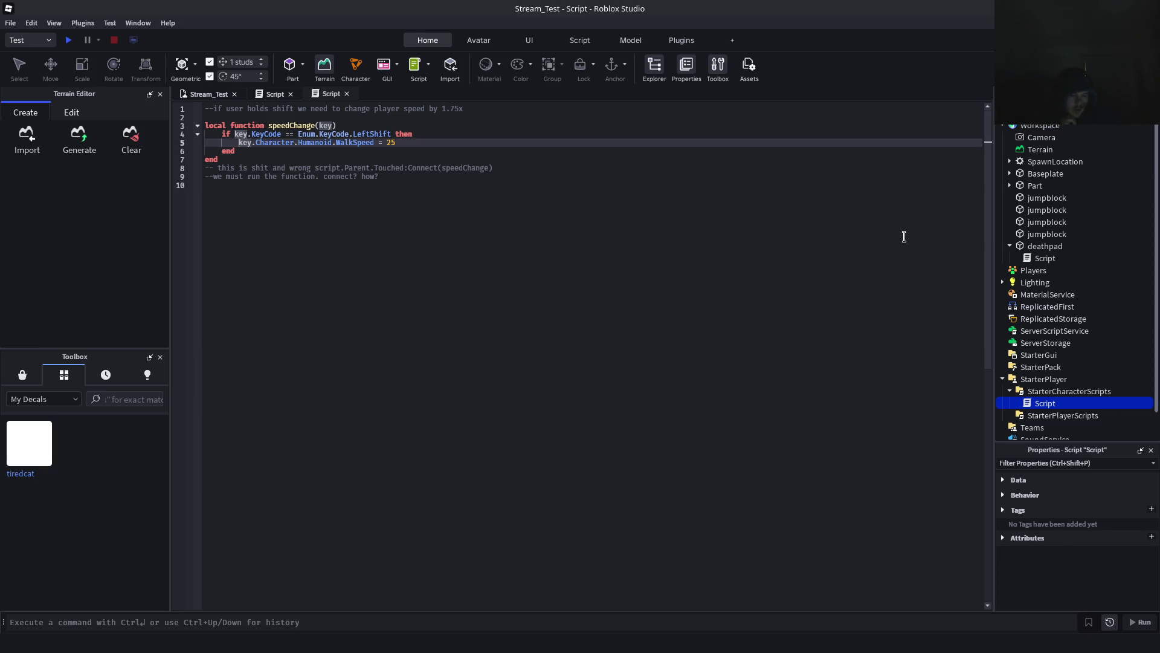
{"action": "key", "text": "Down"}
{"action": "key", "text": "Down"}
{"action": "key", "text": "Down"}
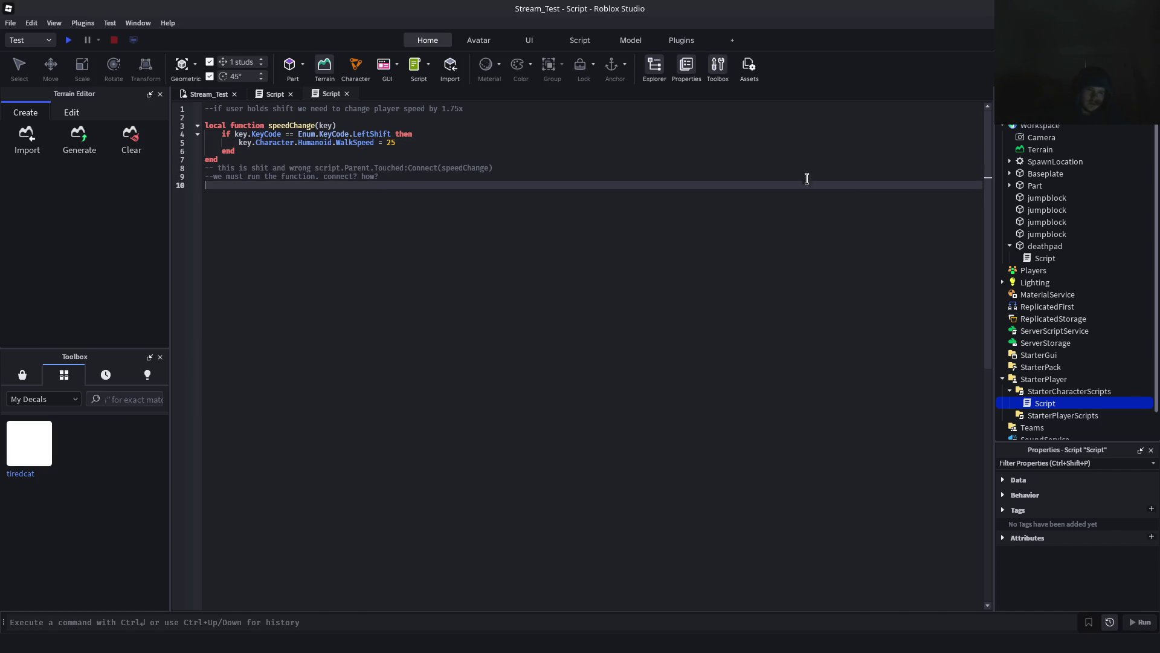
{"action": "right_click", "coordinate": [209, 220]}
{"action": "left_click", "coordinate": [241, 162]}
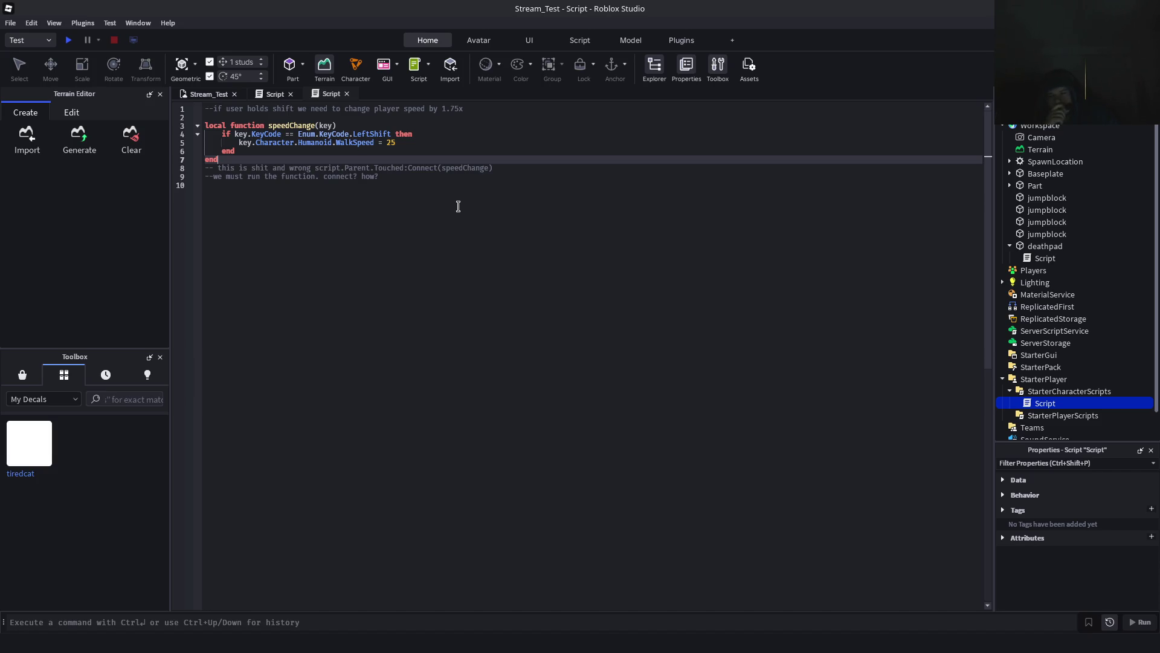
Bring the browser forward, reposition its window, and go back to the MemStorageConnection page
{"action": "key", "text": "alt+Tab"}
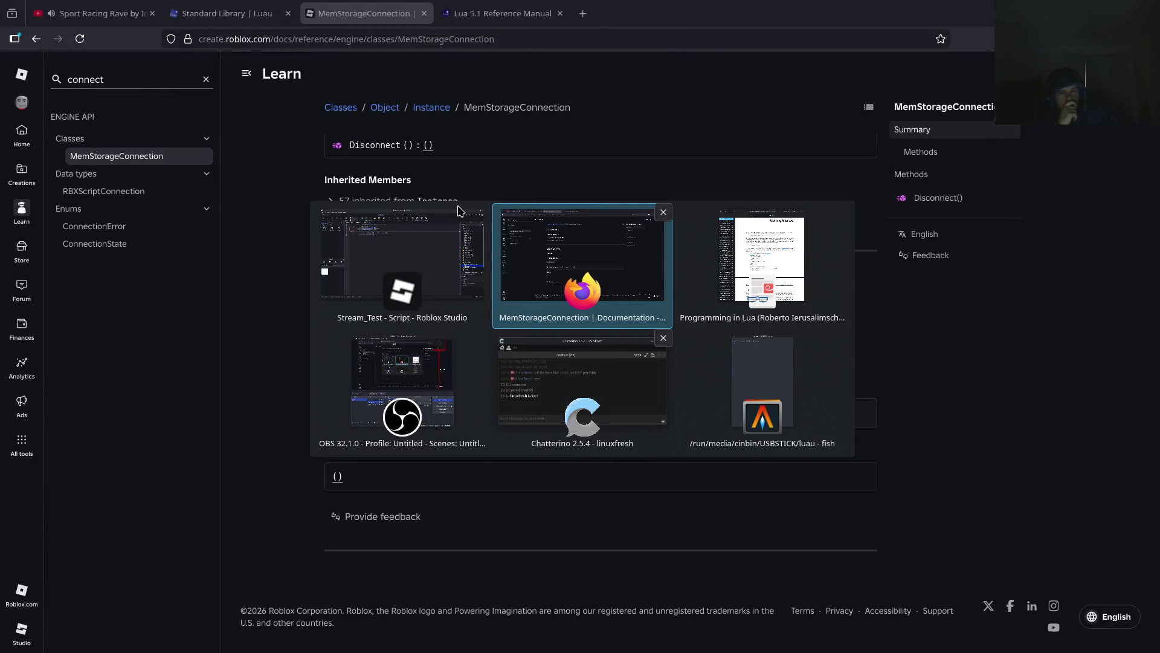
{"action": "key", "text": "alt+Tab"}
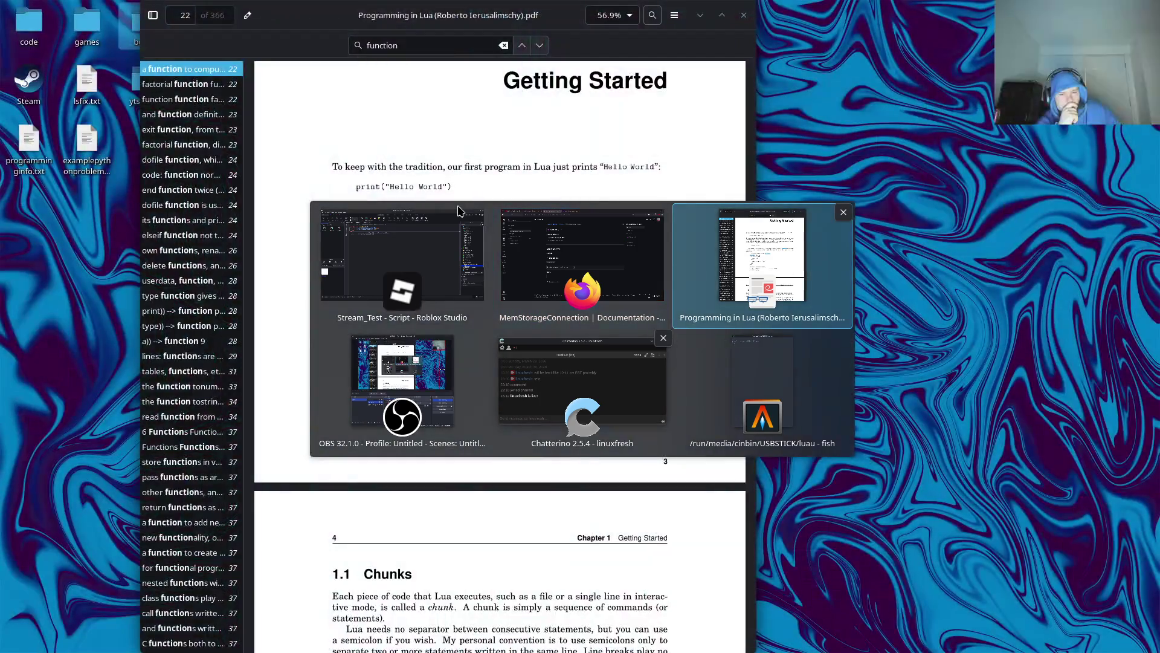
{"action": "key", "text": "alt+Tab"}
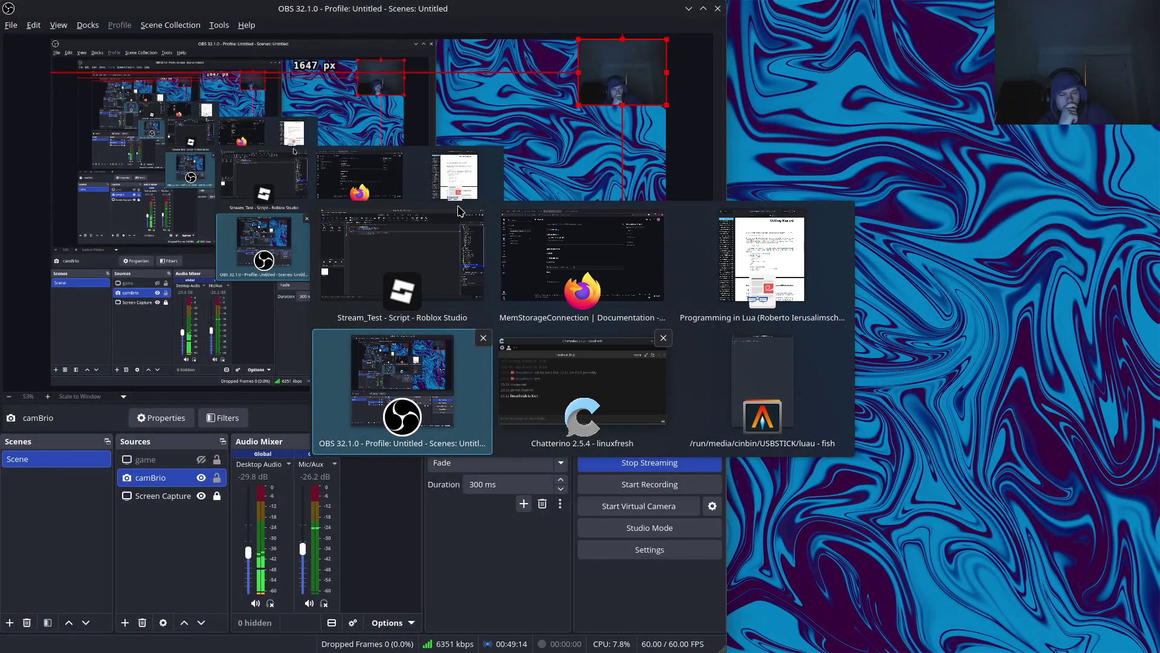
{"action": "key", "text": "alt+Tab"}
{"action": "key", "text": "alt+Tab"}
{"action": "key", "text": "alt+Tab"}
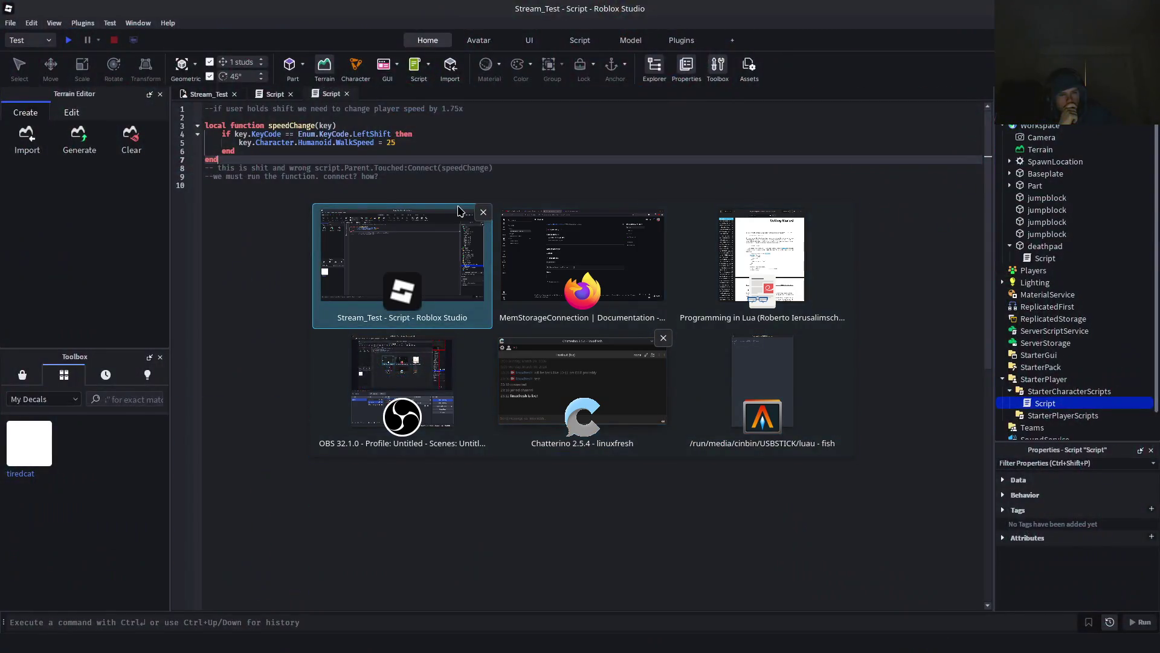
{"action": "key", "text": "alt+Tab"}
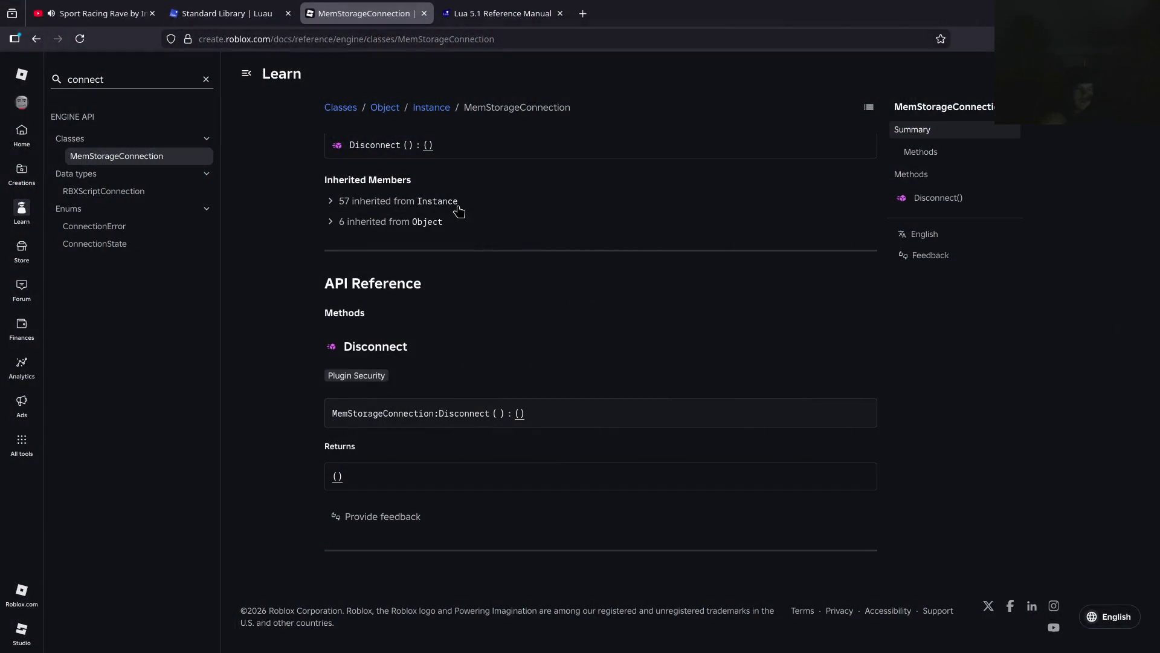
{"action": "mouse_move", "coordinate": [737, 6]}
{"action": "left_mouse_down"}
{"action": "mouse_move", "coordinate": [882, 224]}
{"action": "mouse_move", "coordinate": [878, 26]}
{"action": "left_mouse_up"}
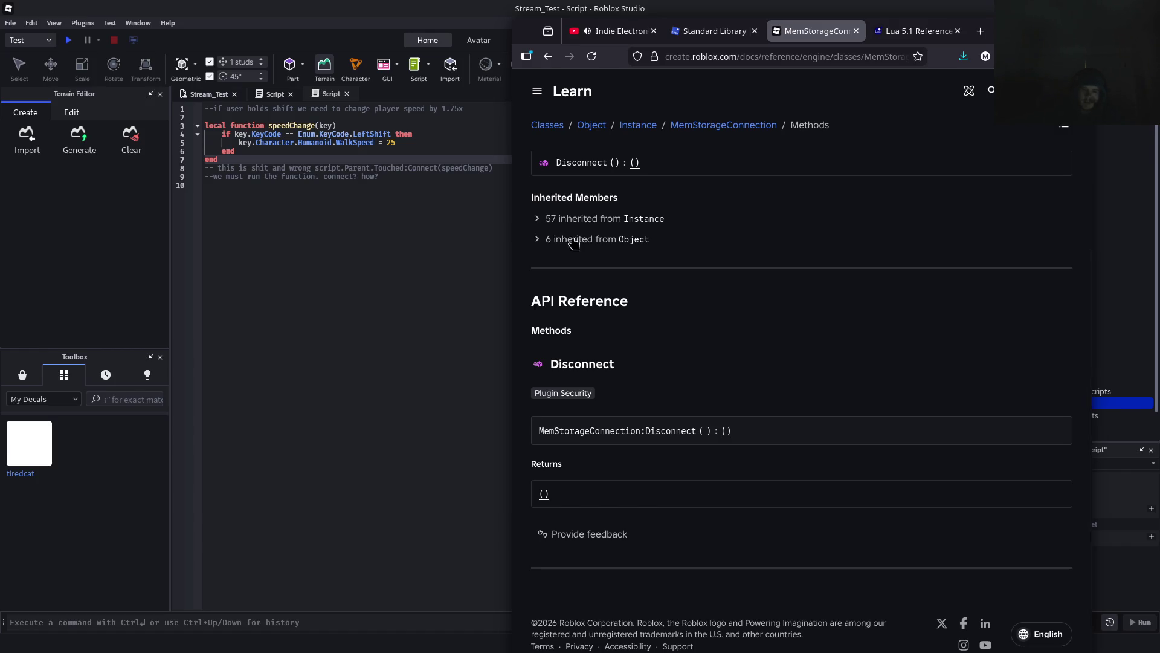
{"action": "scroll", "coordinate": [592, 272], "scroll_direction": "up", "scroll_amount": 3}
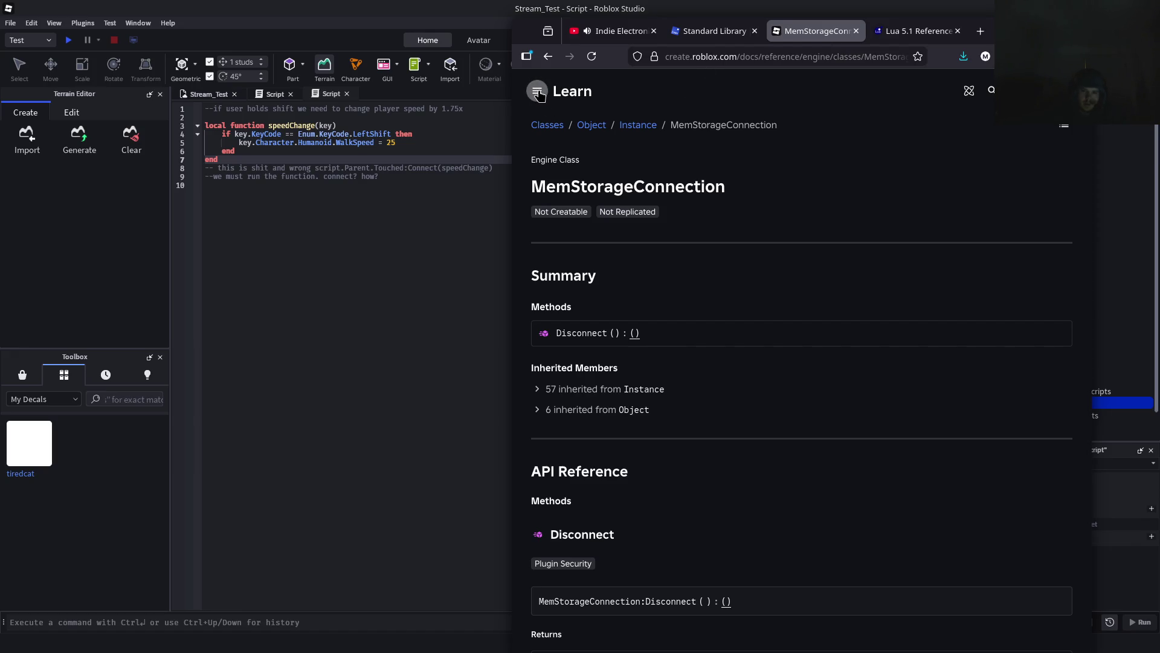
{"action": "left_click", "coordinate": [561, 127]}
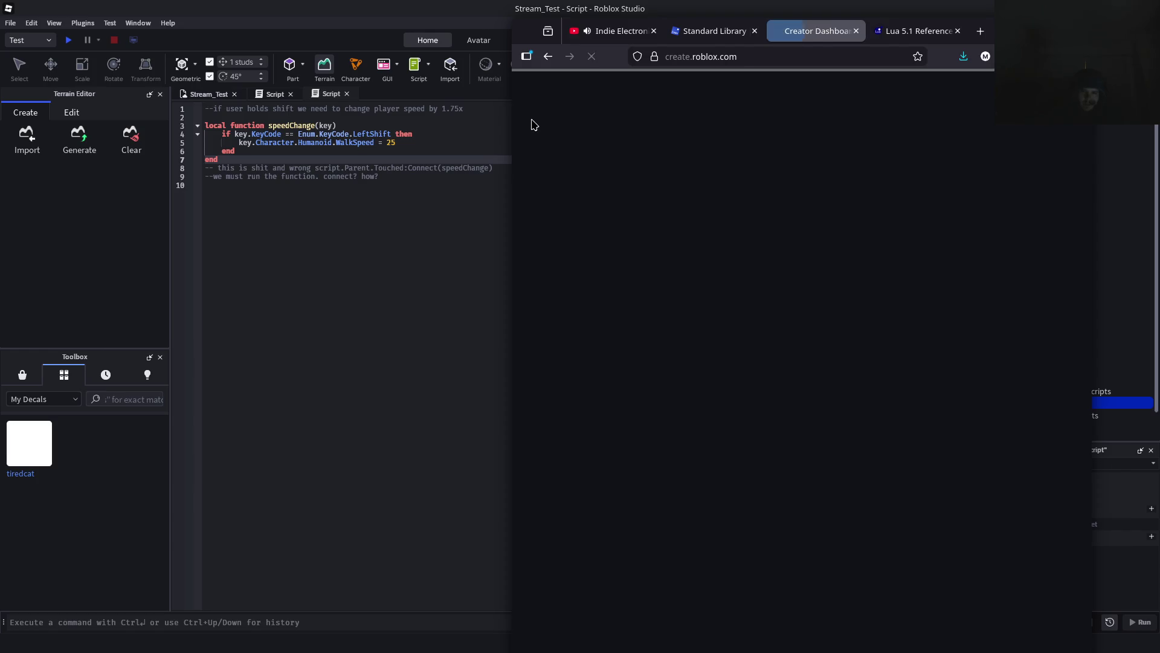
{"action": "mouse_move", "coordinate": [1015, 32]}
{"action": "left_mouse_down"}
{"action": "mouse_move", "coordinate": [727, 506]}
{"action": "mouse_move", "coordinate": [749, 570]}
{"action": "mouse_move", "coordinate": [977, 159]}
{"action": "mouse_move", "coordinate": [991, 74]}
{"action": "mouse_move", "coordinate": [1025, 40]}
{"action": "left_mouse_up"}
{"action": "key", "text": "alt+Left"}
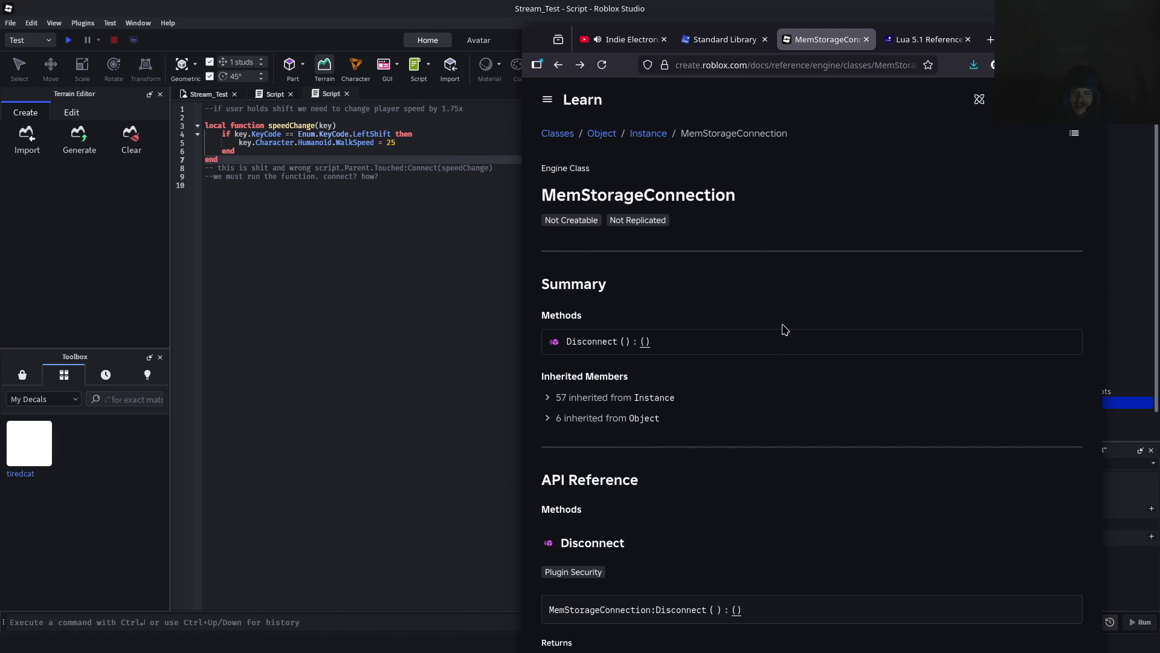
Maximise the documentation browser to fill the whole screen
{"action": "scroll", "coordinate": [784, 329], "scroll_direction": "down", "scroll_amount": 2}
{"action": "scroll", "coordinate": [780, 316], "scroll_direction": "up", "scroll_amount": 2}
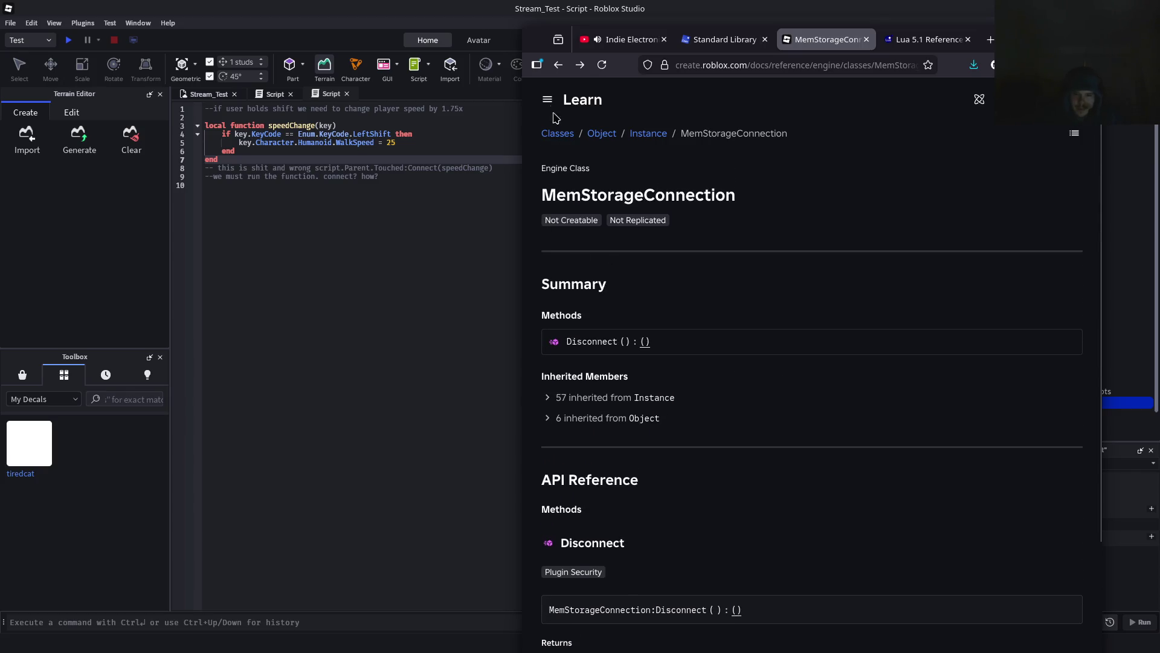
{"action": "key", "text": "super+Left"}
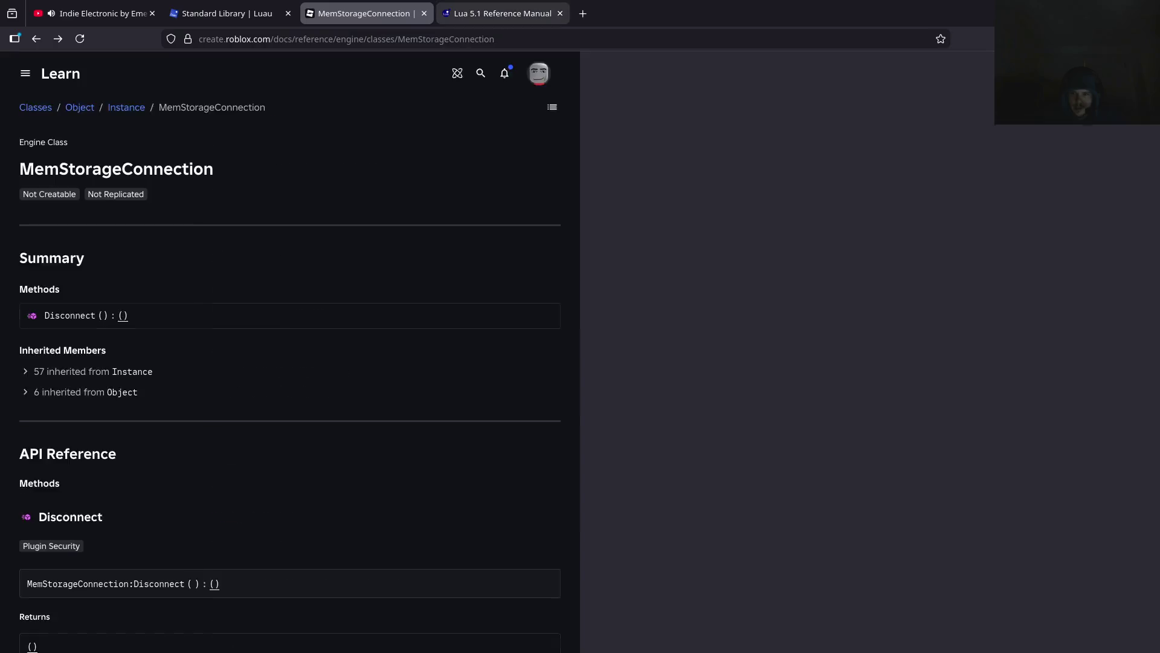
{"action": "key", "text": "super+Up"}
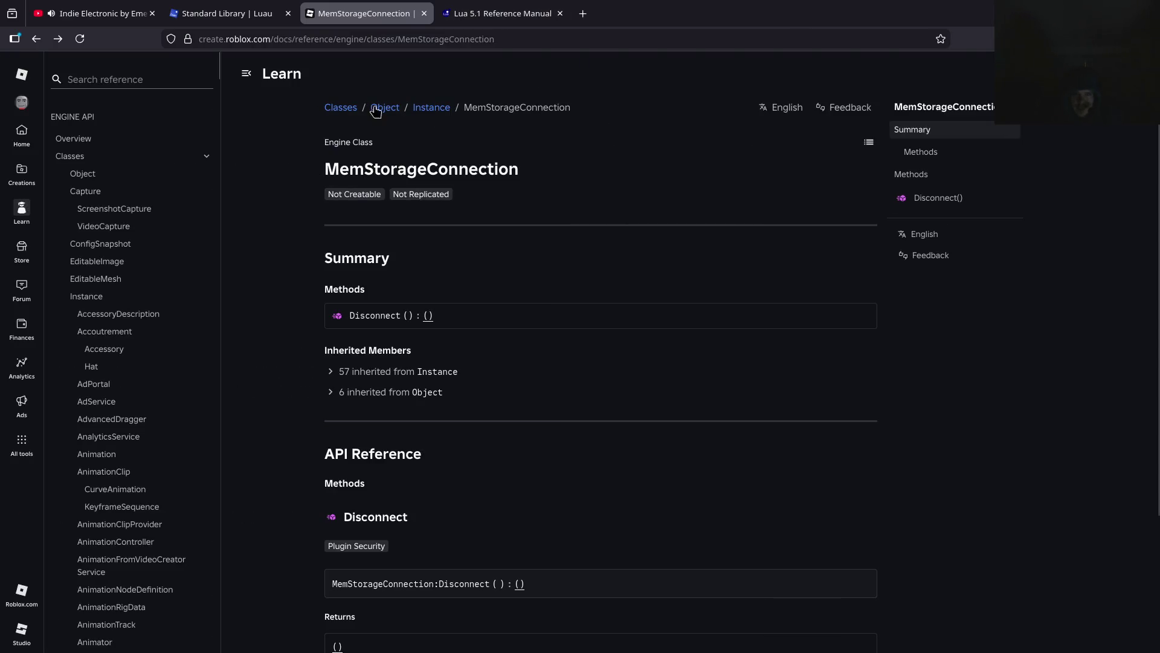
{"action": "left_click", "coordinate": [80, 75]}
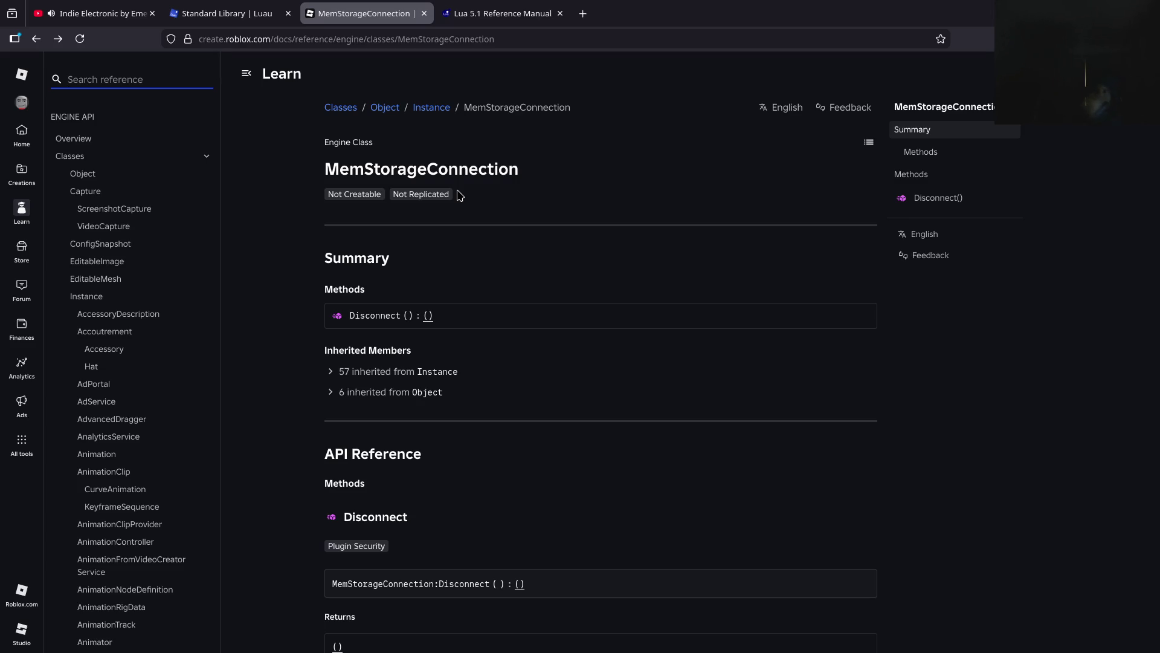
Search the reference for 'function', then 'call', and clear the search box again
{"action": "type", "text": "f"}
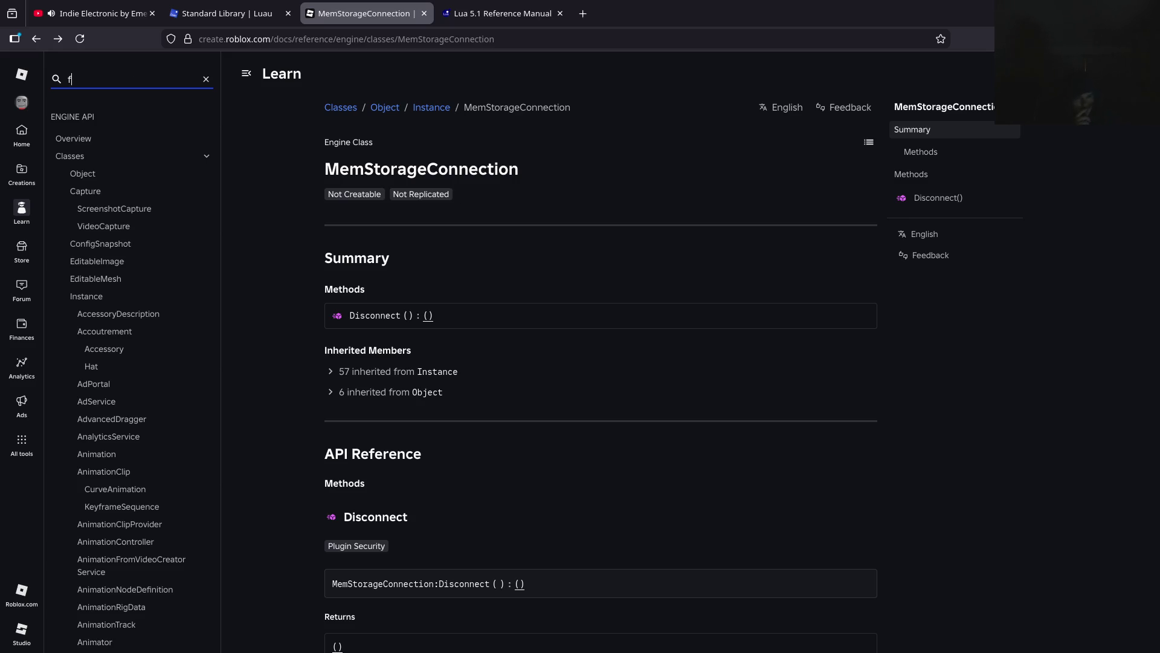
{"action": "type", "text": "unction"}
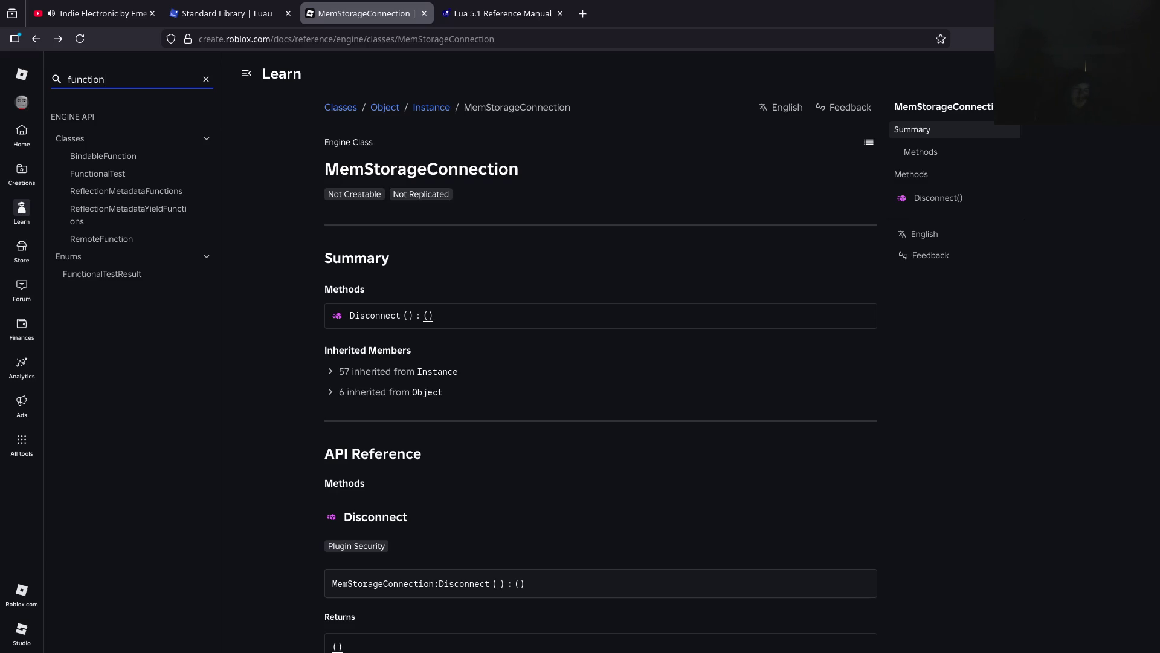
{"action": "key", "text": "ctrl+a"}
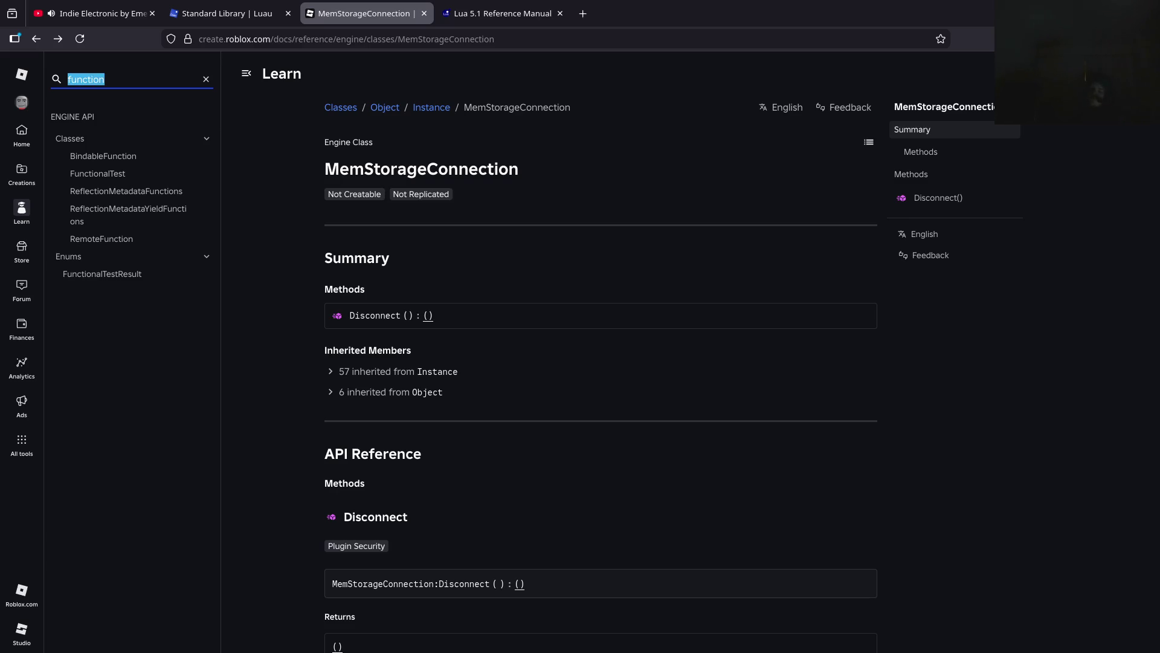
{"action": "type", "text": "call"}
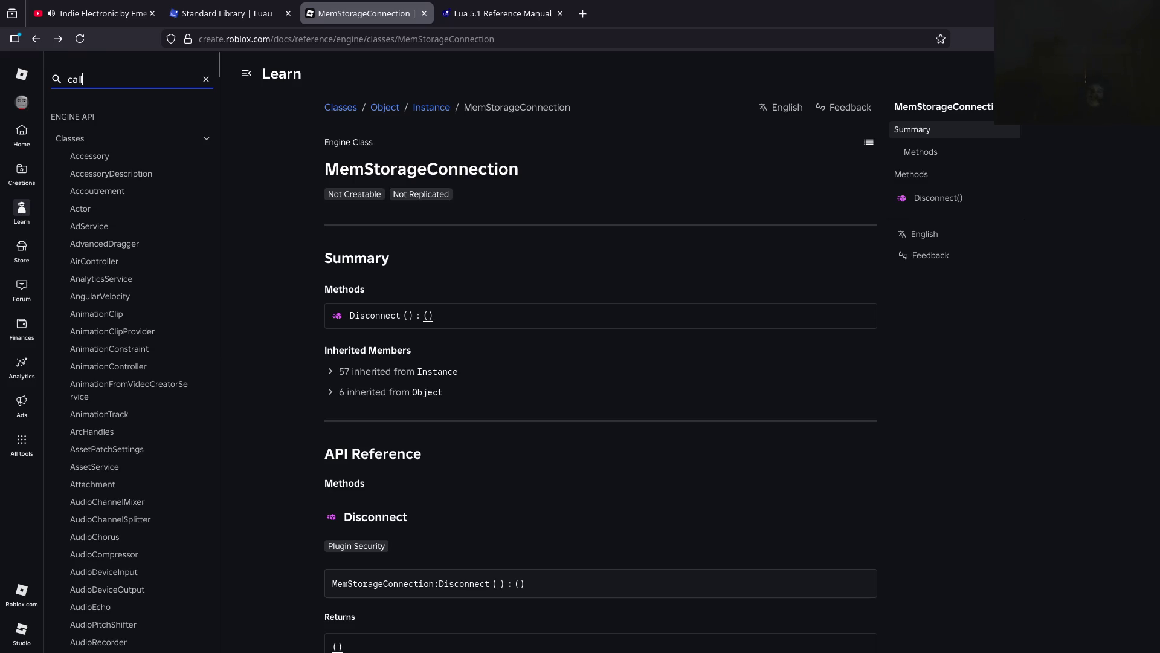
{"action": "key", "text": "ctrl+a"}
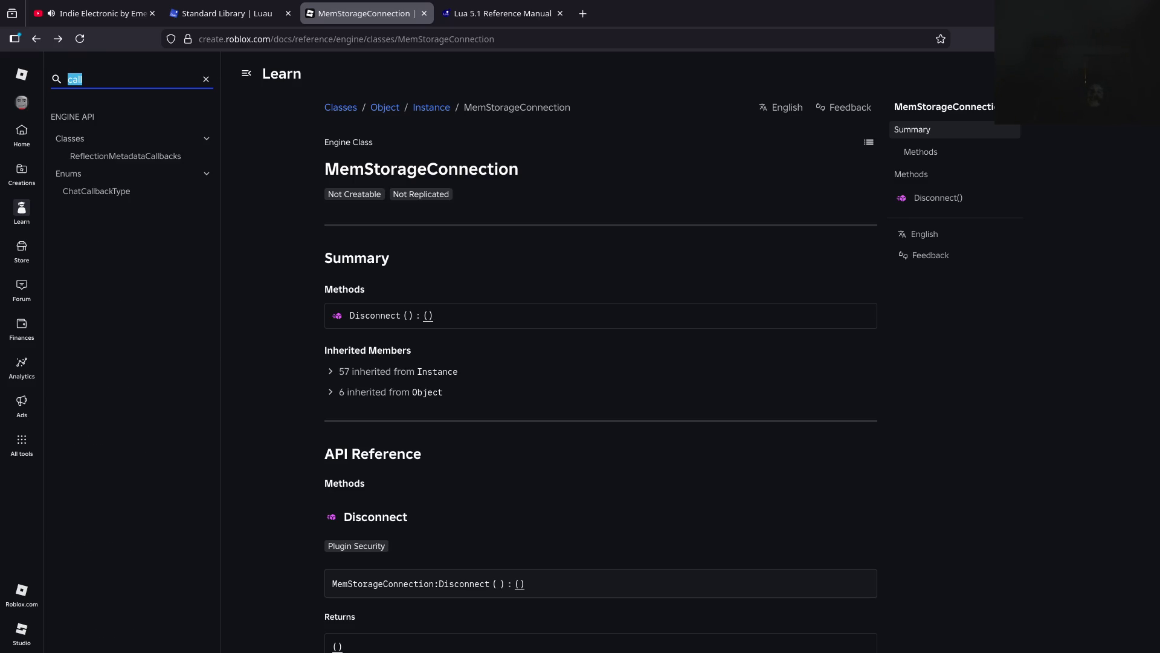
{"action": "key", "text": "BackSpace"}
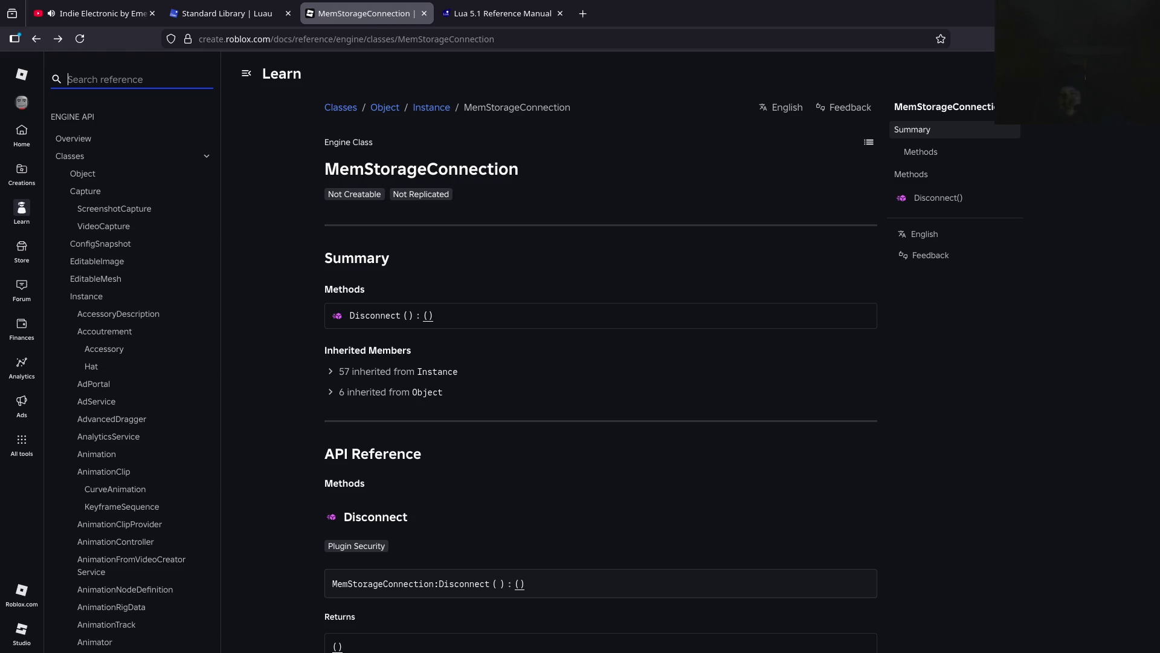
{"action": "key", "text": "alt+Tab"}
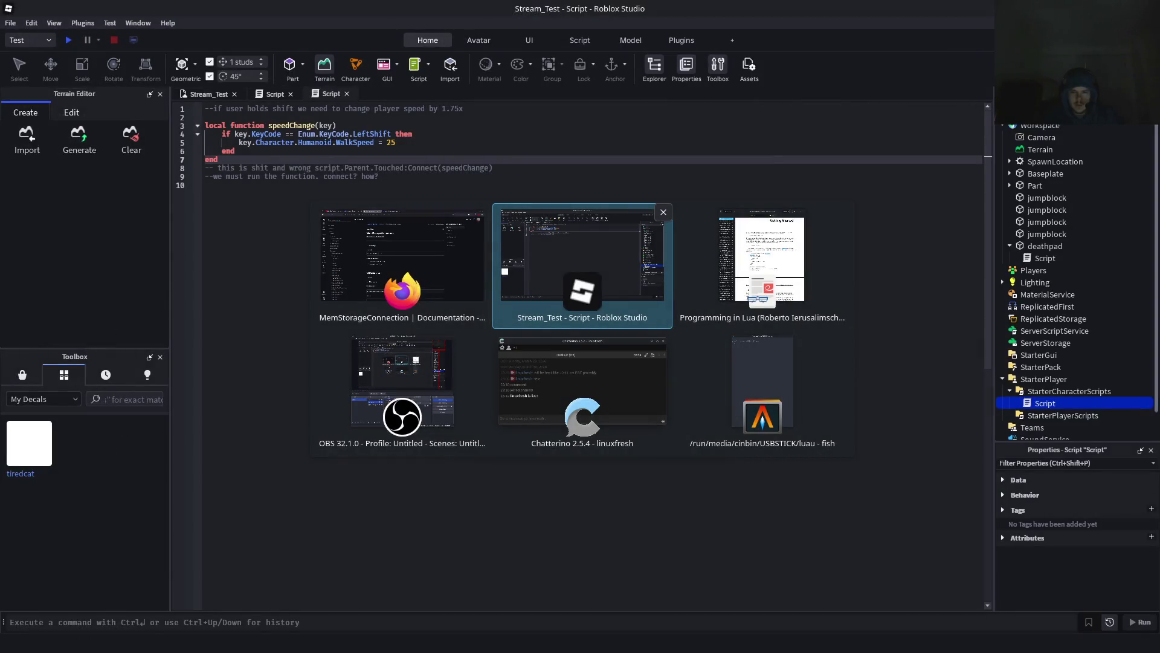
Select the entire speedChange script and send it to the AI Assistant
{"action": "left_click", "coordinate": [623, 372]}
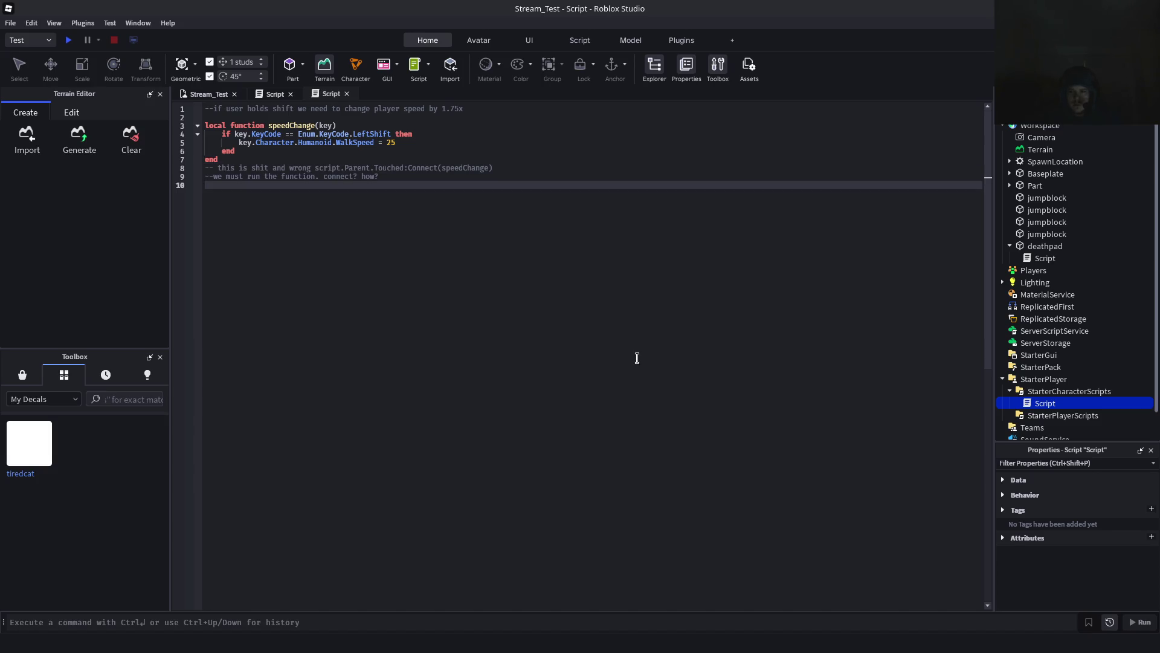
{"action": "right_click", "coordinate": [378, 266]}
{"action": "left_click", "coordinate": [347, 277]}
{"action": "left_click_drag", "start_coordinate": [386, 178], "coordinate": [365, 176]}
{"action": "key", "text": "ctrl+a"}
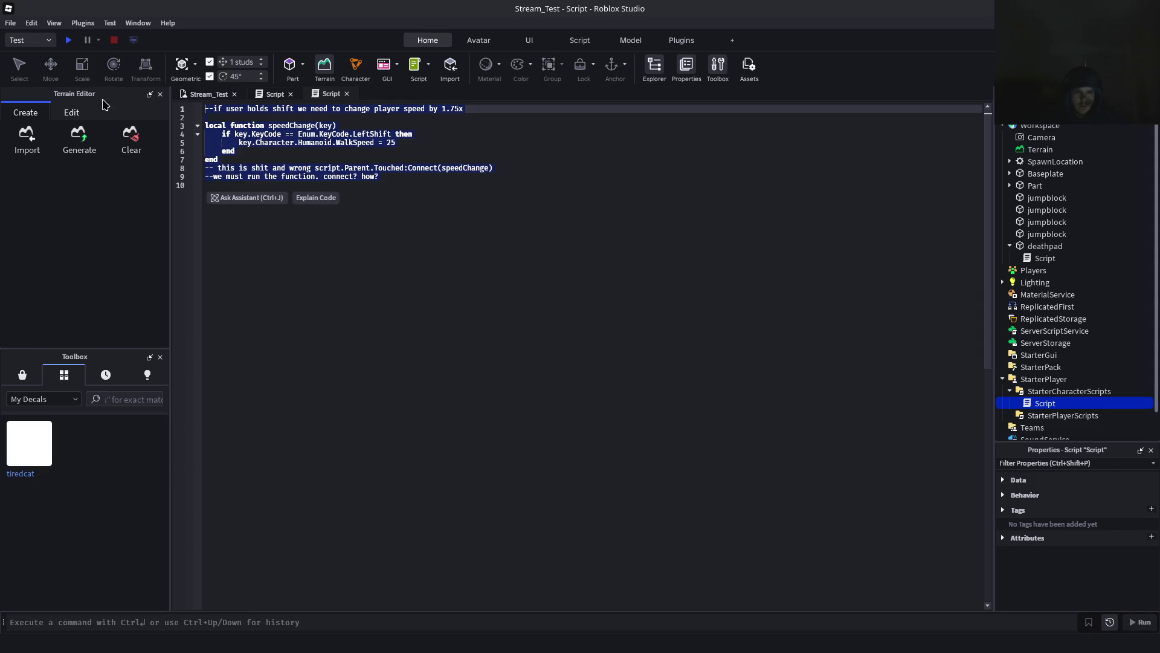
{"action": "left_click", "coordinate": [259, 203]}
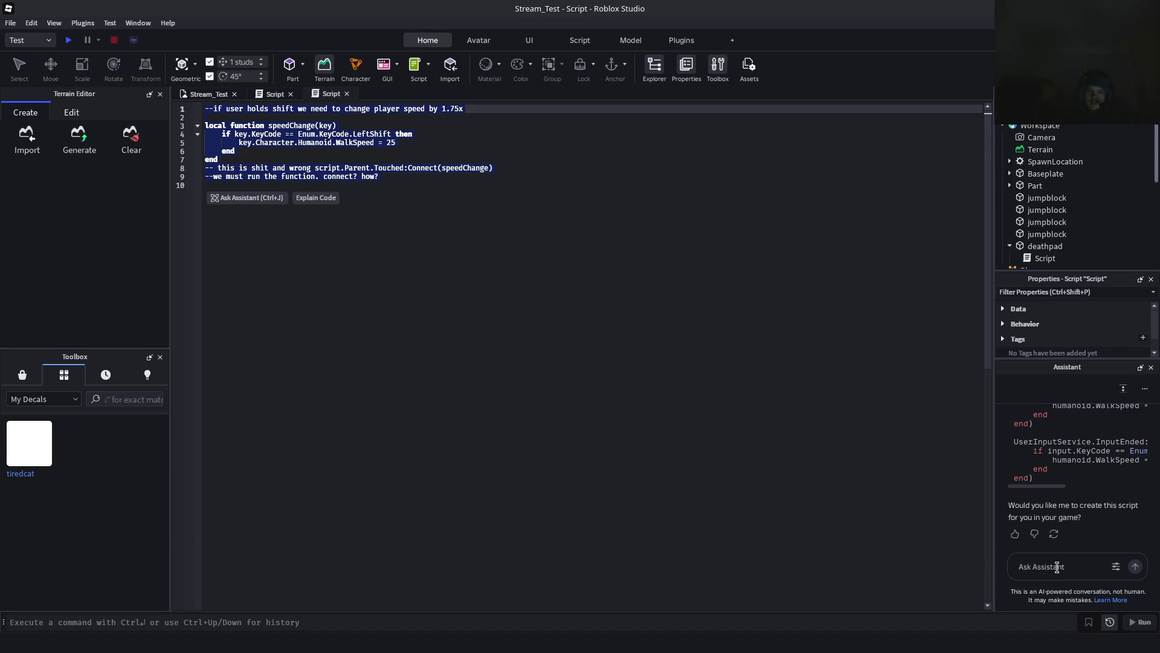
Ask the Assistant how to call speedChange(key) so it properly increases speed, and read the reply
{"action": "type", "text": "how do i call the function speed"}
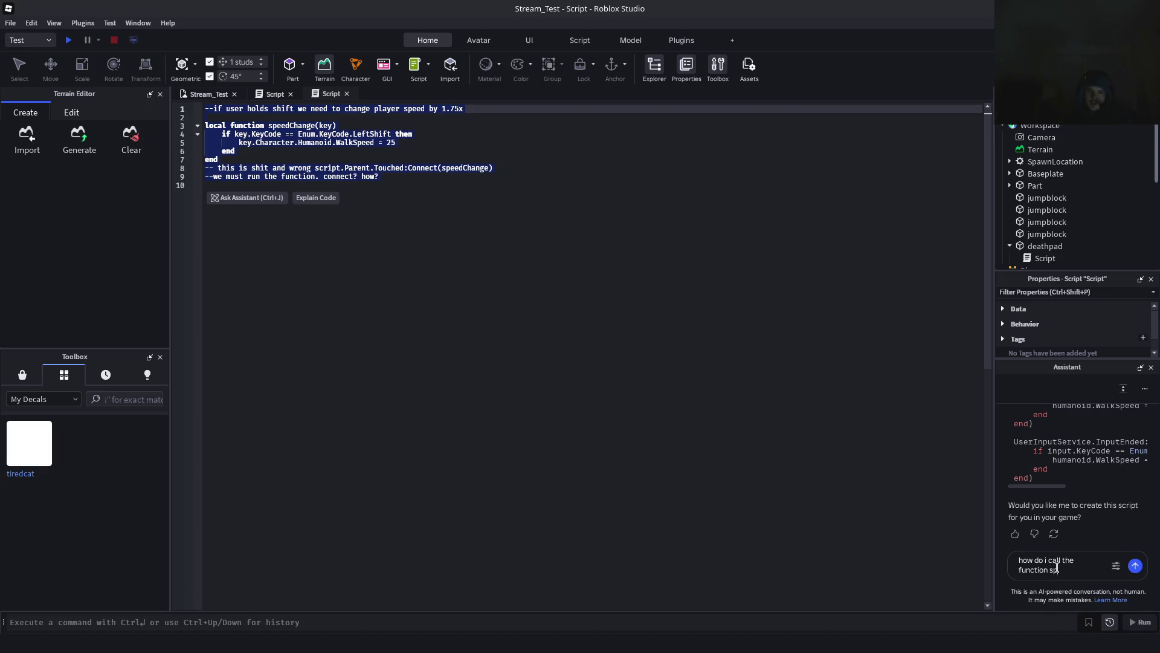
{"action": "type", "text": "Change"}
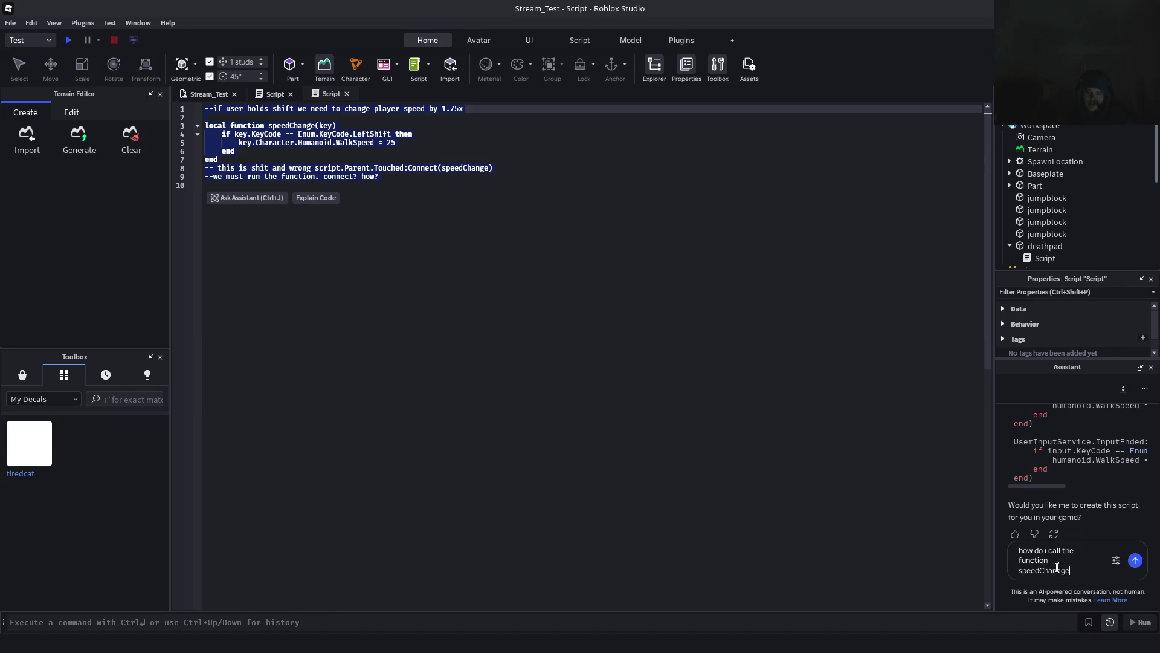
{"action": "type", "text": "(key) so that it "}
{"action": "type", "text": "properly incer"}
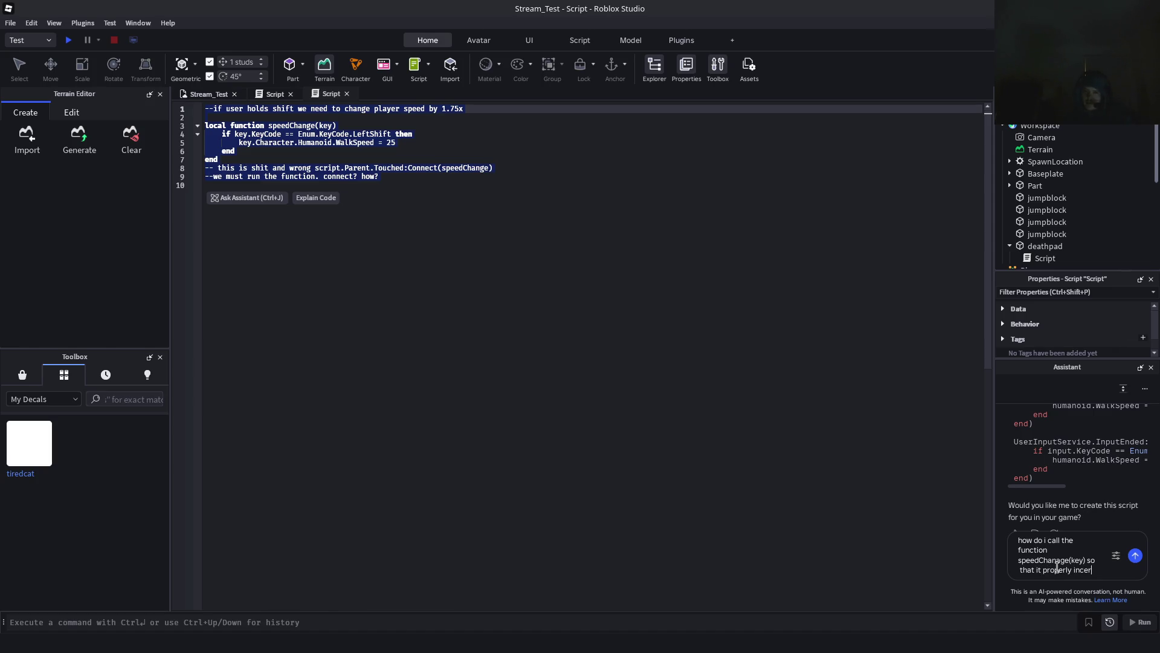
{"action": "key", "text": "BackSpace"}
{"action": "key", "text": "BackSpace"}
{"action": "type", "text": "reasers"}
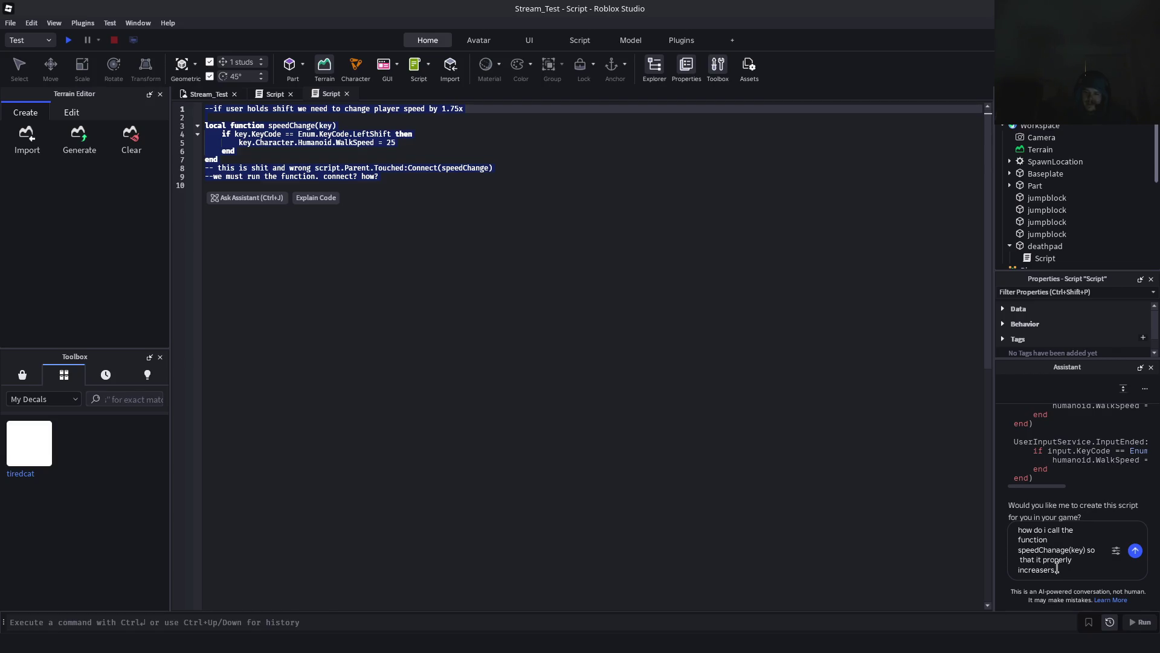
{"action": "type", "text": "ed"}
{"action": "key", "text": "Return"}
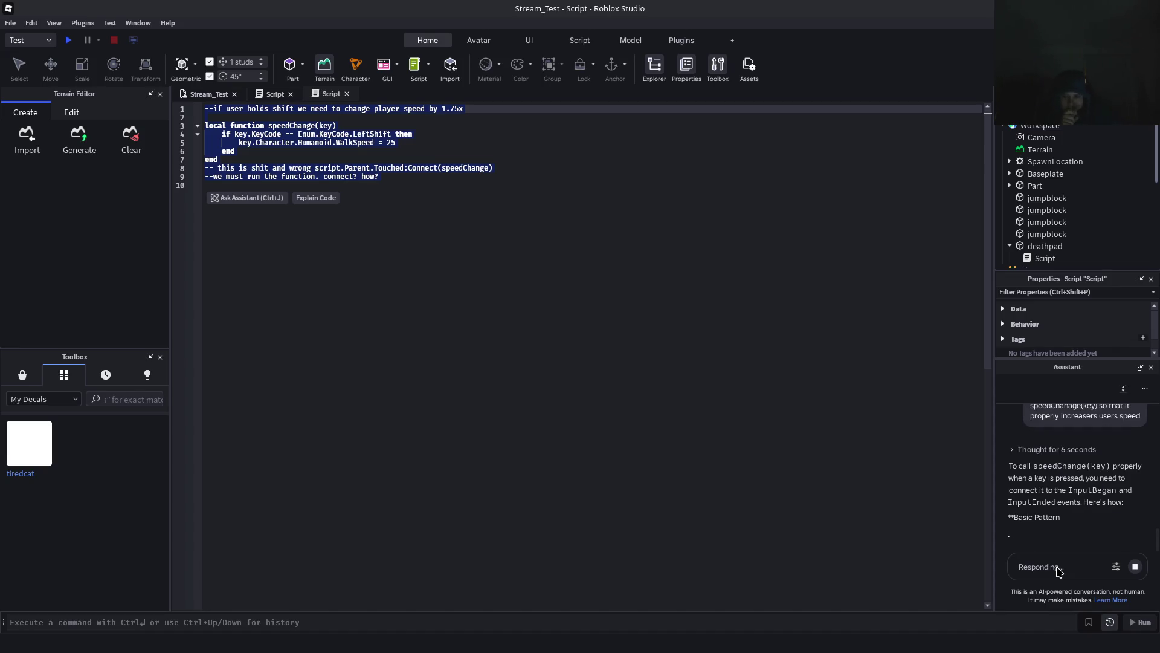
{"action": "scroll", "coordinate": [1082, 514], "scroll_direction": "up", "scroll_amount": 3}
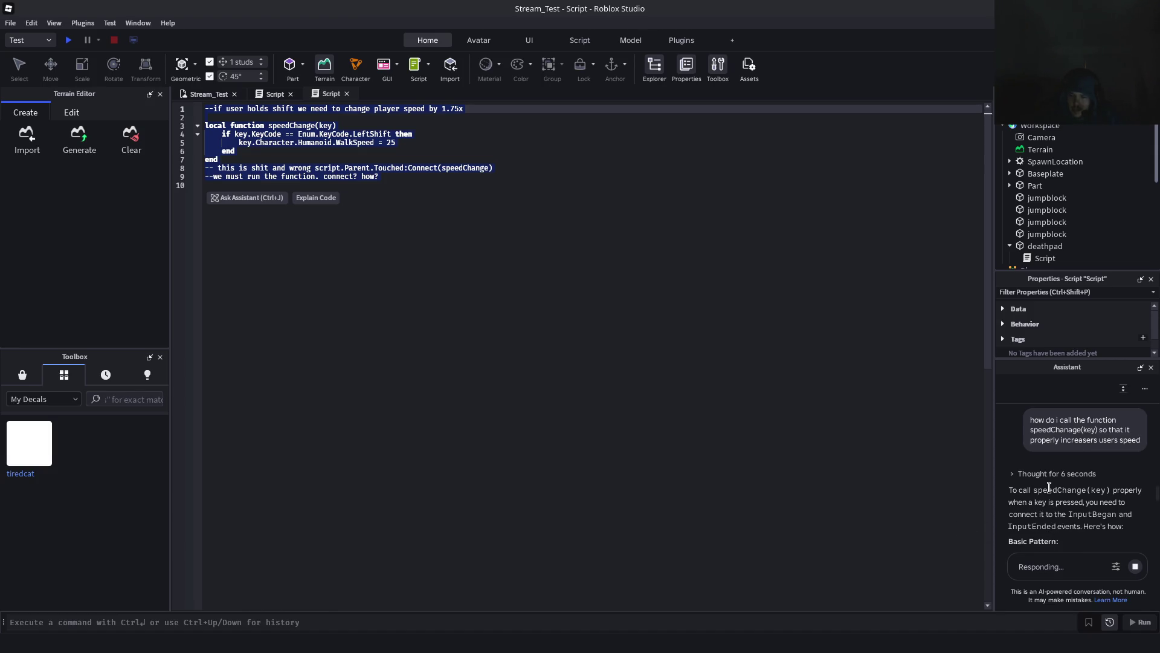
{"action": "key", "text": "alt+Tab"}
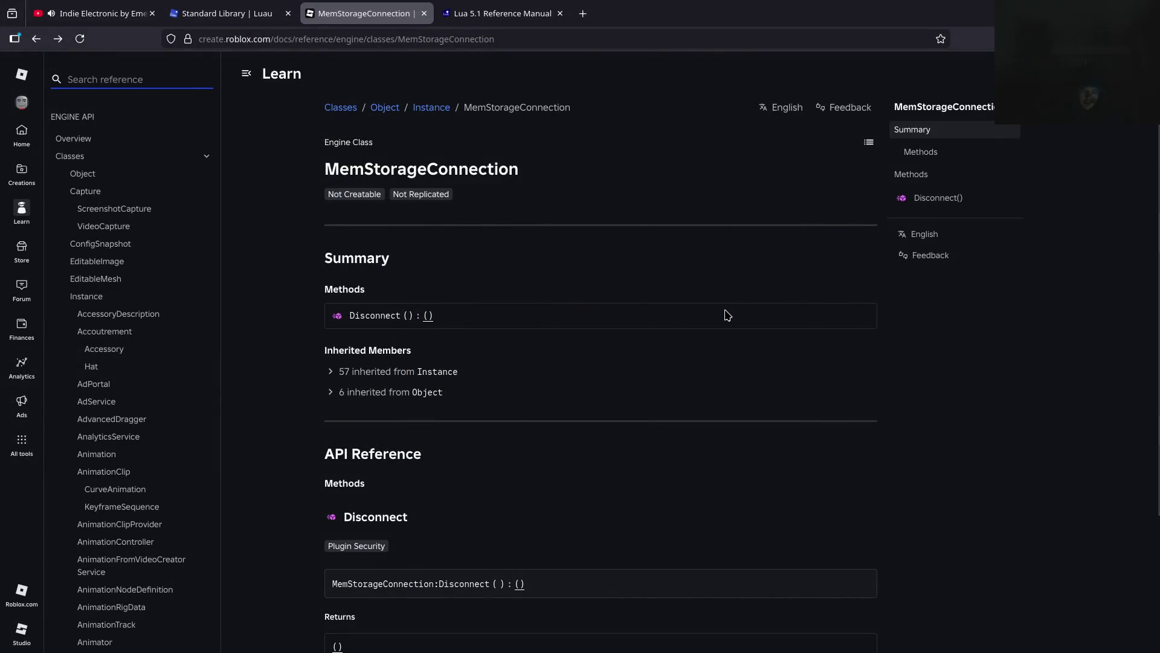
Filter the engine reference for 'input', then return to the script in Studio
{"action": "type", "text": "in"}
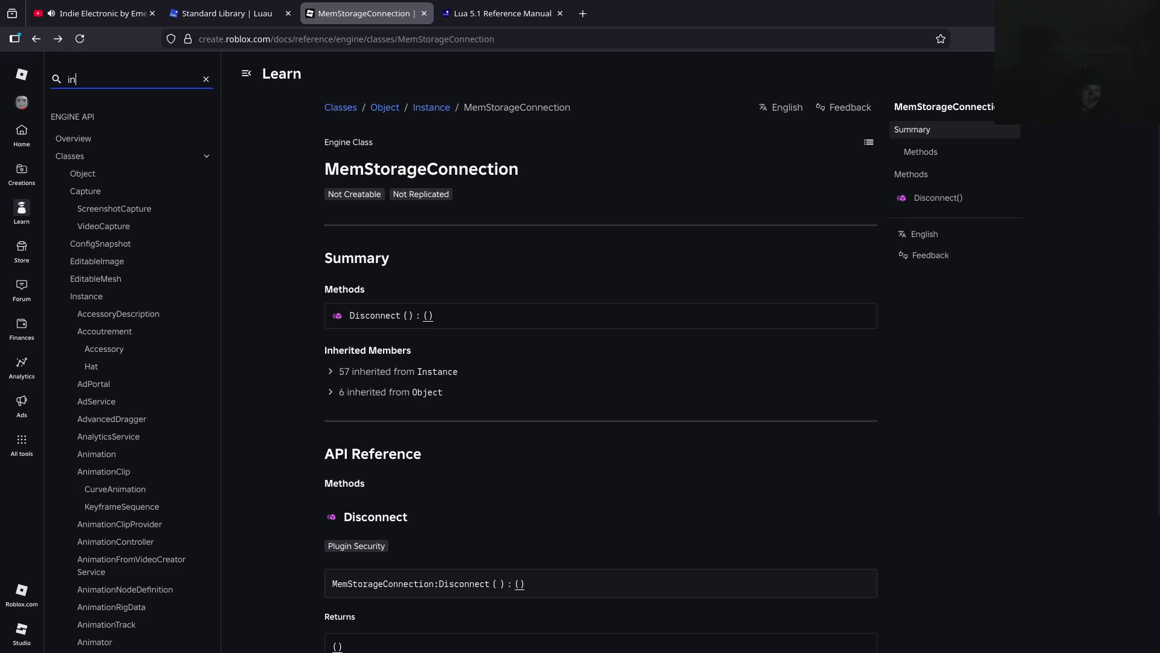
{"action": "type", "text": "put"}
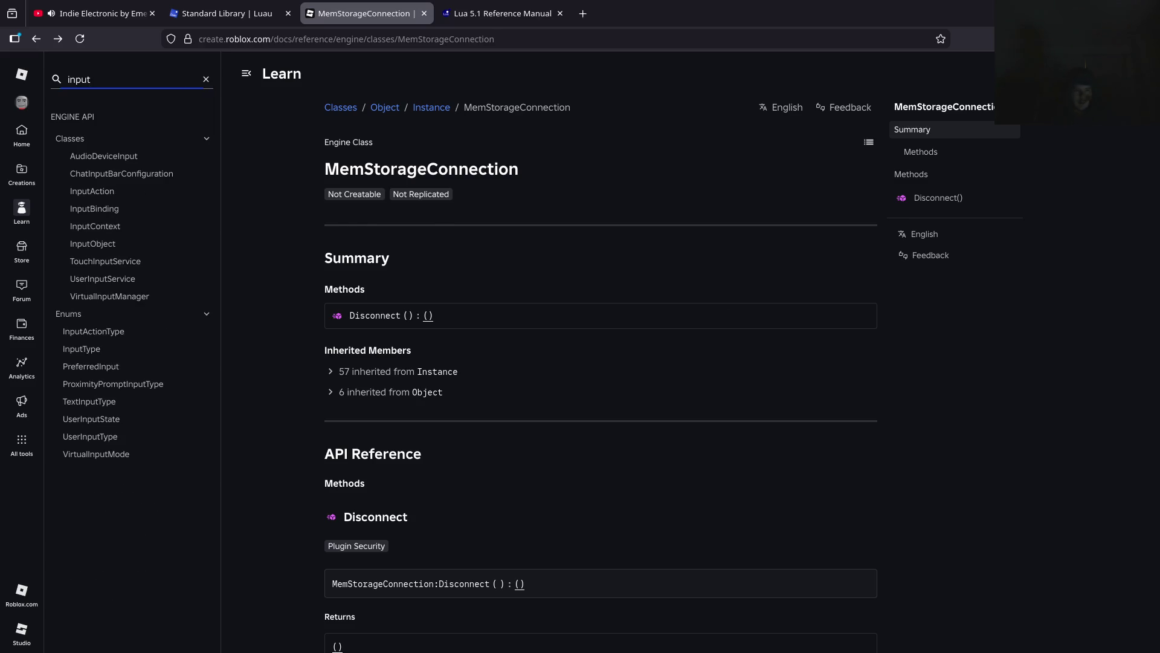
{"action": "key", "text": "alt+Tab"}
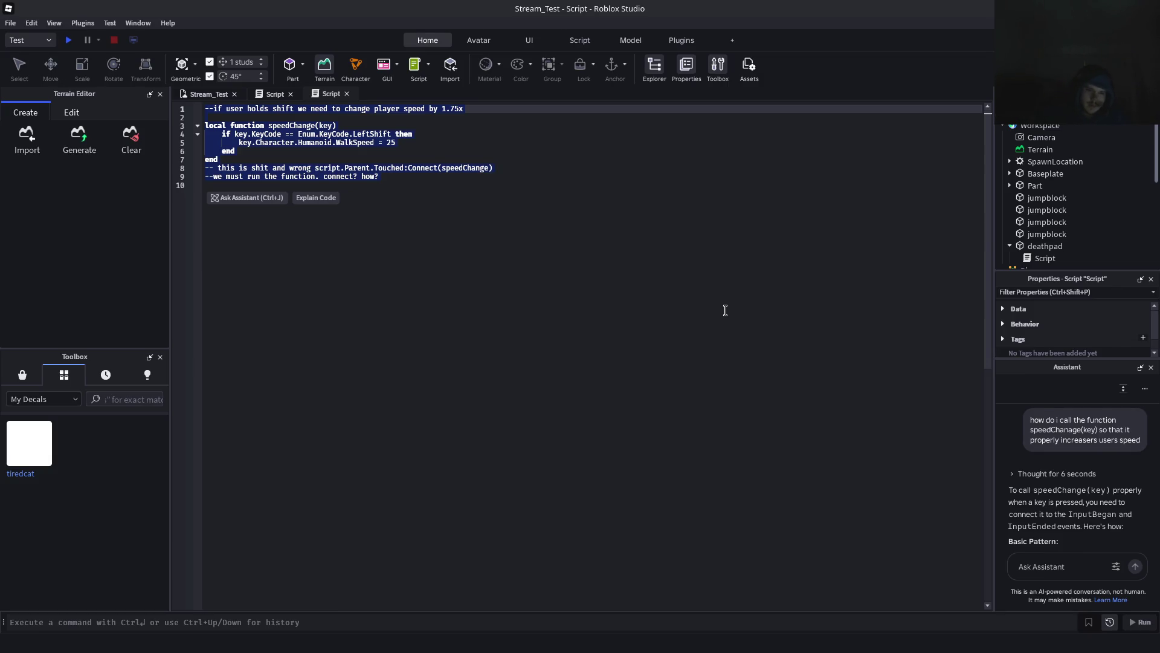
{"action": "left_click", "coordinate": [629, 257]}
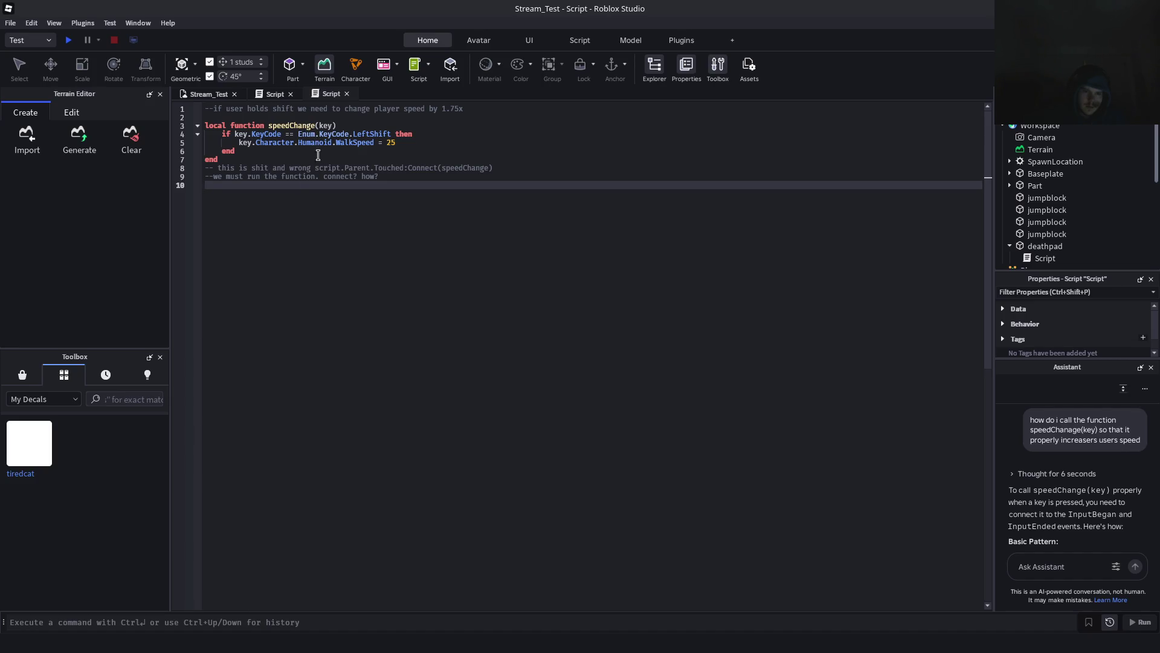
{"action": "left_click_drag", "start_coordinate": [253, 136], "coordinate": [390, 134]}
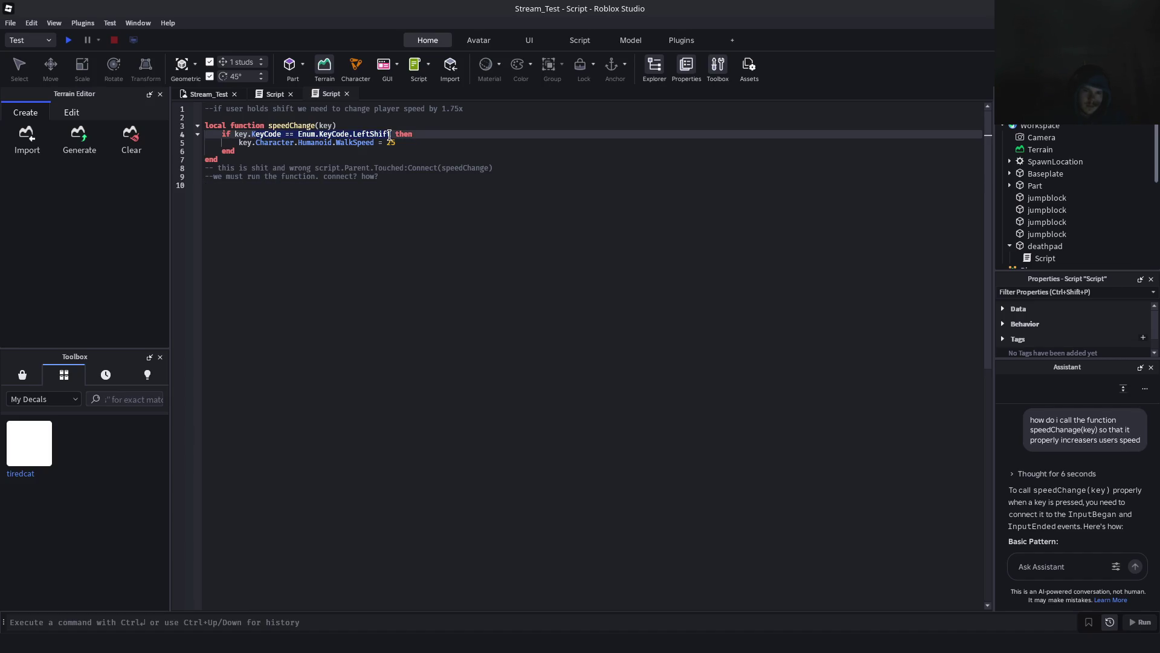
{"action": "double_click", "coordinate": [237, 134]}
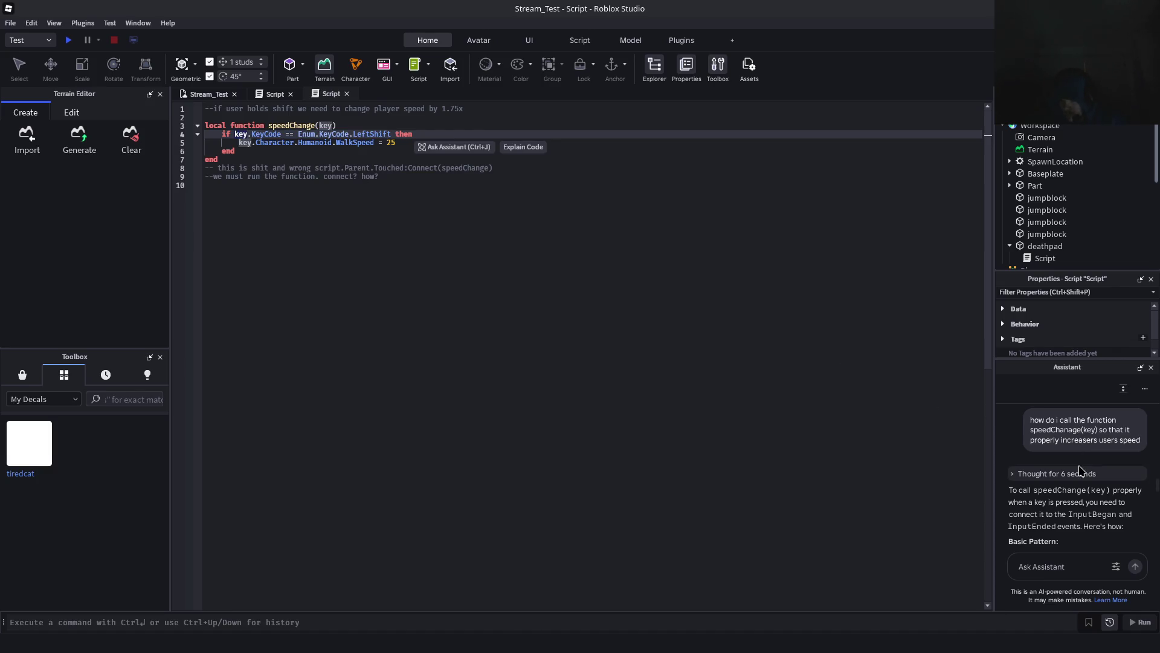
{"action": "scroll", "coordinate": [1081, 471], "scroll_direction": "down", "scroll_amount": 2}
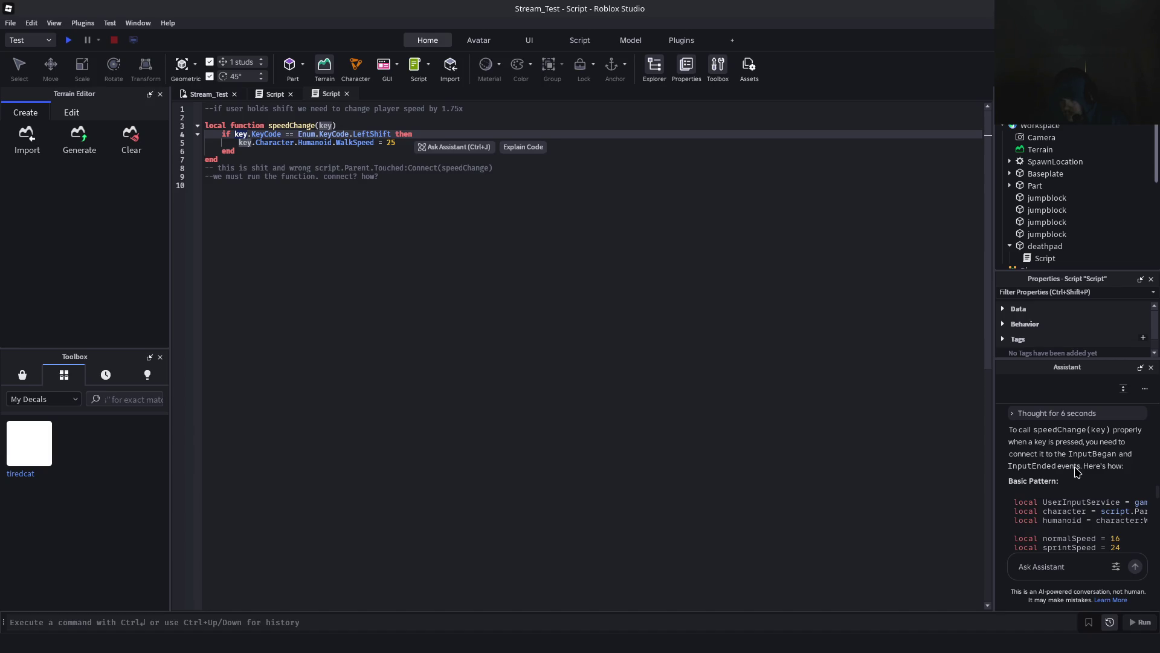
{"action": "scroll", "coordinate": [1076, 473], "scroll_direction": "down", "scroll_amount": 4}
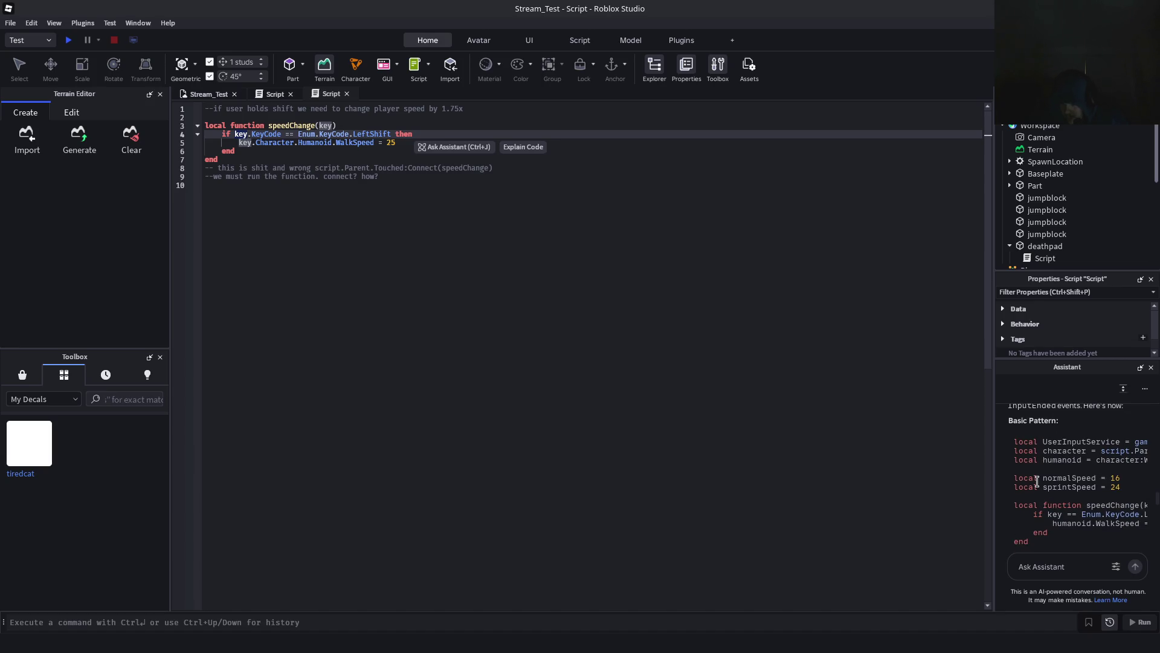
{"action": "scroll", "coordinate": [1039, 471], "scroll_direction": "down", "scroll_amount": 5}
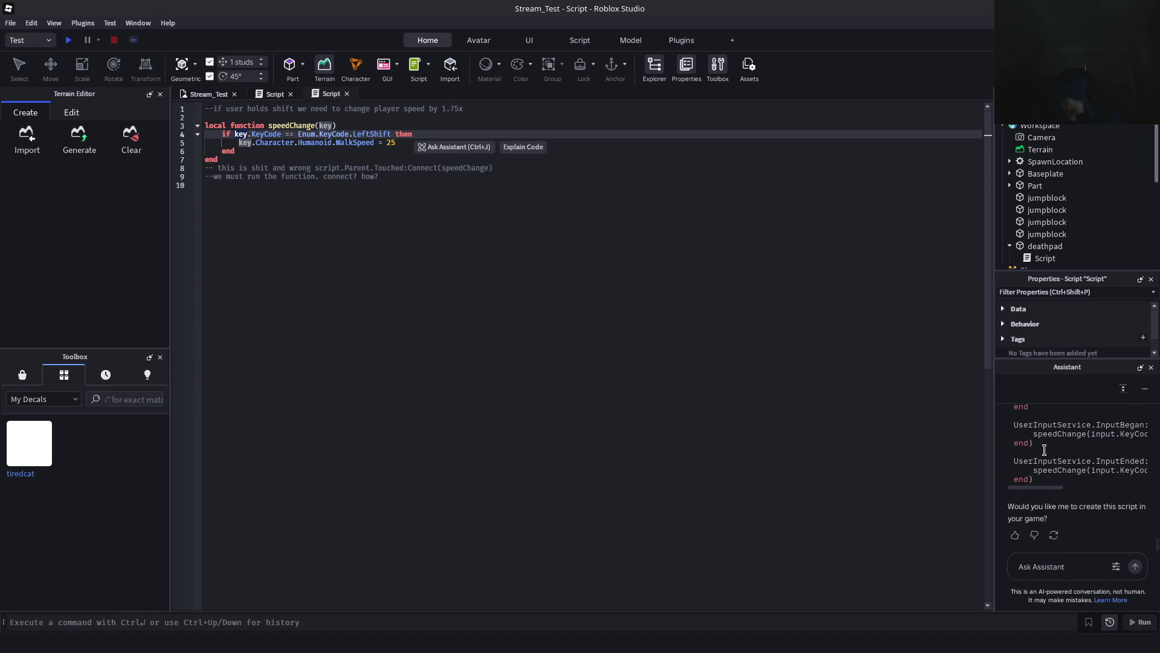
{"action": "scroll", "coordinate": [1045, 450], "scroll_direction": "up", "scroll_amount": 10}
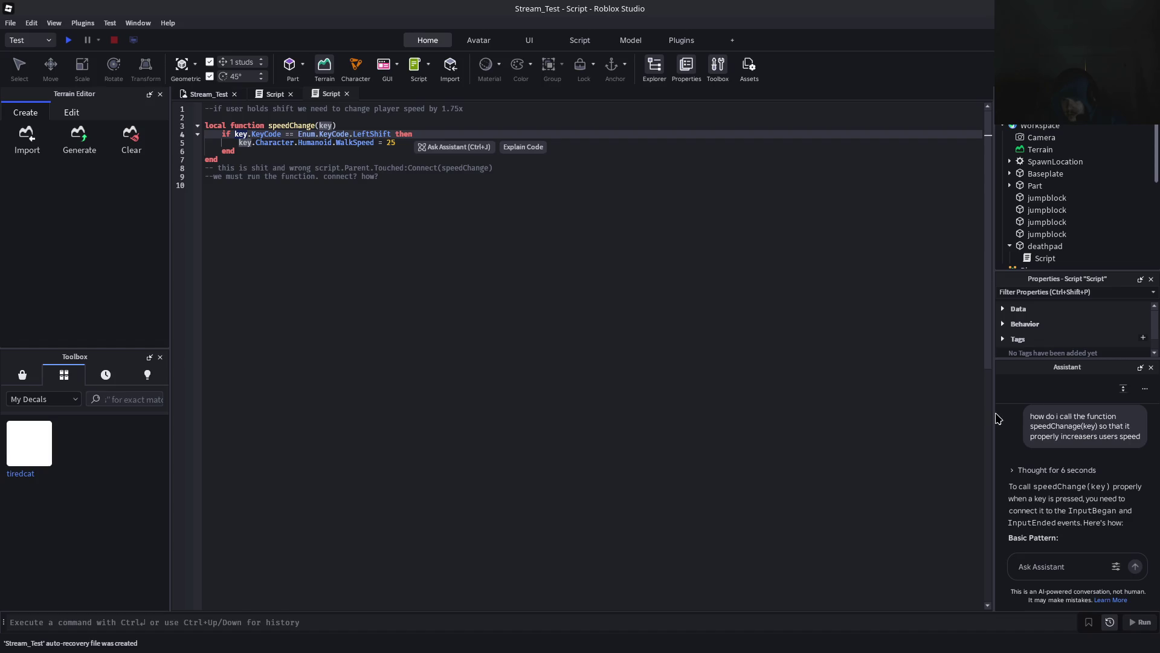
{"action": "left_click_drag", "start_coordinate": [991, 411], "coordinate": [949, 417]}
{"action": "scroll", "coordinate": [1058, 489], "scroll_direction": "down", "scroll_amount": 5}
{"action": "scroll", "coordinate": [1057, 490], "scroll_direction": "up", "scroll_amount": 3}
{"action": "scroll", "coordinate": [1055, 492], "scroll_direction": "down", "scroll_amount": 1}
{"action": "scroll", "coordinate": [1046, 535], "scroll_direction": "down", "scroll_amount": 2}
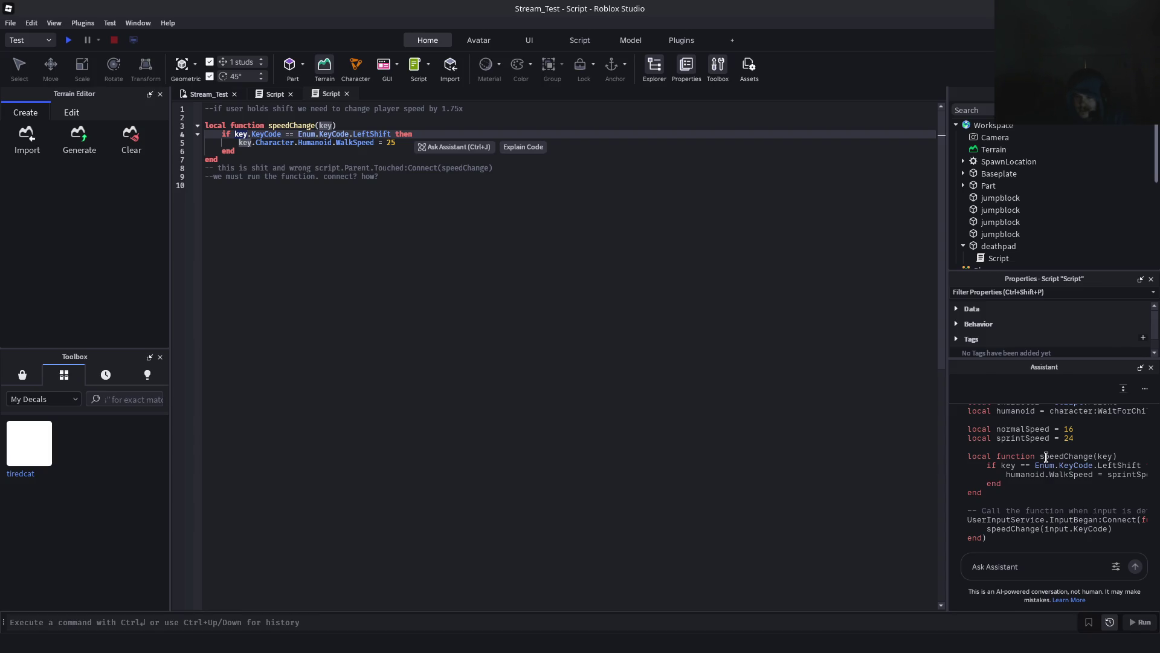
{"action": "double_click", "coordinate": [979, 428]}
{"action": "scroll", "coordinate": [1028, 528], "scroll_direction": "down", "scroll_amount": 2}
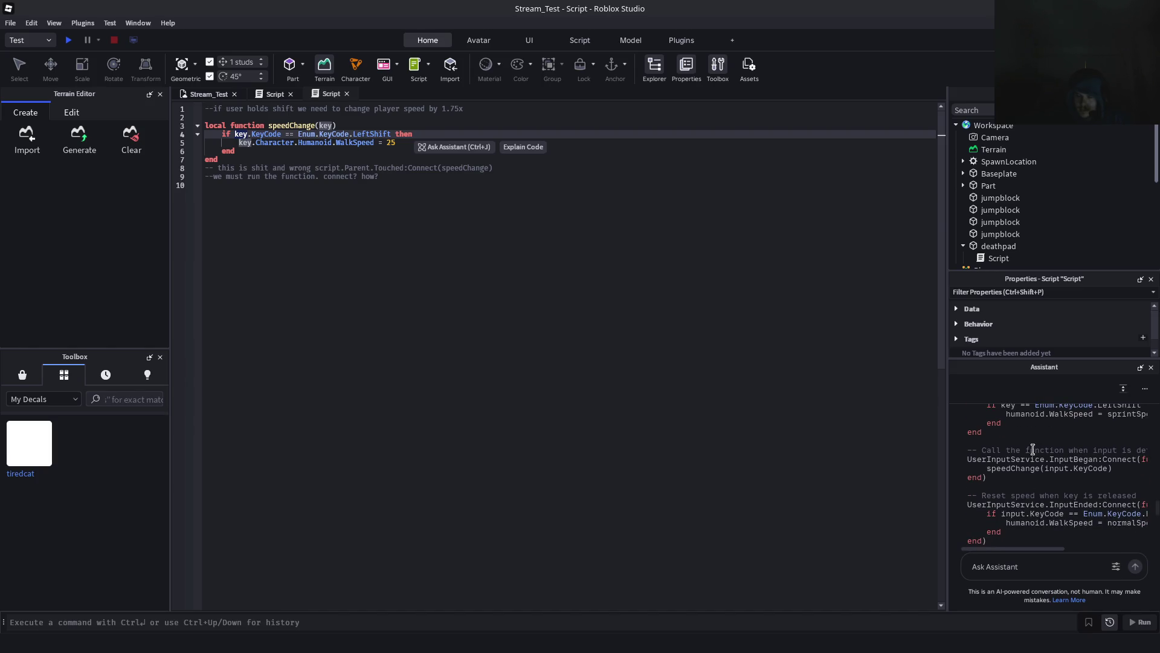
{"action": "left_click", "coordinate": [484, 260]}
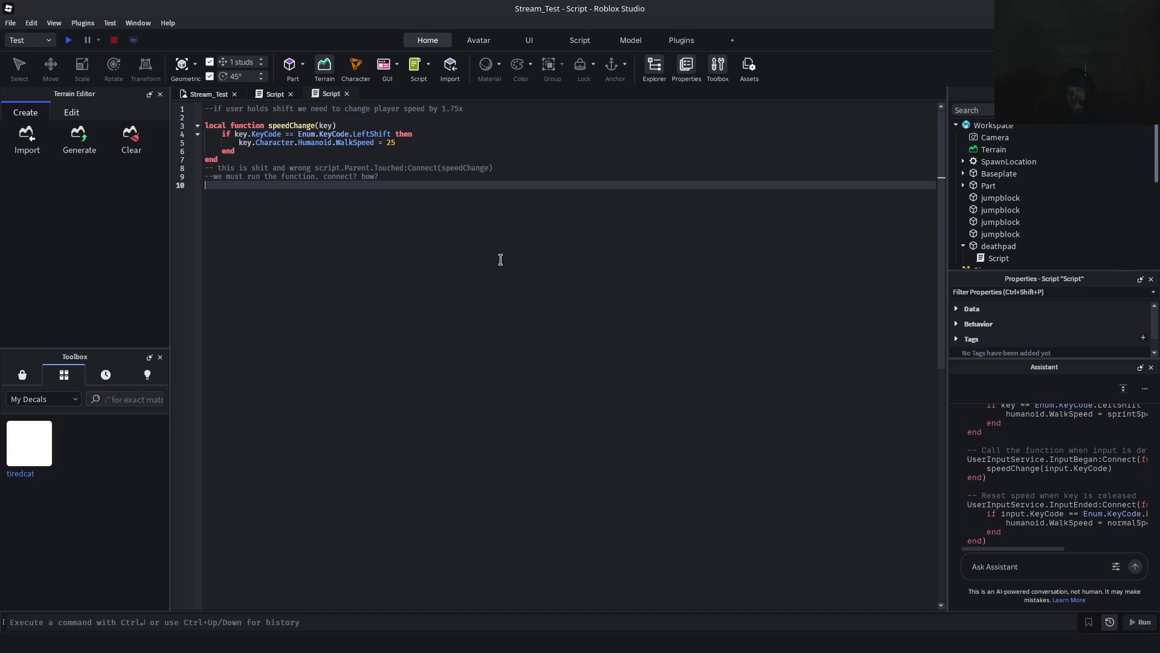
Write UserInputService.InputBegan:Connect(function(input, gameProcessed)) on line 10 and open line 11
{"action": "type", "text": "UserInput"}
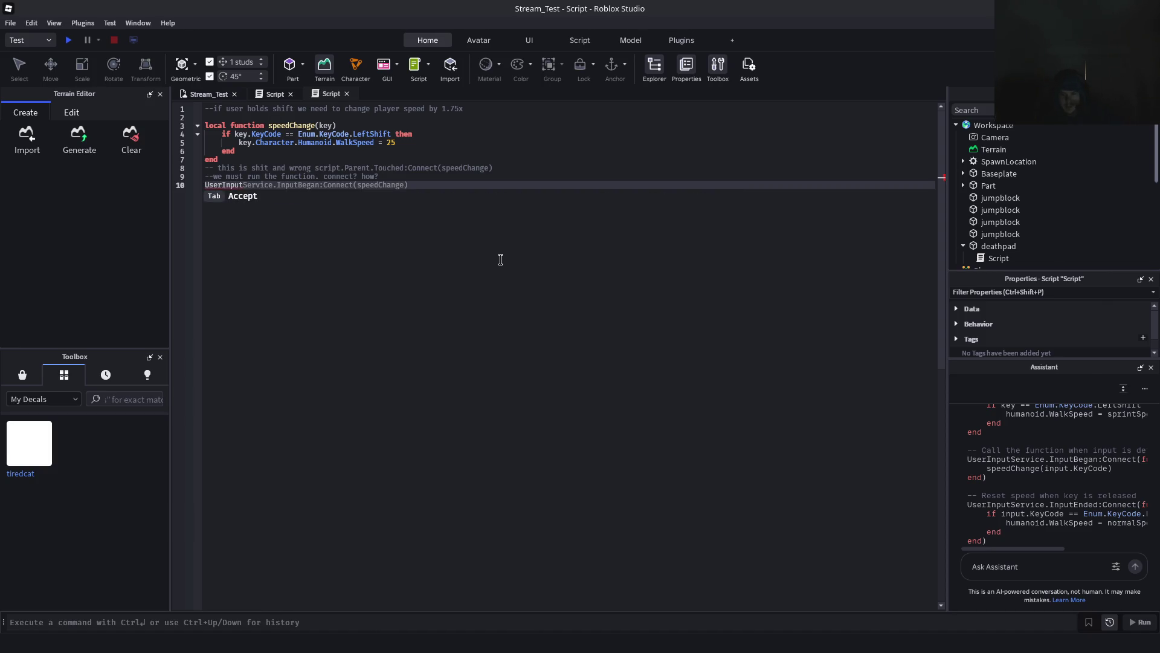
{"action": "type", "text": "Service.INputBegan"}
{"action": "type", "text": ":Connect("}
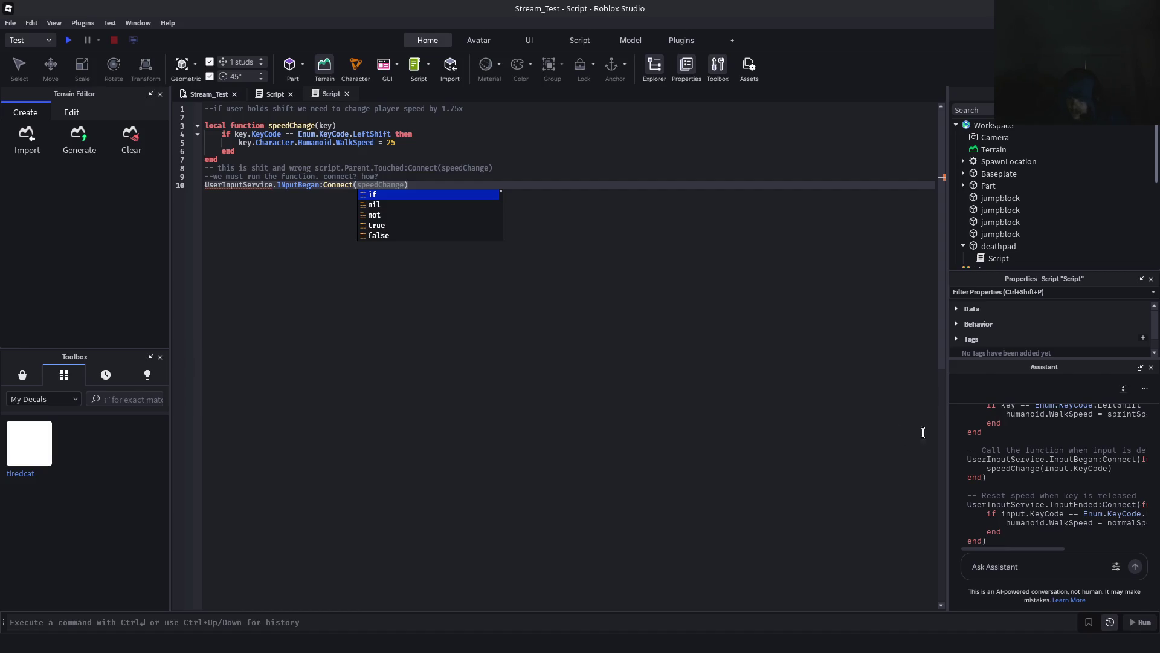
{"action": "left_click_drag", "start_coordinate": [1043, 547], "coordinate": [1090, 542]}
{"action": "scroll", "coordinate": [1061, 496], "scroll_direction": "up", "scroll_amount": 5}
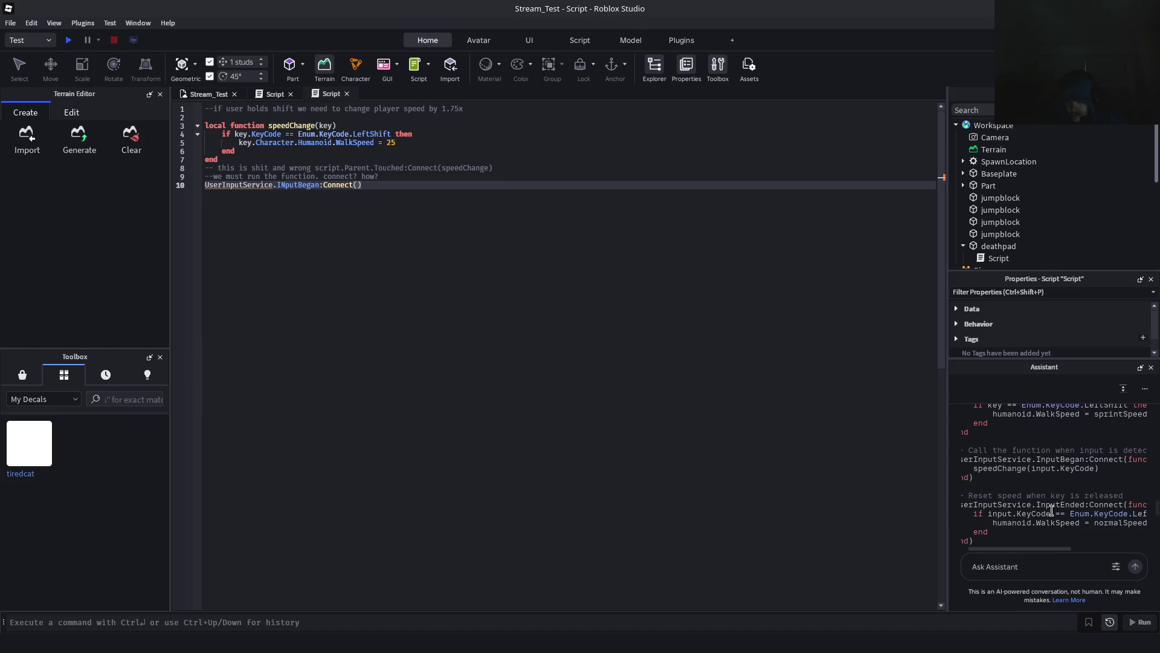
{"action": "scroll", "coordinate": [1067, 511], "scroll_direction": "down", "scroll_amount": 8}
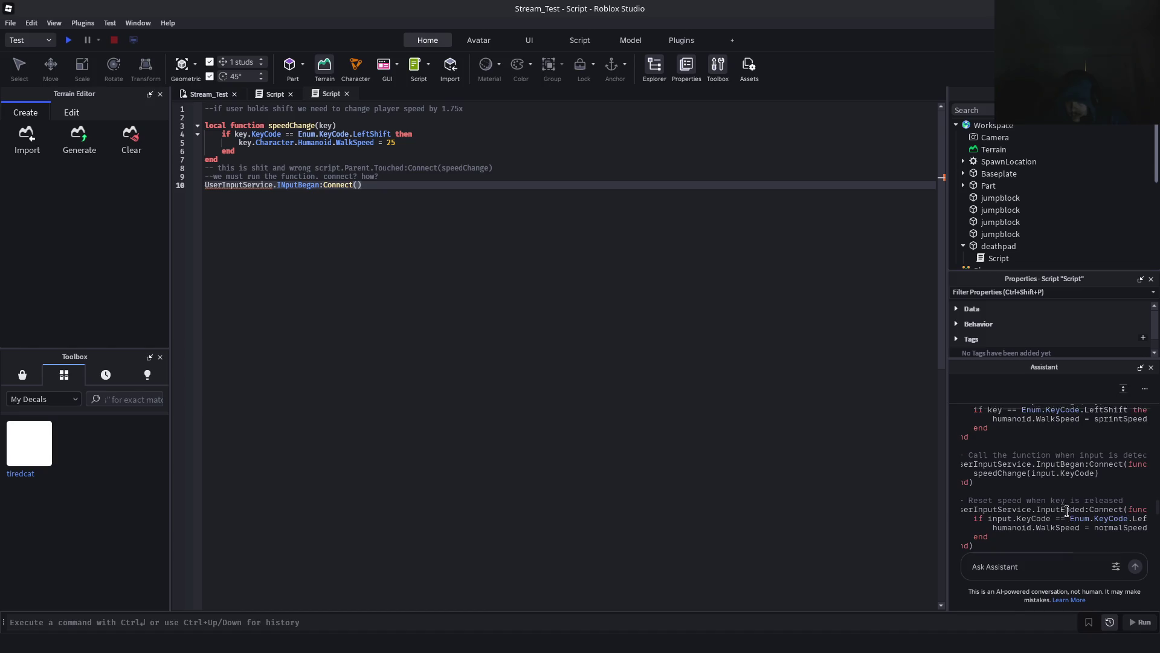
{"action": "scroll", "coordinate": [1067, 511], "scroll_direction": "down", "scroll_amount": 1}
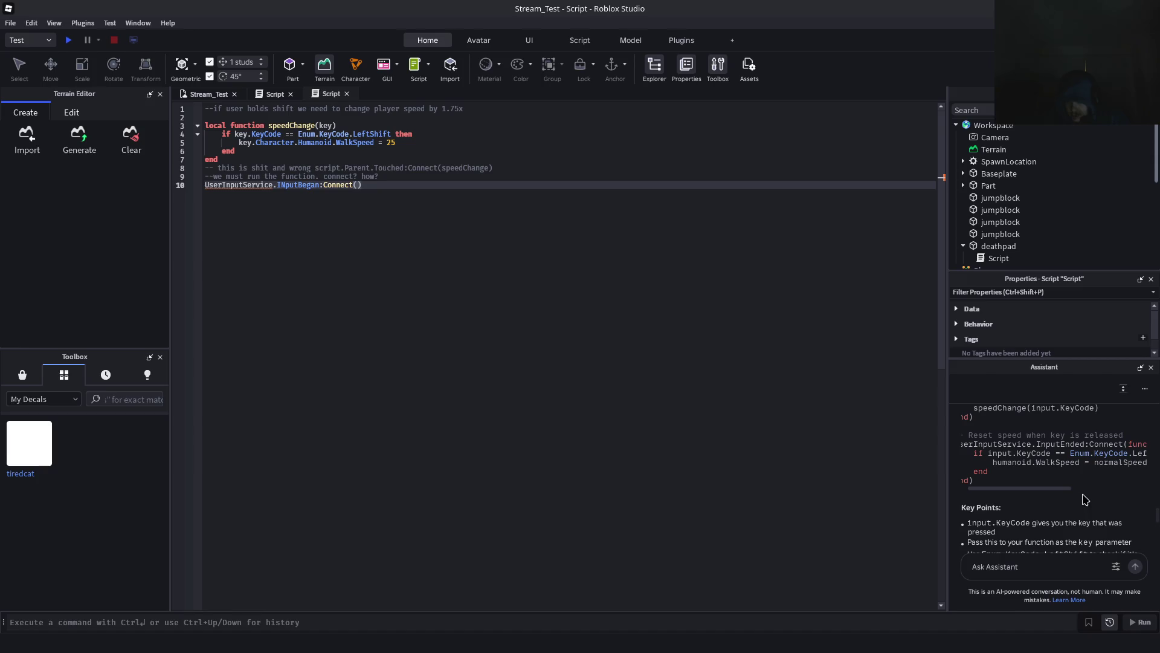
{"action": "left_click_drag", "start_coordinate": [1053, 490], "coordinate": [1103, 487]}
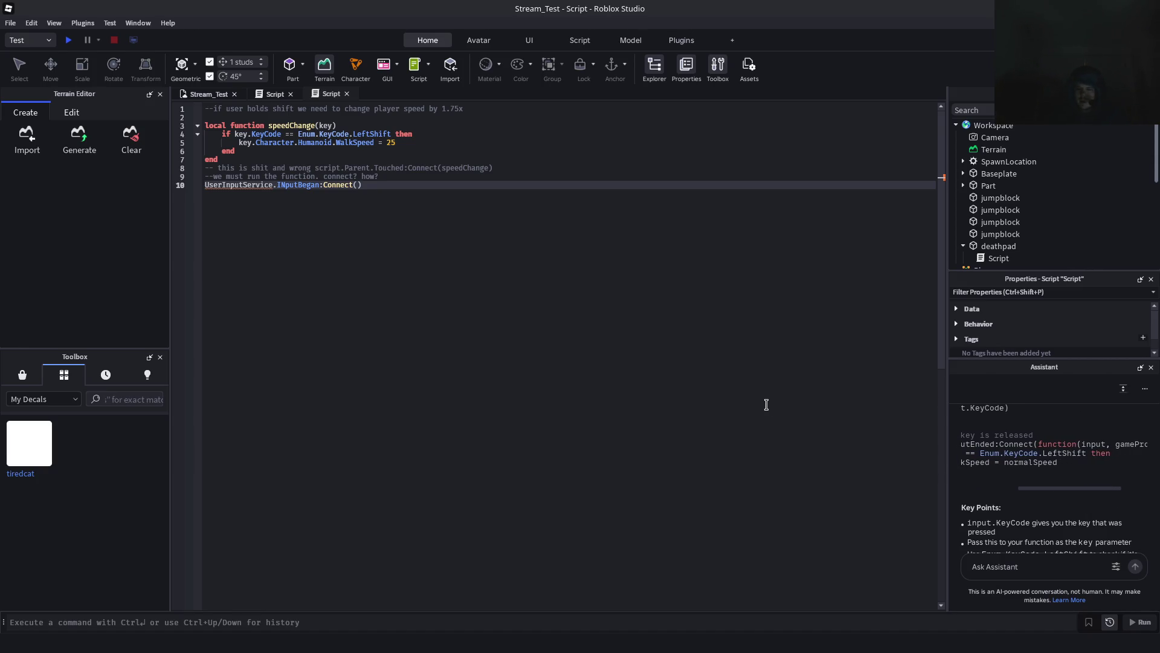
{"action": "type", "text": "function"}
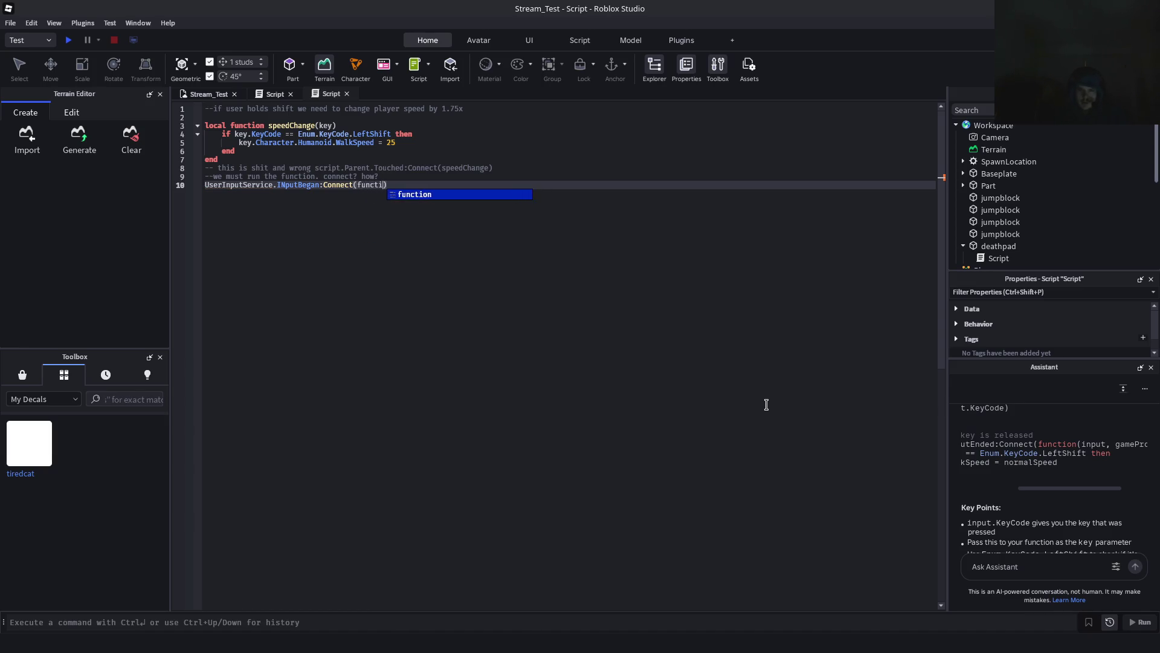
{"action": "type", "text": "(input)"}
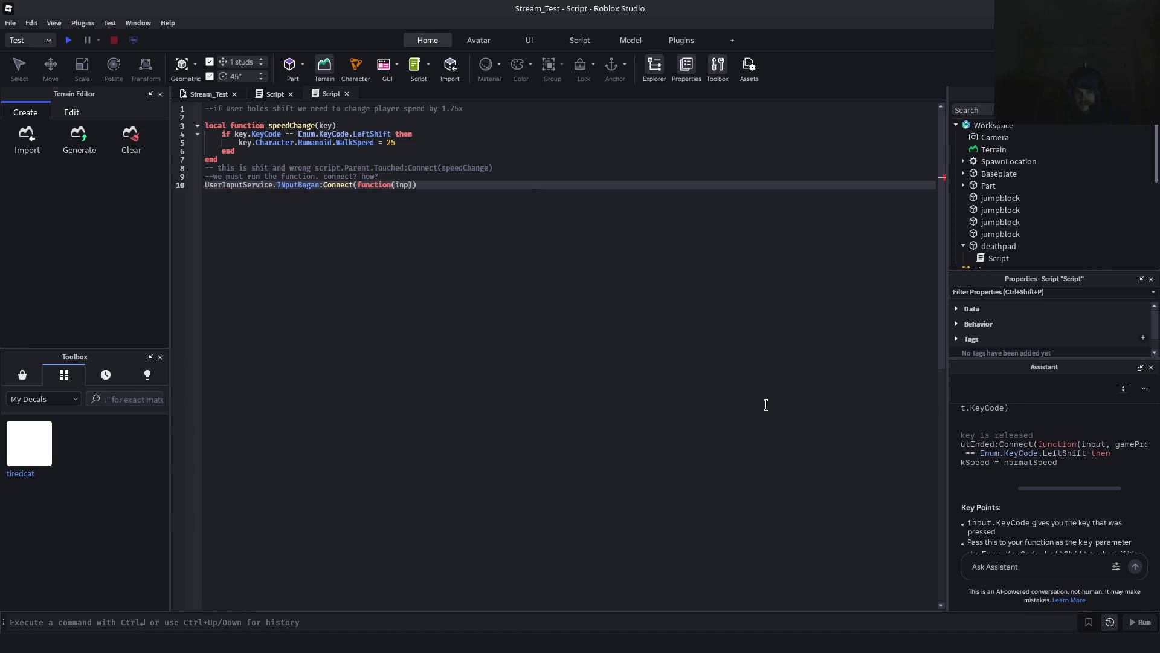
{"action": "type", "text": ", g"}
{"action": "type", "text": "ameProc"}
{"action": "type", "text": "ess"}
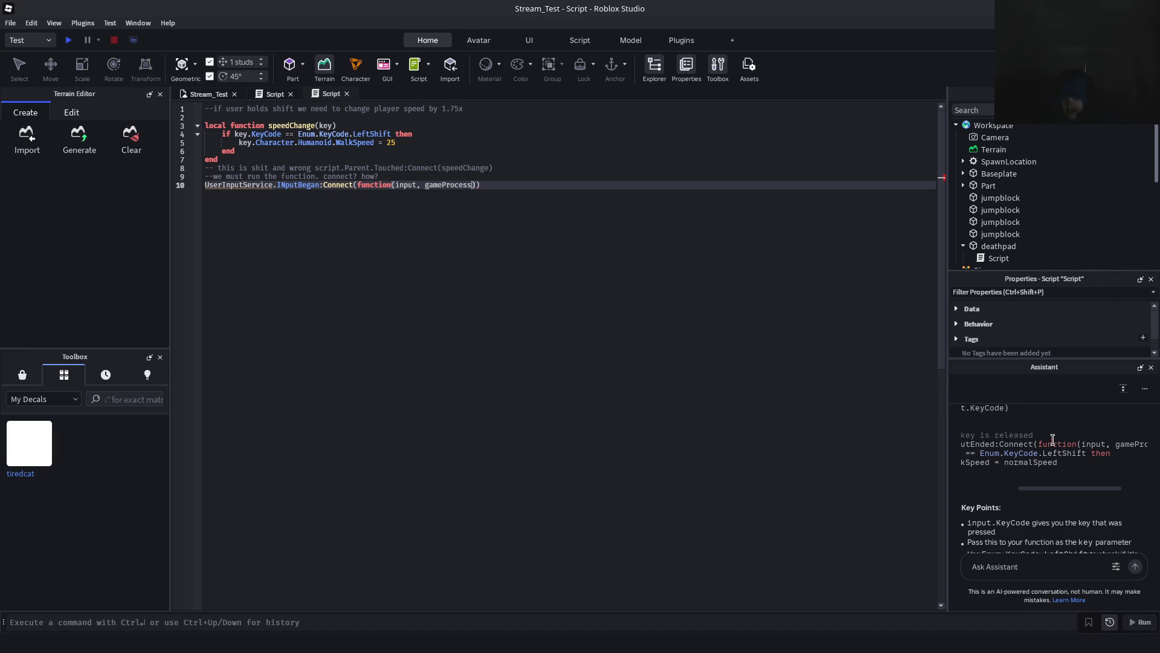
{"action": "left_click_drag", "start_coordinate": [1087, 493], "coordinate": [1113, 484]}
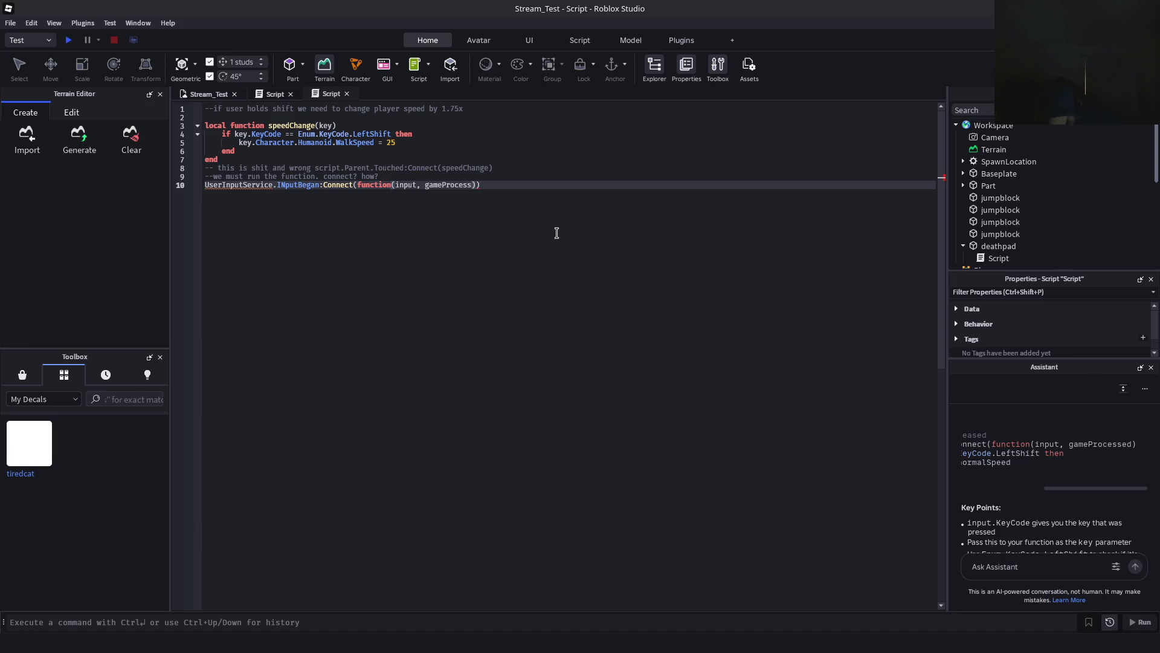
{"action": "type", "text": "ed"}
{"action": "left_click_drag", "start_coordinate": [1096, 486], "coordinate": [964, 491]}
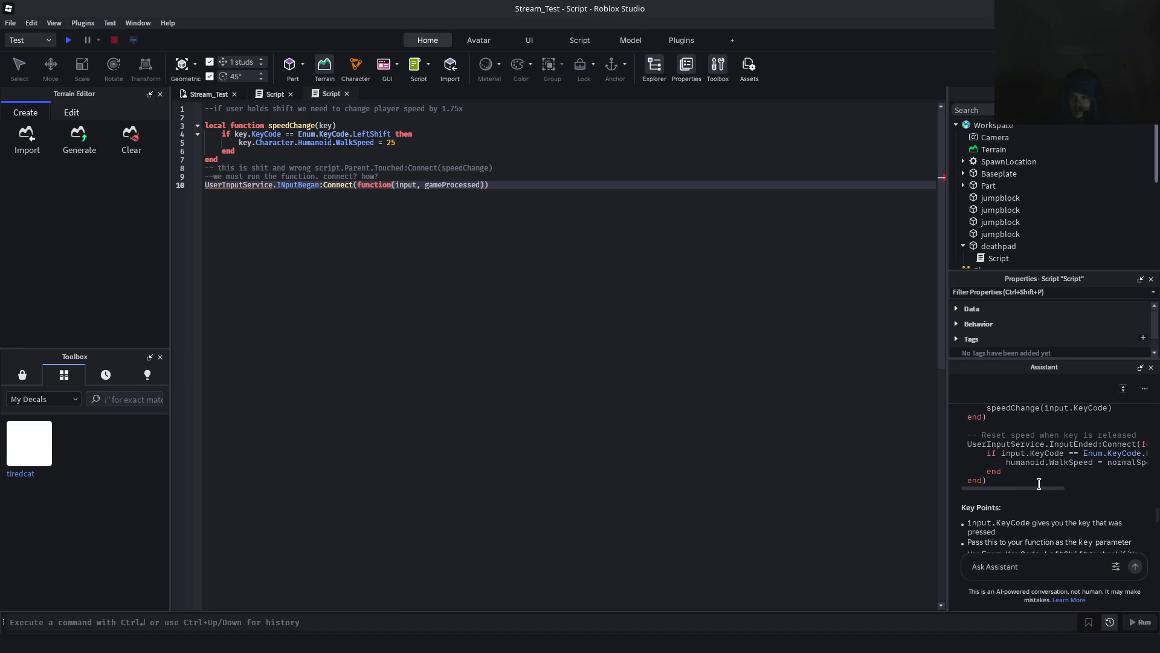
{"action": "mouse_move", "coordinate": [1033, 487]}
{"action": "left_mouse_down"}
{"action": "mouse_move", "coordinate": [1140, 491]}
{"action": "mouse_move", "coordinate": [1060, 489]}
{"action": "left_mouse_up"}
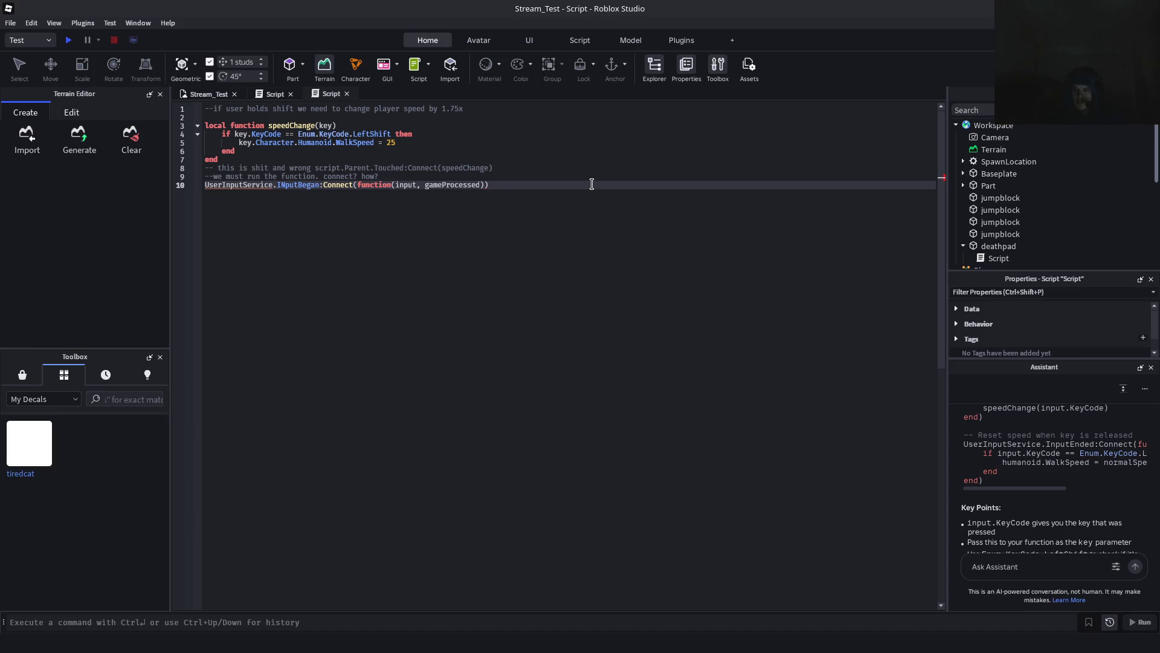
{"action": "key", "text": "Return"}
Add an InputBegan check for Enum.KeyCode.LeftShift that sets WalkSpeed to 25, closed with end
{"action": "key", "text": "BackSpace"}
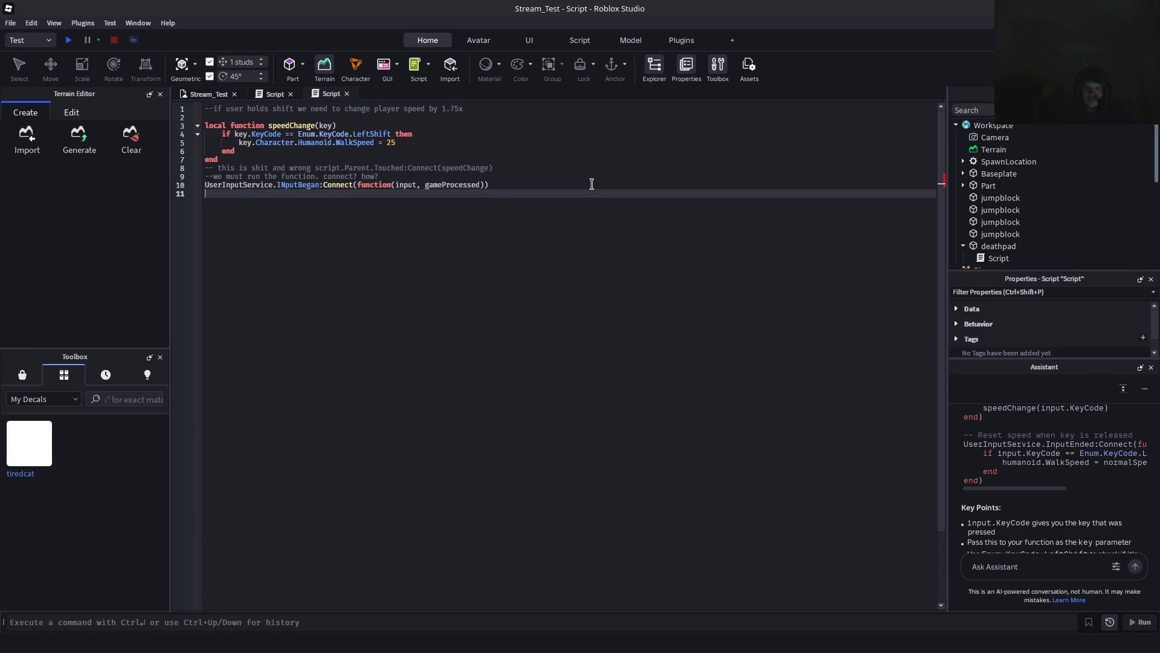
{"action": "type", "text": "if inp"}
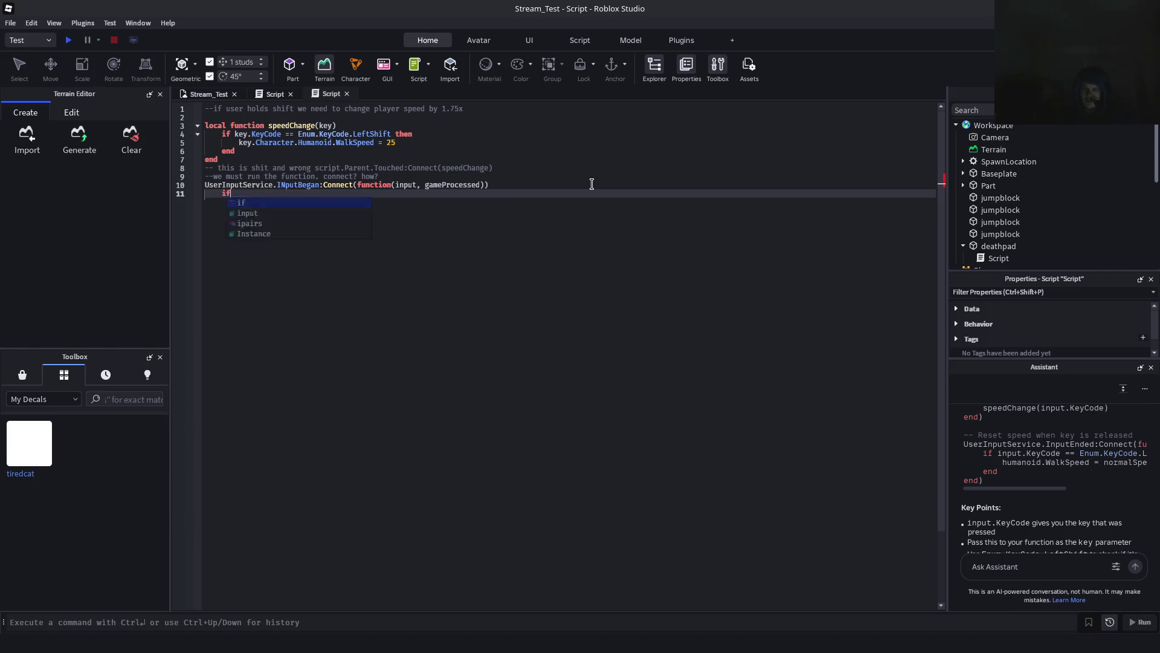
{"action": "key", "text": "BackSpace"}
{"action": "key", "text": "BackSpace"}
{"action": "key", "text": "BackSpace"}
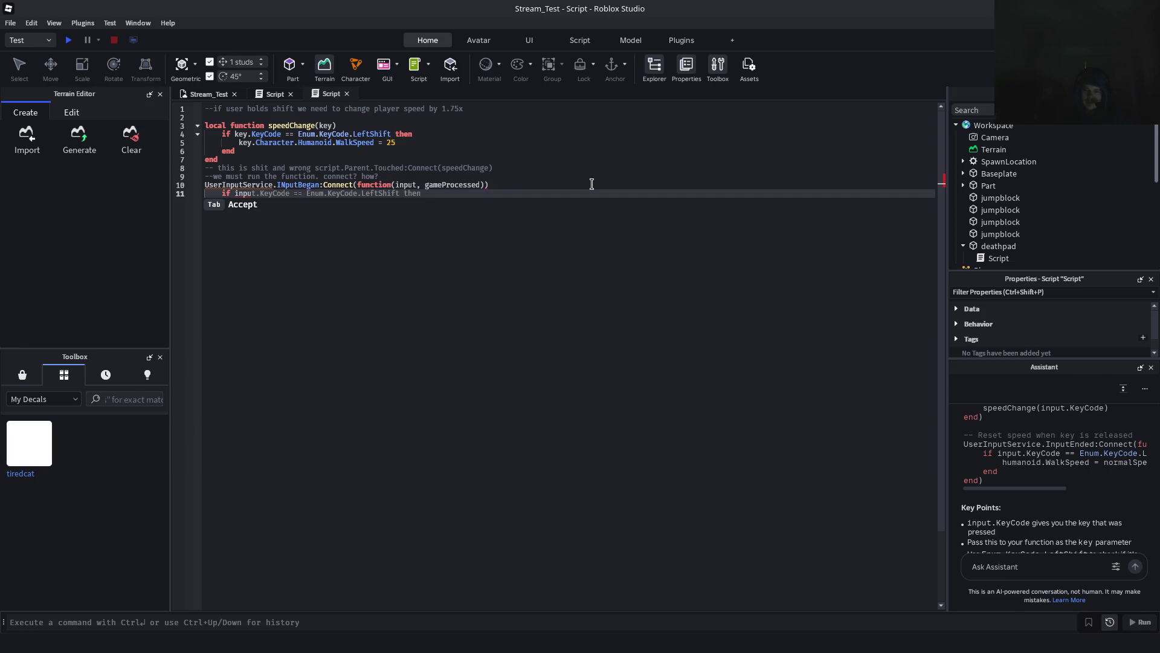
{"action": "key", "text": "Tab"}
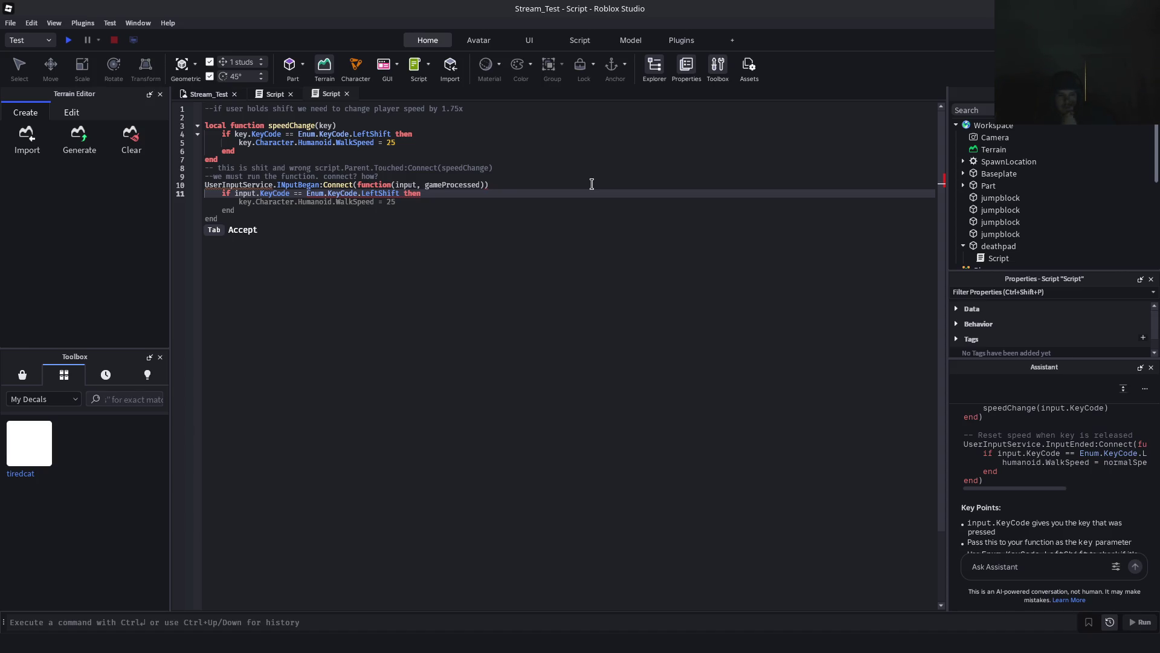
{"action": "key", "text": "Tab"}
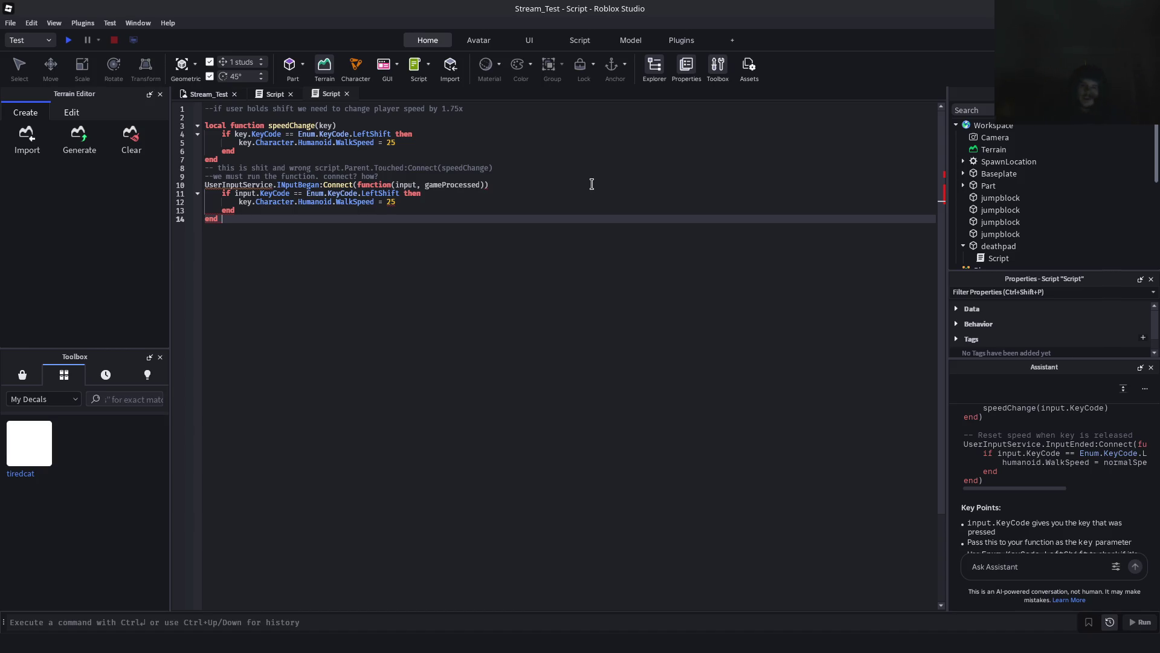
Correct the misspelled 'INputBegan' to 'InputBegan' on line 10
{"action": "double_click", "coordinate": [326, 125]}
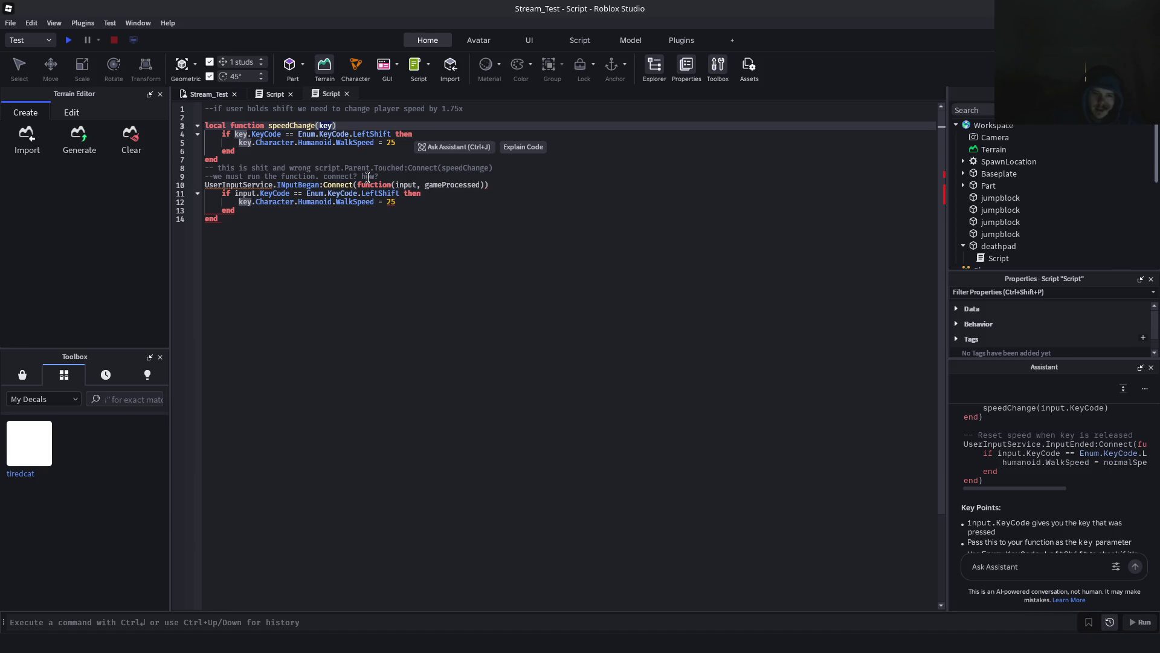
{"action": "double_click", "coordinate": [405, 184]}
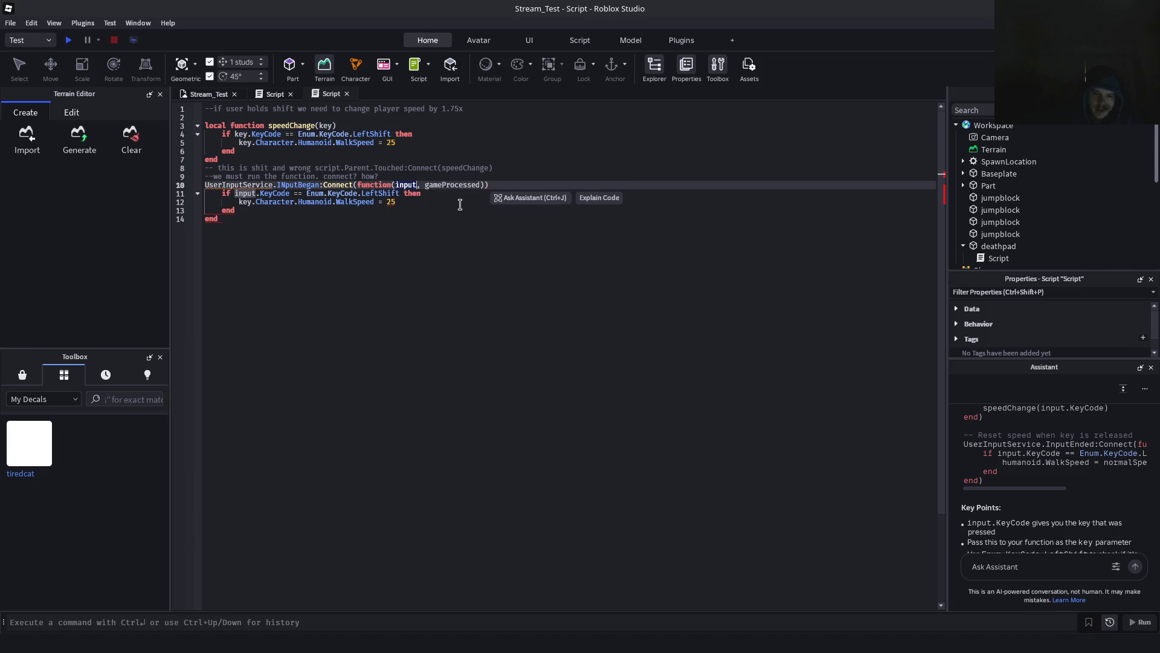
{"action": "right_click", "coordinate": [241, 182]}
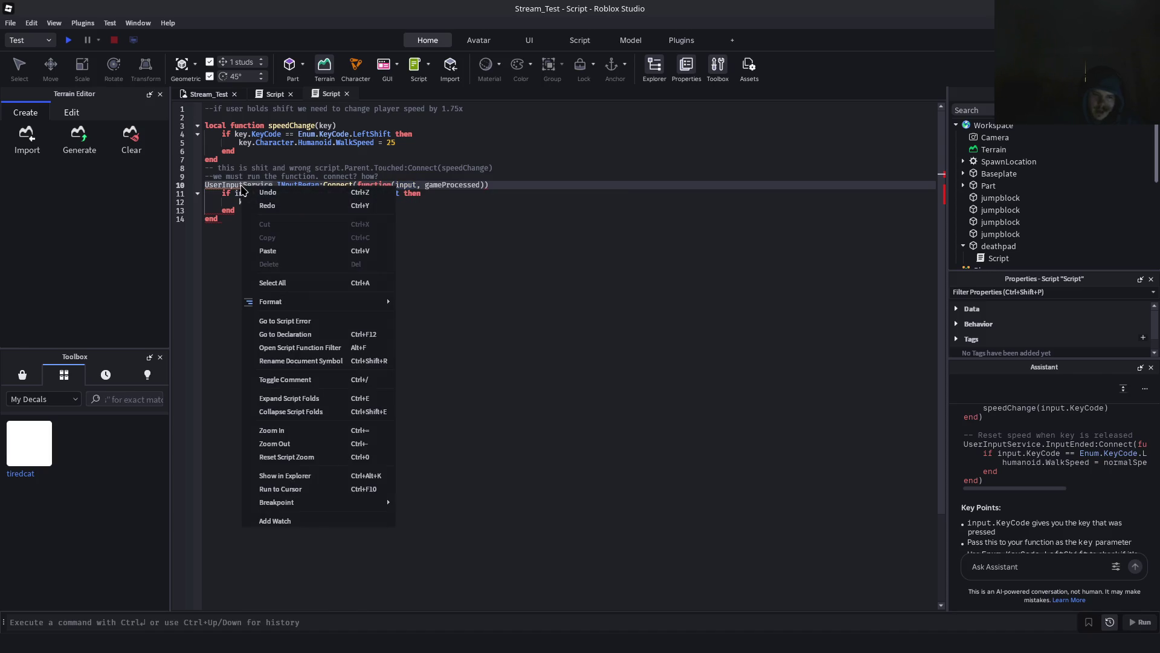
{"action": "left_click", "coordinate": [474, 212]}
{"action": "left_click", "coordinate": [263, 227]}
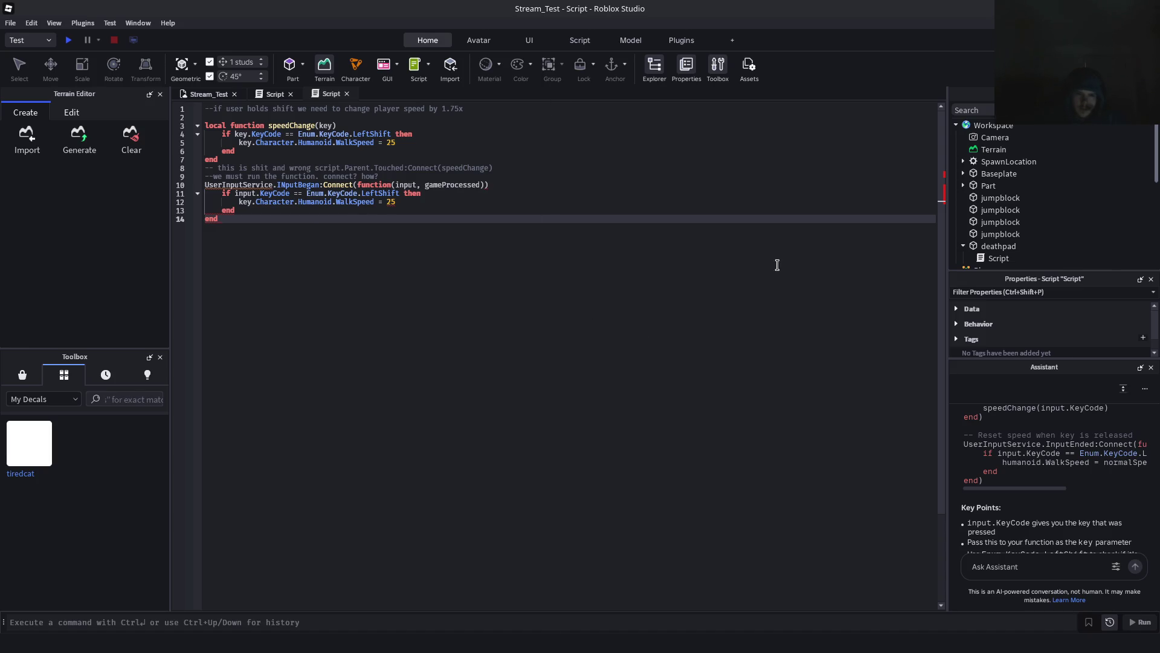
{"action": "left_click", "coordinate": [286, 188]}
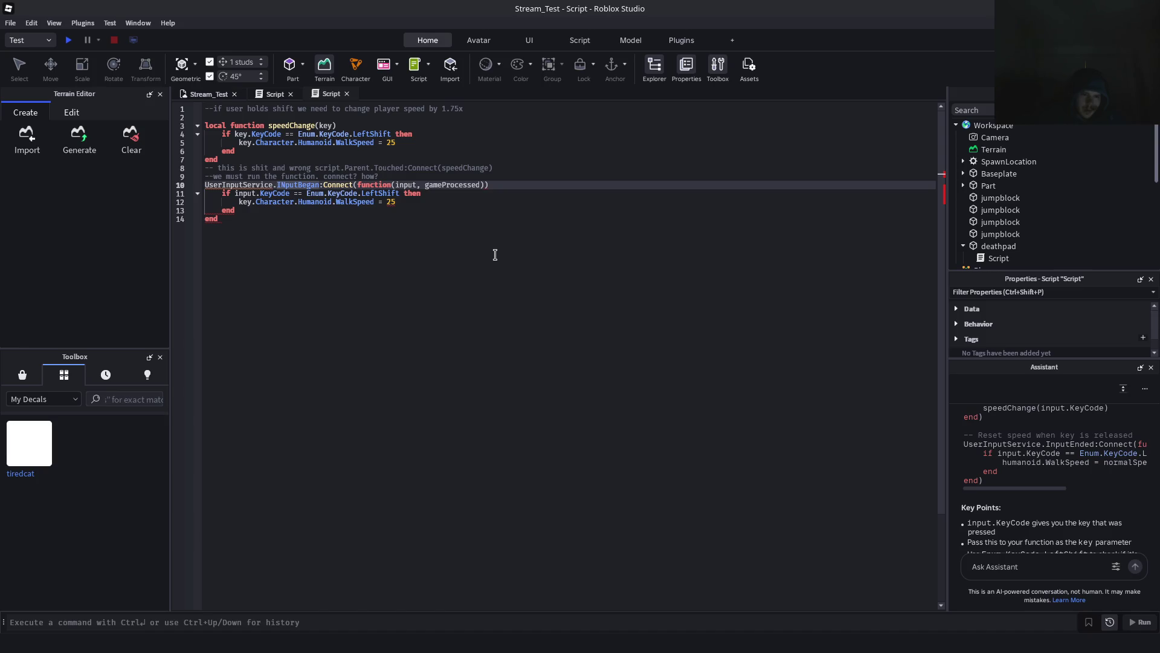
{"action": "key", "text": "BackSpace"}
{"action": "type", "text": "n"}
Close the InputBegan connection on line 14 with end), removing the trailing space
{"action": "scroll", "coordinate": [1015, 493], "scroll_direction": "left", "scroll_amount": 1}
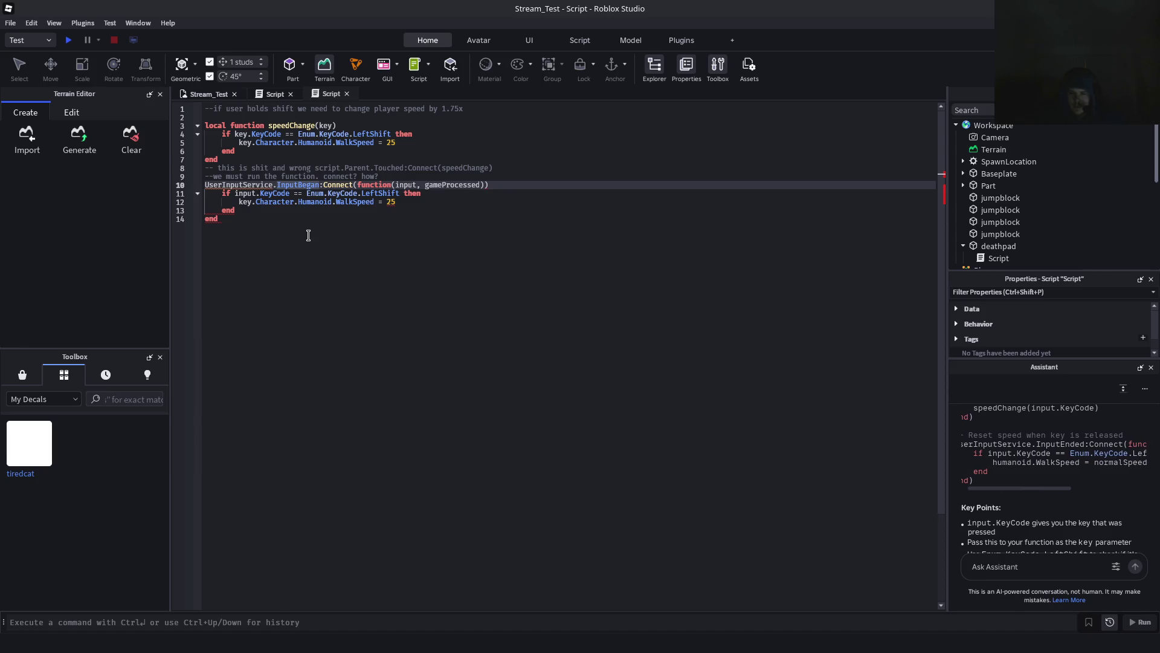
{"action": "left_click", "coordinate": [281, 221]}
{"action": "key", "text": "BackSpace"}
{"action": "key", "text": "Up"}
{"action": "key", "text": "Up"}
{"action": "key", "text": "Up"}
{"action": "key", "text": "Up"}
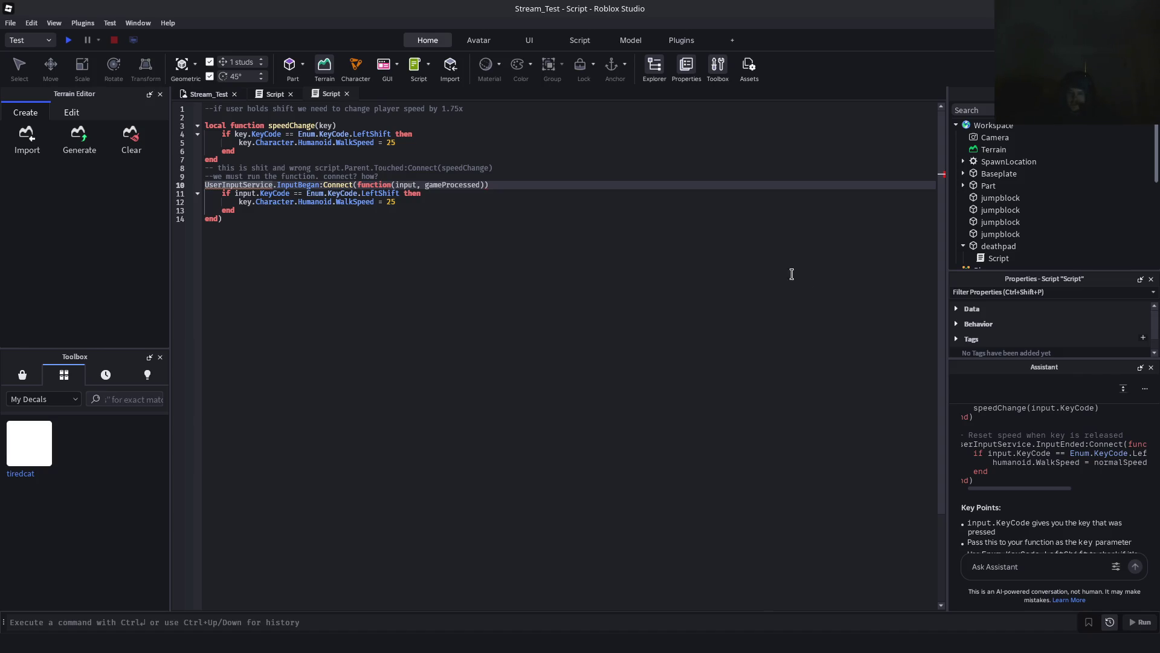
{"action": "scroll", "coordinate": [1023, 425], "scroll_direction": "up", "scroll_amount": 3}
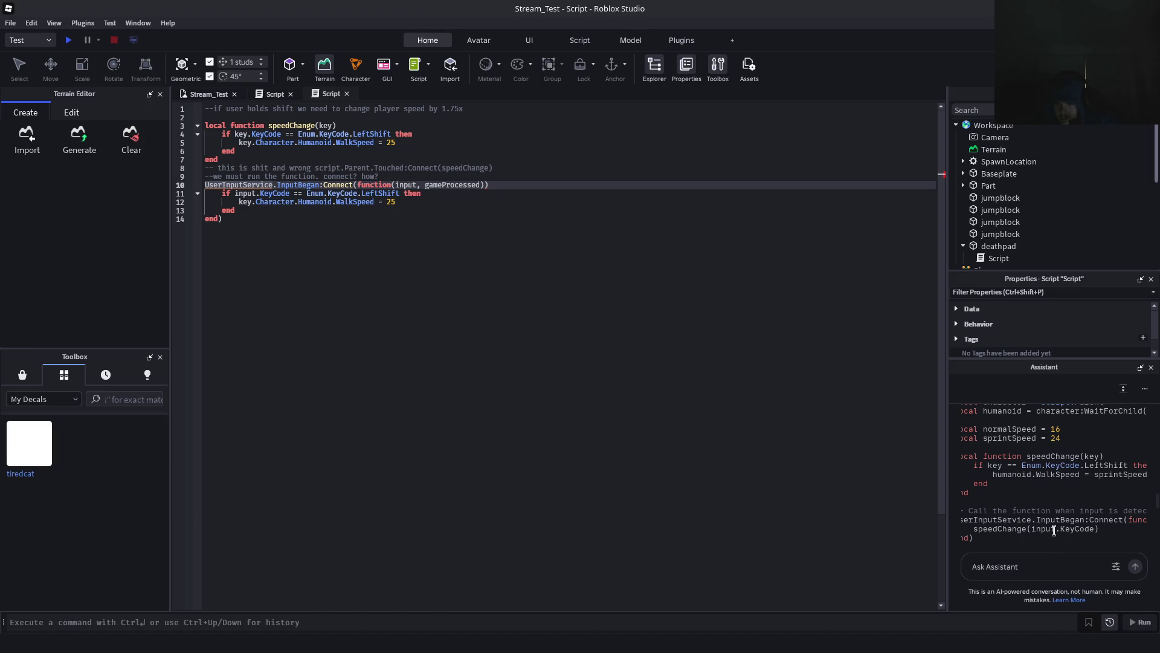
Widen the right dock and scroll the Assistant's reply down to its InputEnded speed-reset code
{"action": "scroll", "coordinate": [1054, 531], "scroll_direction": "up", "scroll_amount": 2}
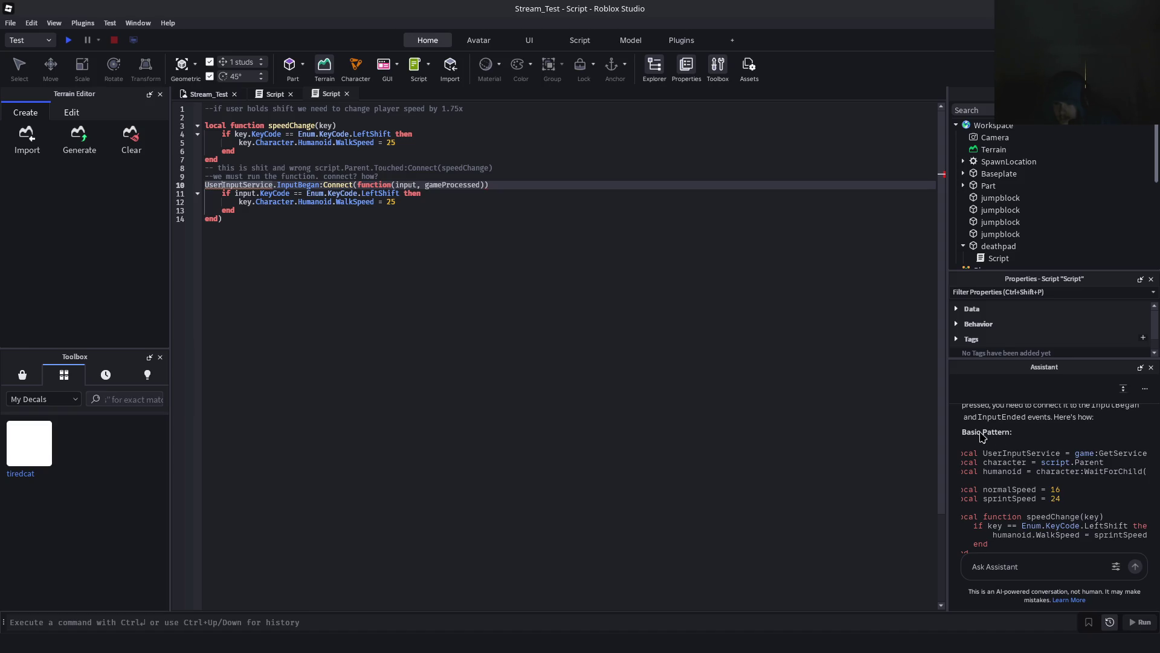
{"action": "left_click_drag", "start_coordinate": [947, 417], "coordinate": [890, 424]}
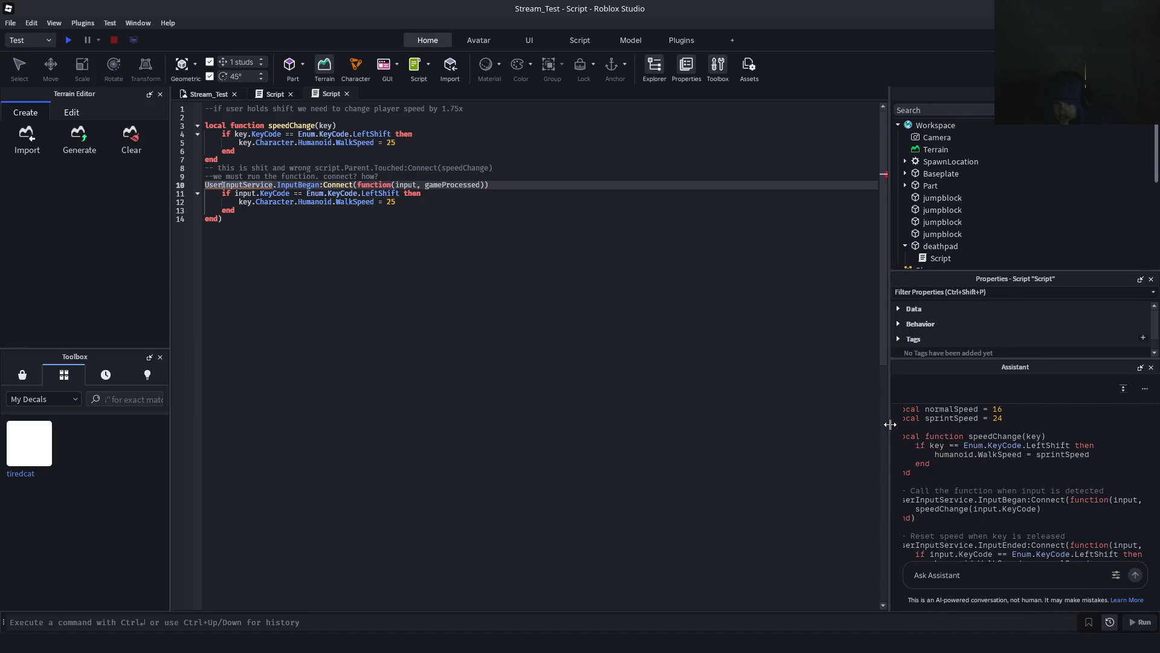
{"action": "scroll", "coordinate": [1015, 484], "scroll_direction": "up", "scroll_amount": 3}
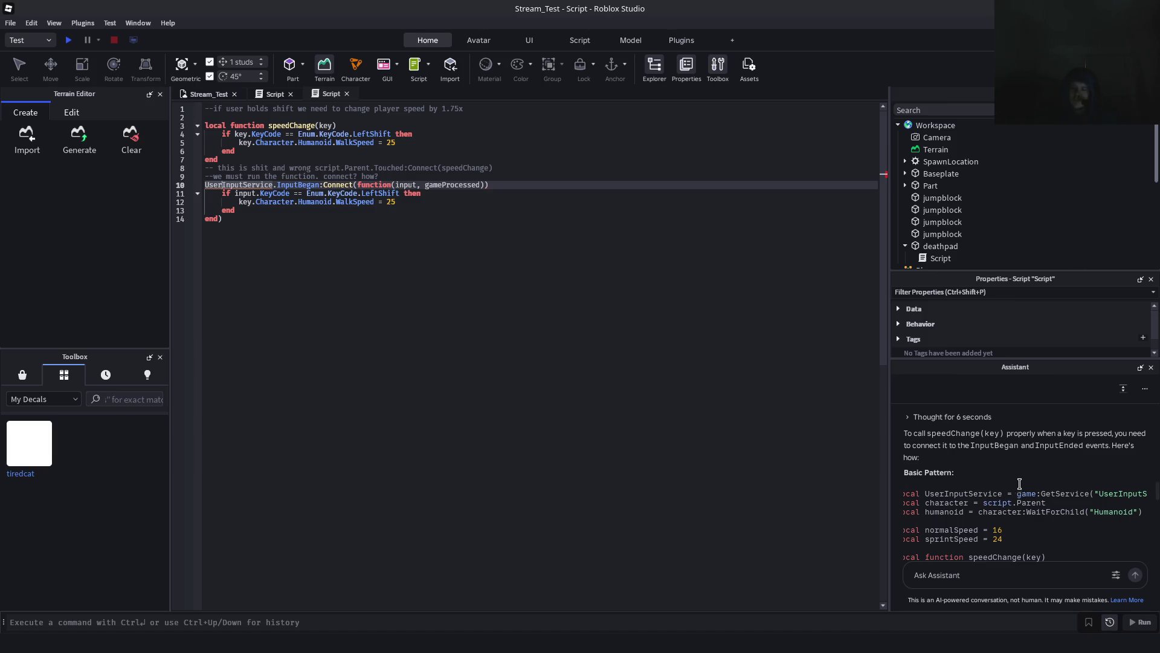
{"action": "scroll", "coordinate": [1028, 484], "scroll_direction": "down", "scroll_amount": 2}
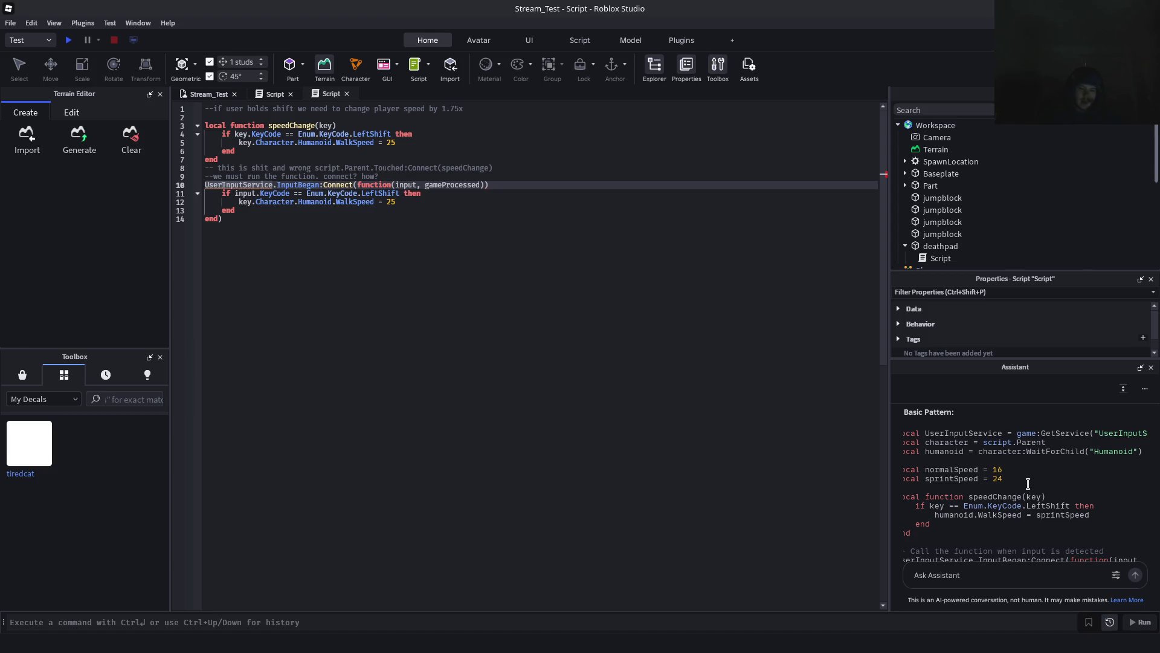
{"action": "scroll", "coordinate": [1049, 464], "scroll_direction": "down", "scroll_amount": 2}
{"action": "scroll", "coordinate": [1049, 464], "scroll_direction": "up", "scroll_amount": 4}
{"action": "scroll", "coordinate": [1050, 469], "scroll_direction": "down", "scroll_amount": 2}
{"action": "scroll", "coordinate": [1055, 452], "scroll_direction": "down", "scroll_amount": 2}
{"action": "scroll", "coordinate": [1067, 459], "scroll_direction": "down", "scroll_amount": 1}
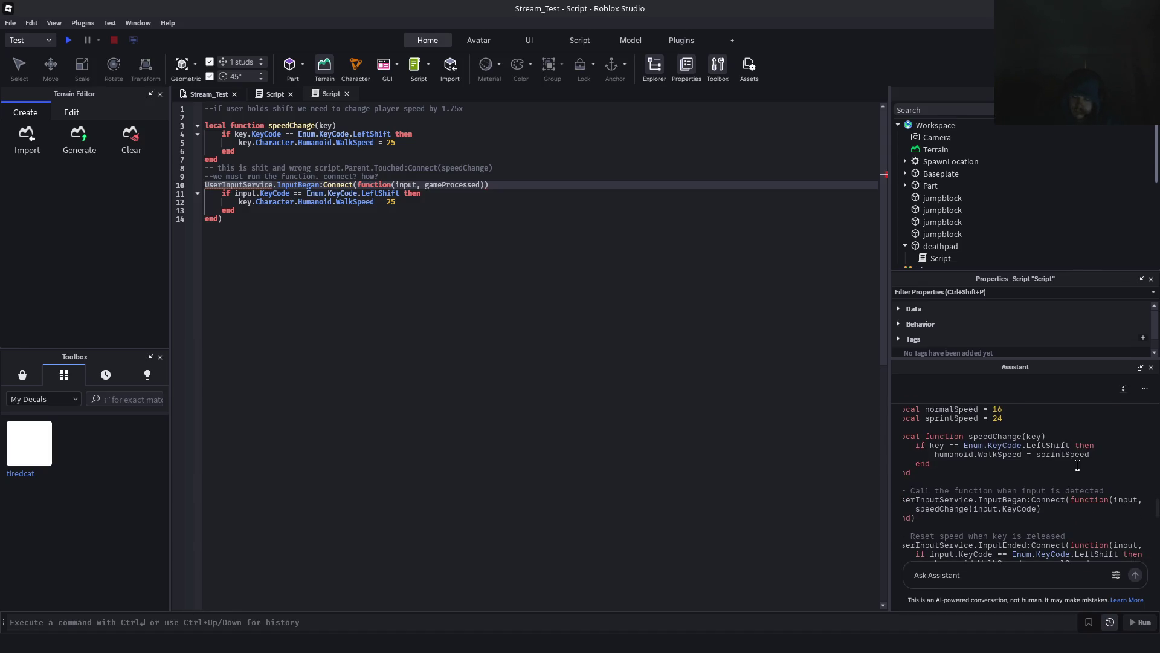
{"action": "scroll", "coordinate": [1078, 466], "scroll_direction": "down", "scroll_amount": 2}
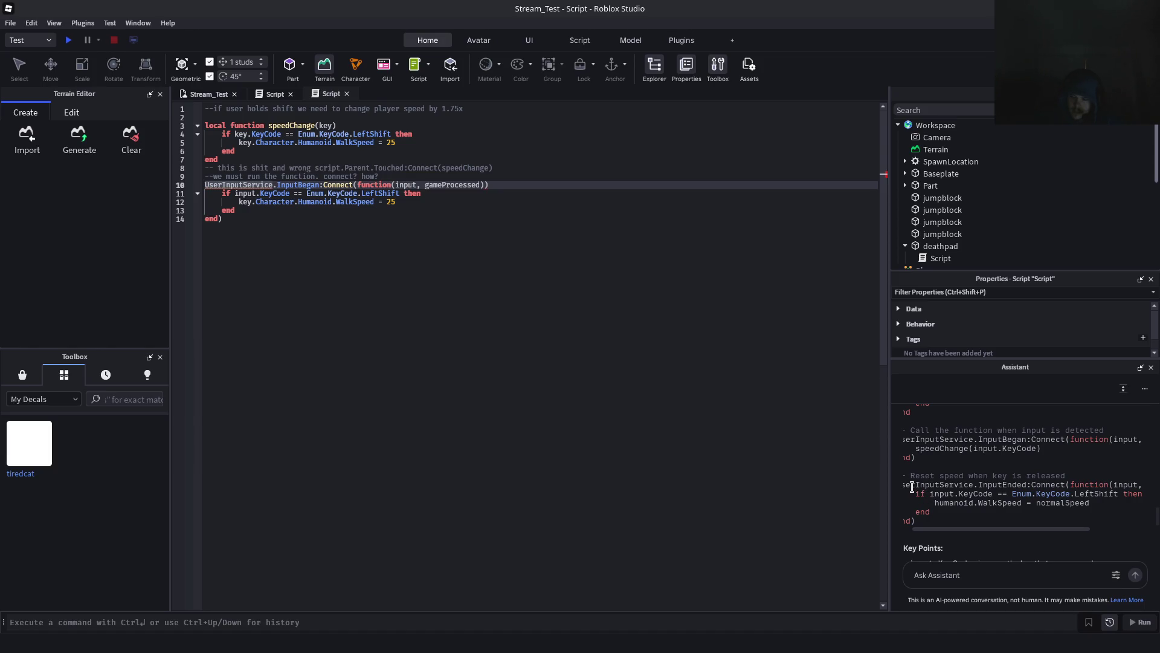
{"action": "triple_click", "coordinate": [913, 488]}
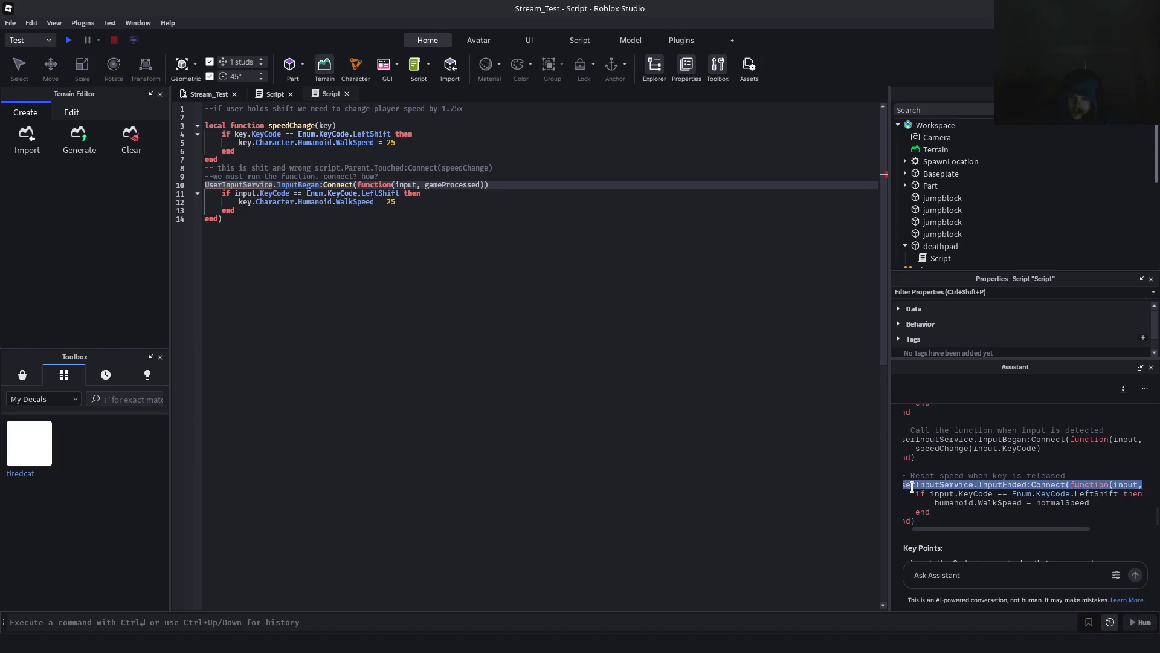
Copy the Assistant's InputEnded block and paste it after line 14 to restore normalSpeed on release
{"action": "left_click", "coordinate": [926, 520]}
{"action": "scroll", "coordinate": [938, 531], "scroll_direction": "left", "scroll_amount": 1}
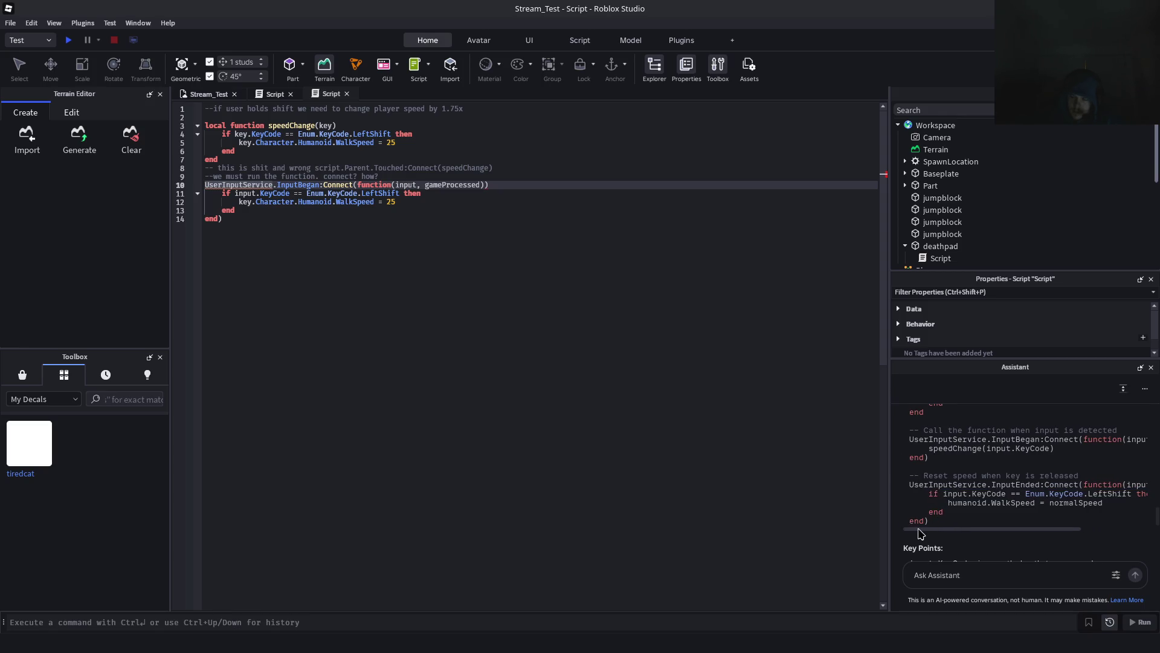
{"action": "triple_click", "coordinate": [919, 484]}
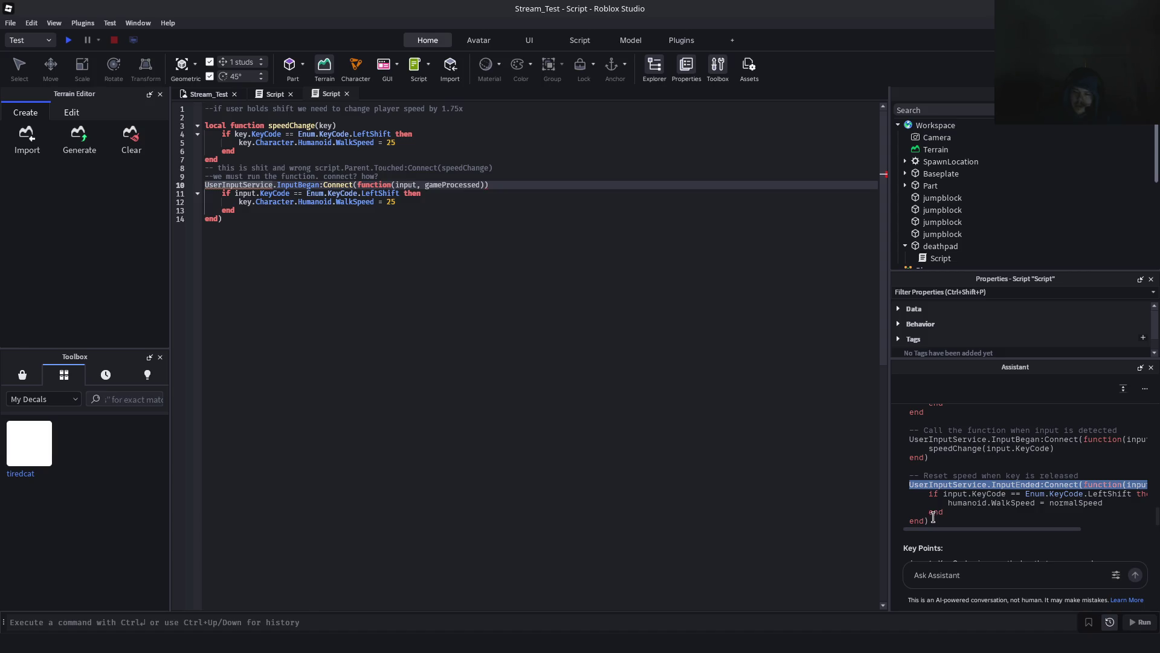
{"action": "left_click", "coordinate": [938, 495]}
{"action": "left_click_drag", "start_coordinate": [911, 484], "coordinate": [929, 521]}
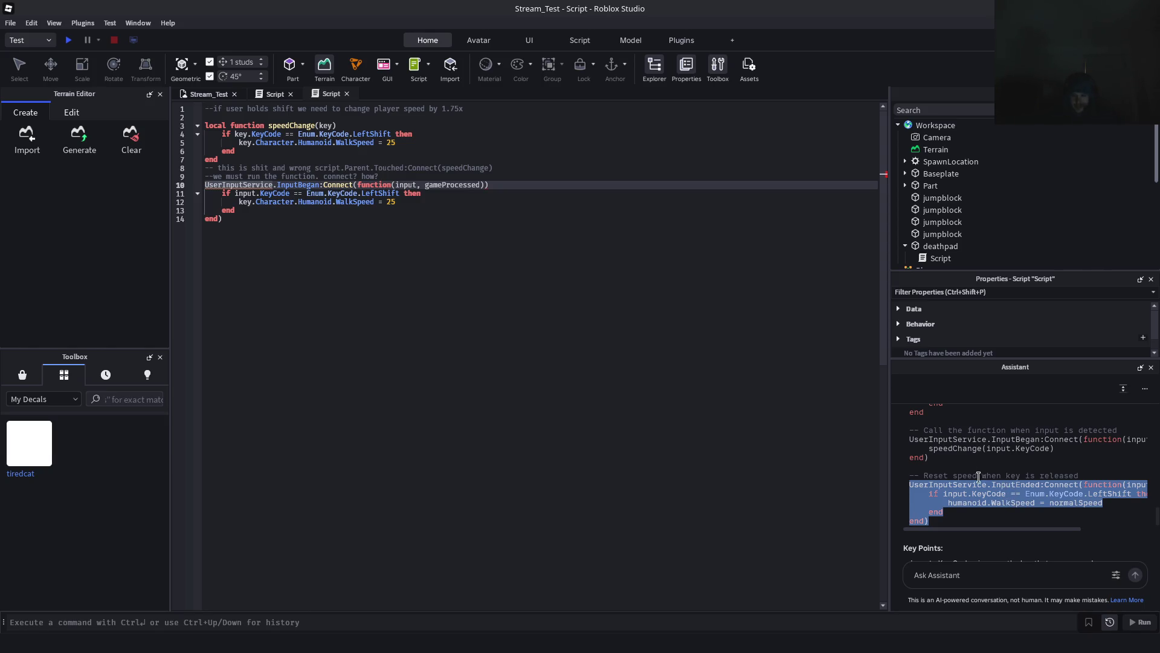
{"action": "left_click", "coordinate": [461, 300]}
{"action": "key", "text": "Return"}
{"action": "type", "text": "UserInputService.InputEnded:Connect(function(input, gameProcessed)     if input.KeyCode == Enum.KeyCode.LeftShift then         humanoid.WalkSpeed = normalSpeed     end end)"}
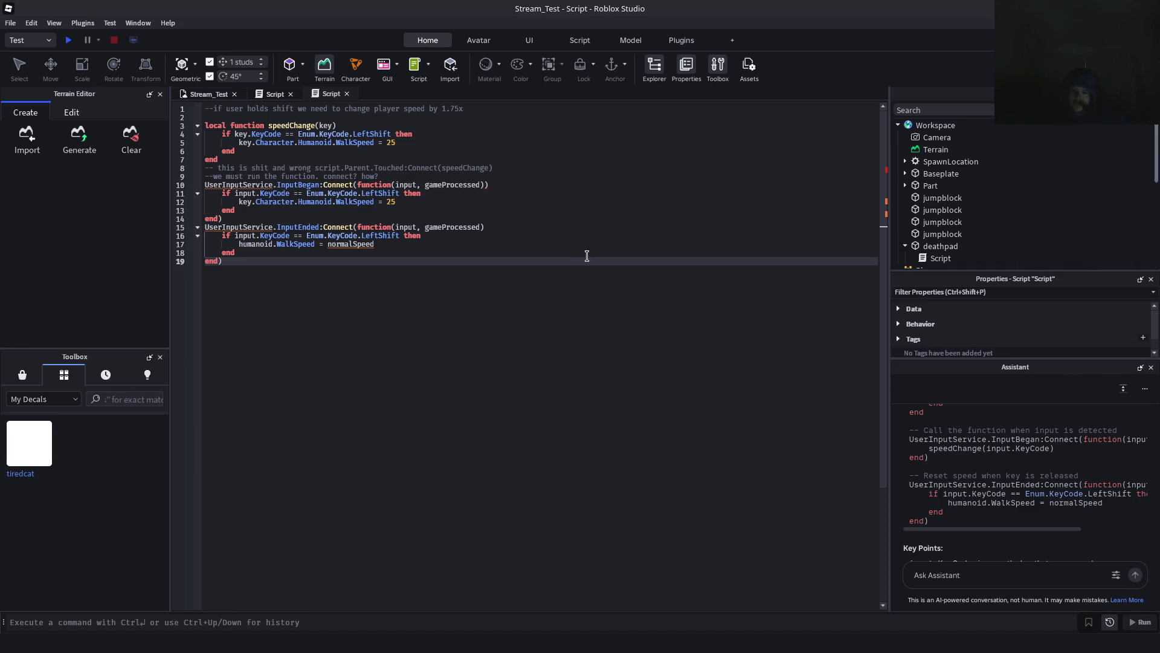
{"action": "scroll", "coordinate": [1036, 481], "scroll_direction": "up", "scroll_amount": 2}
{"action": "scroll", "coordinate": [1036, 482], "scroll_direction": "up", "scroll_amount": 3}
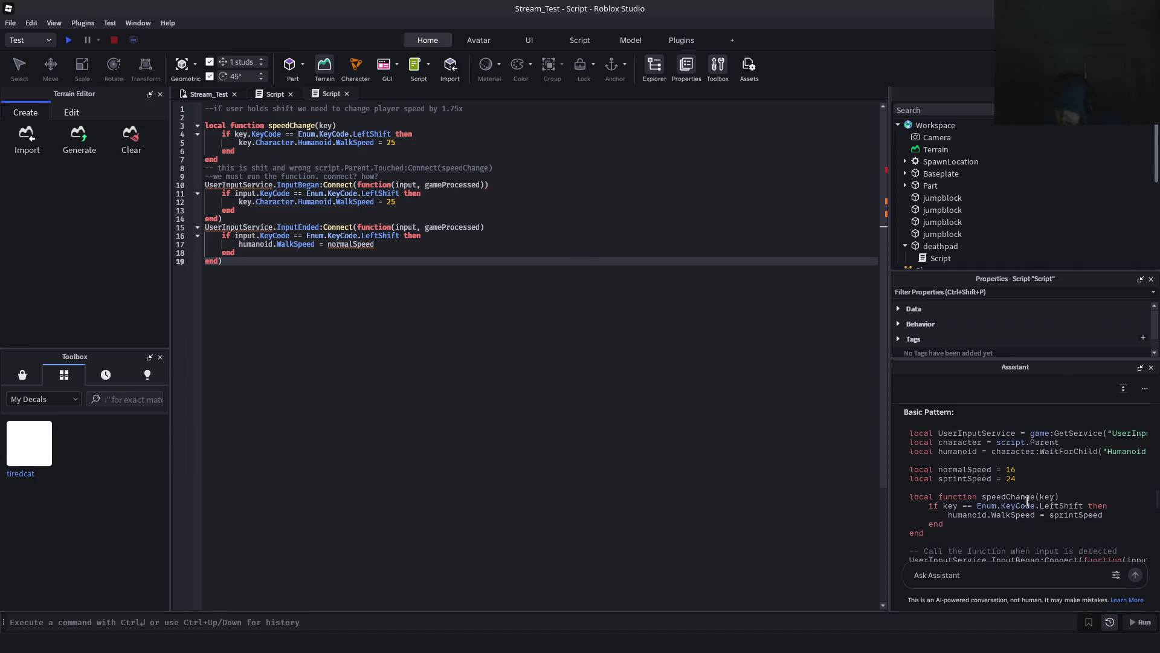
{"action": "mouse_move", "coordinate": [945, 513]}
{"action": "left_mouse_down"}
{"action": "mouse_move", "coordinate": [1112, 504]}
{"action": "mouse_move", "coordinate": [1117, 463]}
{"action": "left_mouse_up"}
{"action": "scroll", "coordinate": [1002, 476], "scroll_direction": "up", "scroll_amount": 2}
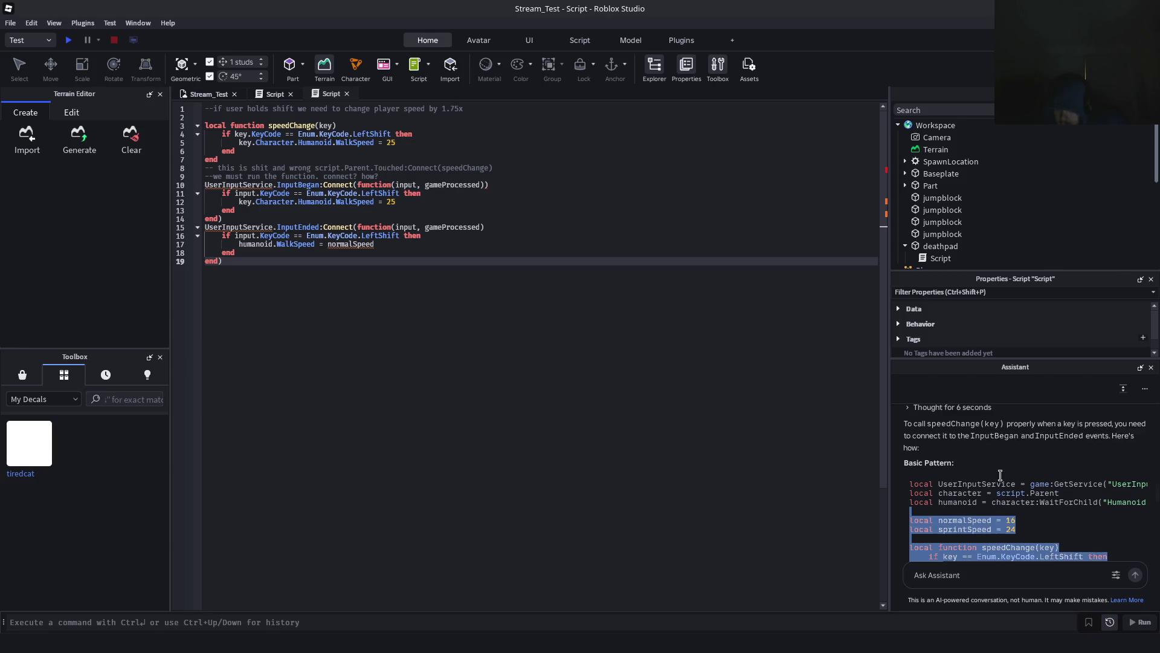
{"action": "left_click", "coordinate": [937, 497]}
{"action": "left_click_drag", "start_coordinate": [936, 497], "coordinate": [1155, 493]}
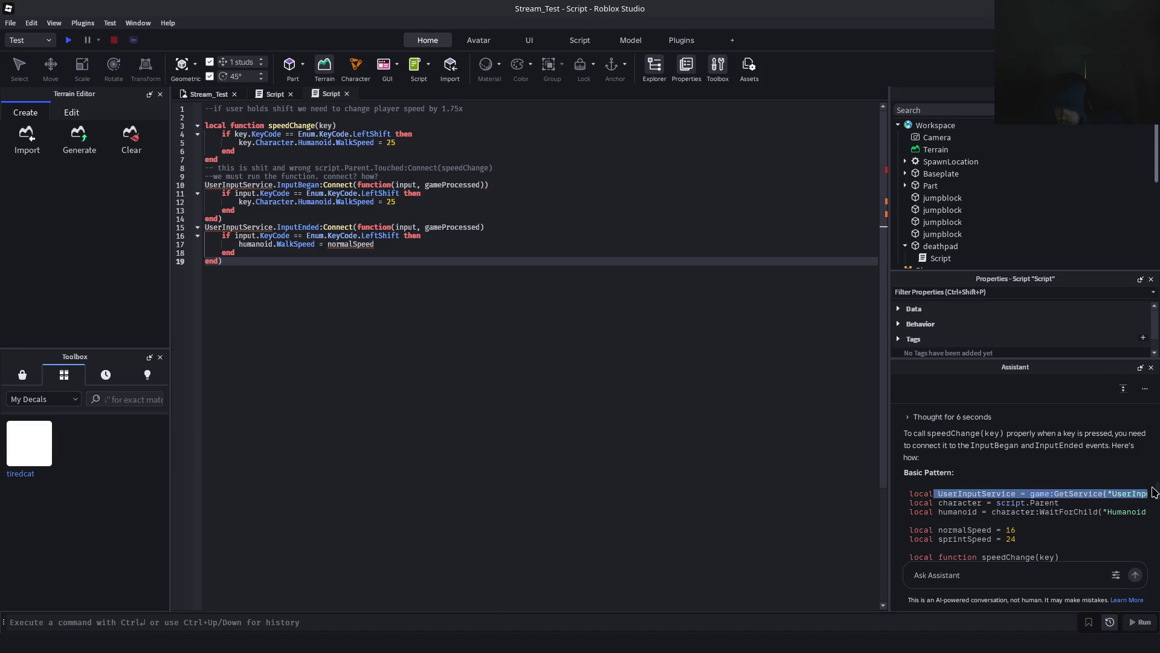
{"action": "left_click", "coordinate": [535, 311]}
{"action": "key", "text": "Up"}
{"action": "key", "text": "Up"}
{"action": "key", "text": "Up"}
{"action": "key", "text": "Up"}
Add line 2: local userInputService = game:GetService("UserInputService")
{"action": "key", "text": "Down"}
{"action": "key", "text": "Return"}
{"action": "key", "text": "Up"}
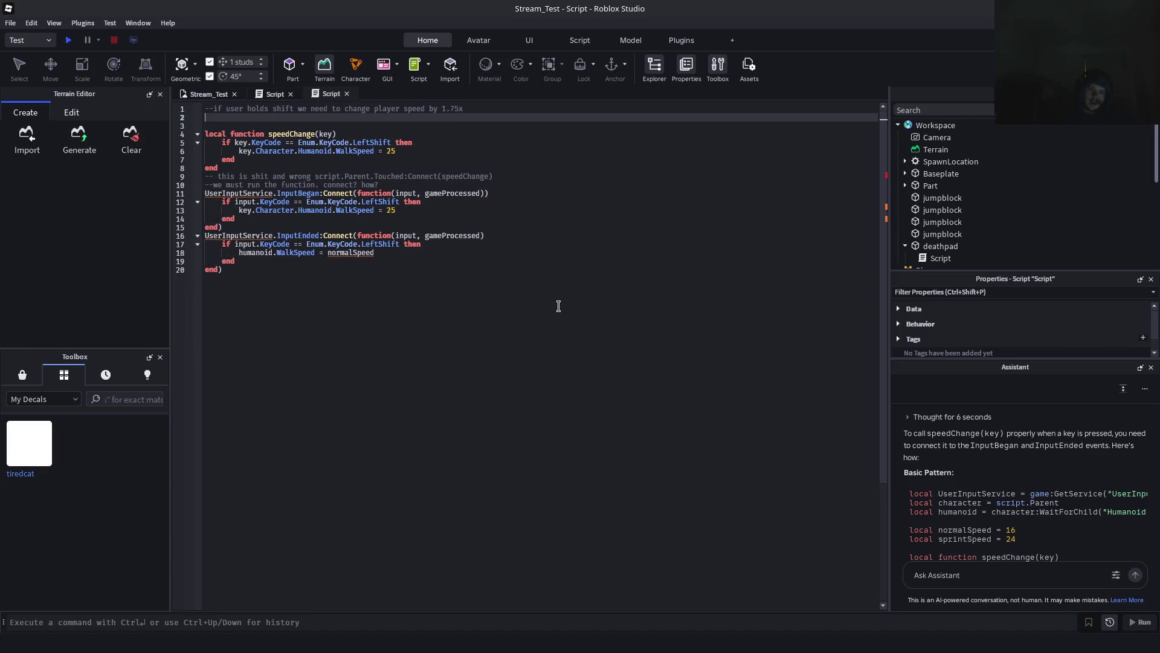
{"action": "type", "text": "lo"}
{"action": "key", "text": "Tab"}
{"action": "type", "text": "userInputSer"}
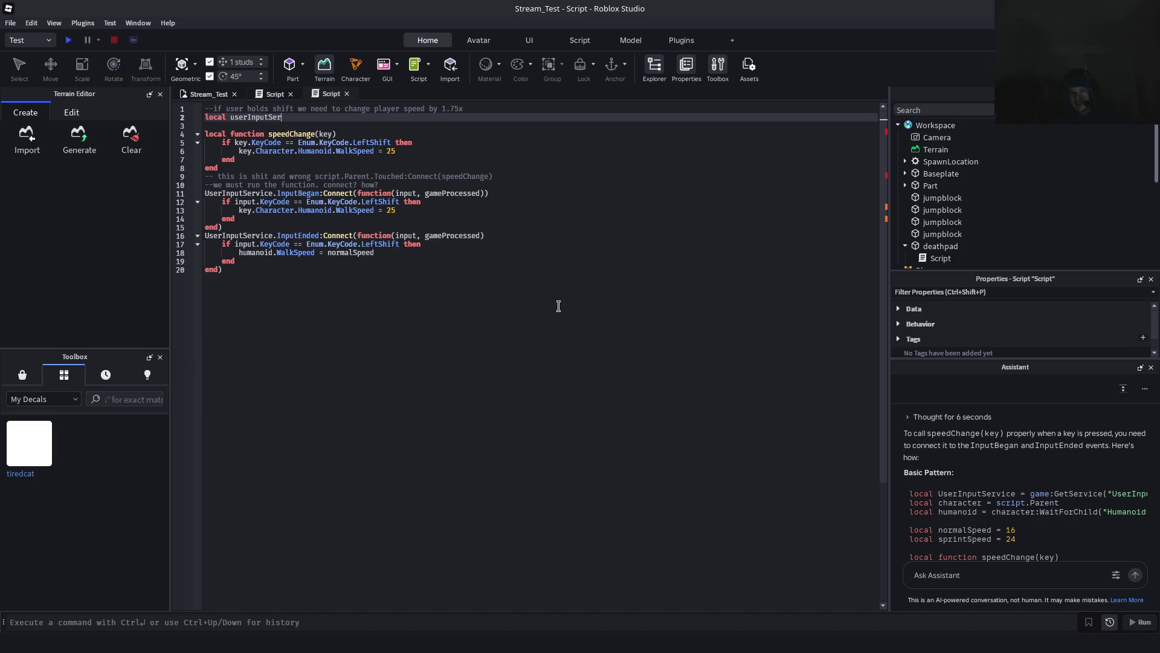
{"action": "type", "text": "vice = "}
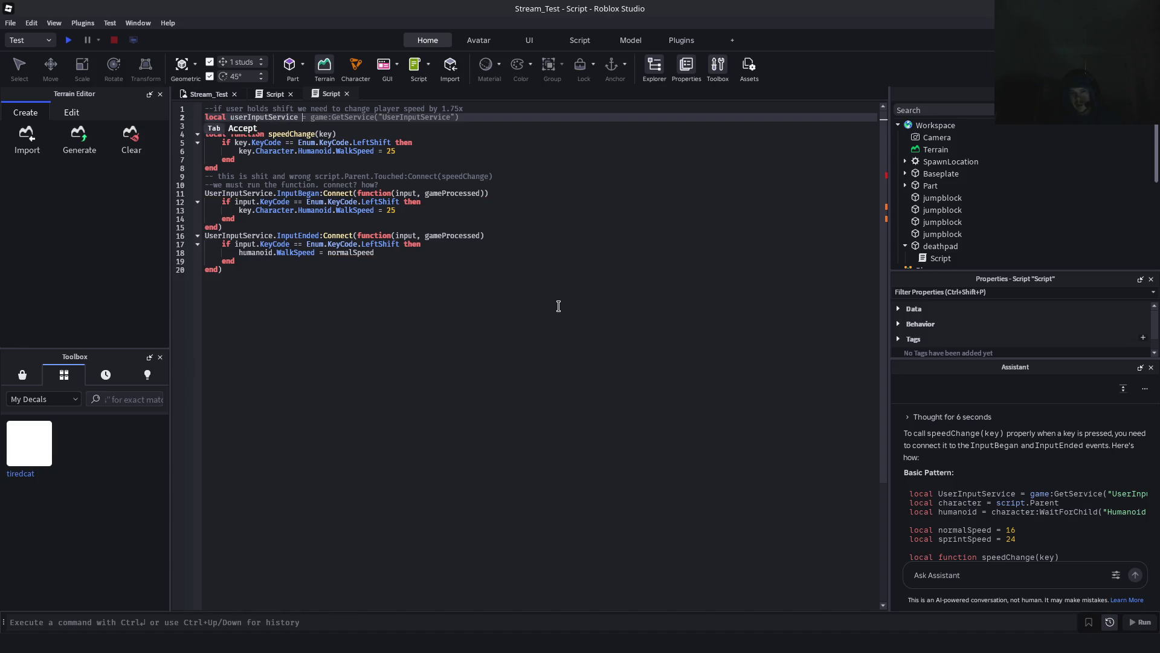
{"action": "type", "text": "g"}
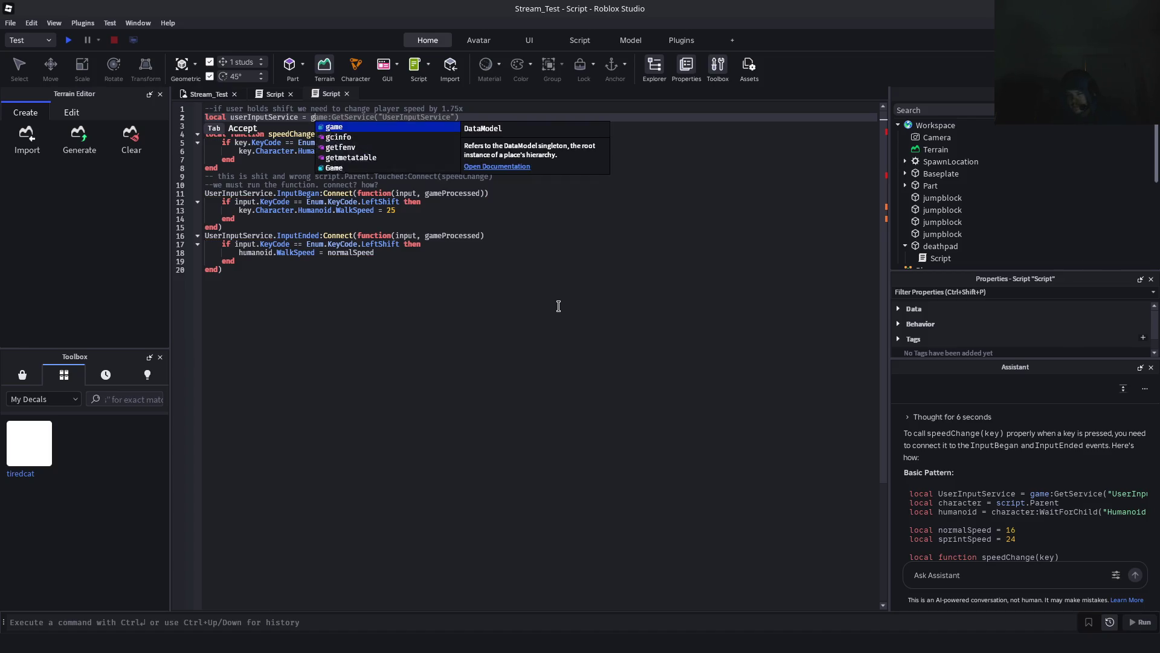
{"action": "type", "text": "ame:GetService"}
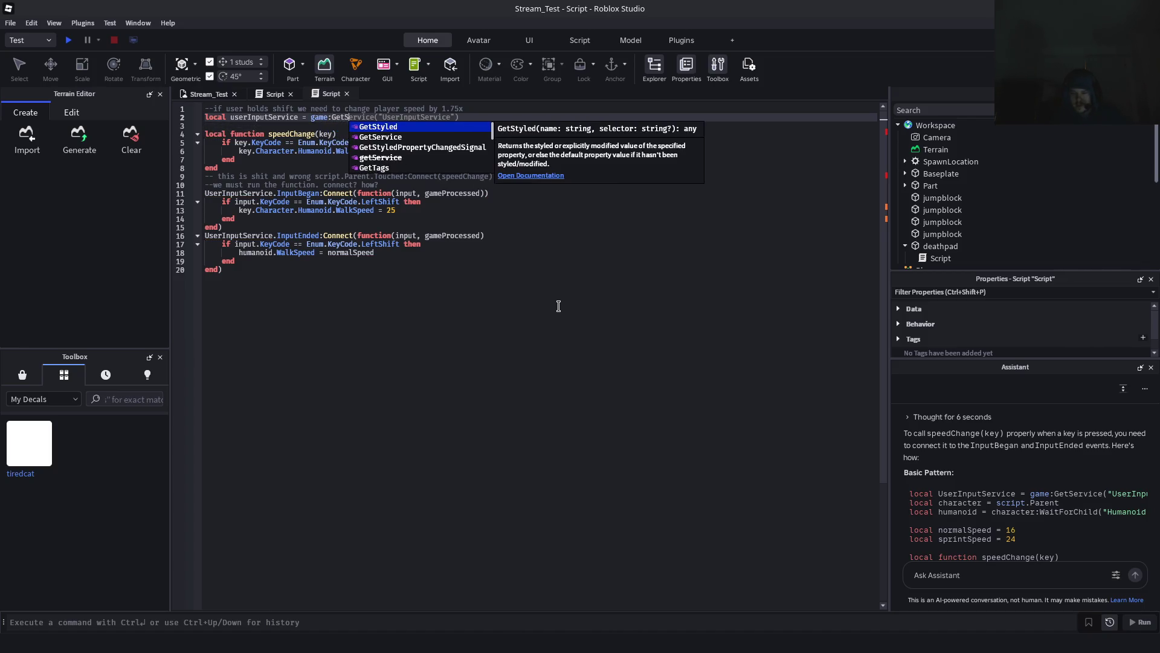
{"action": "key", "text": "Tab"}
{"action": "type", "text": "("}
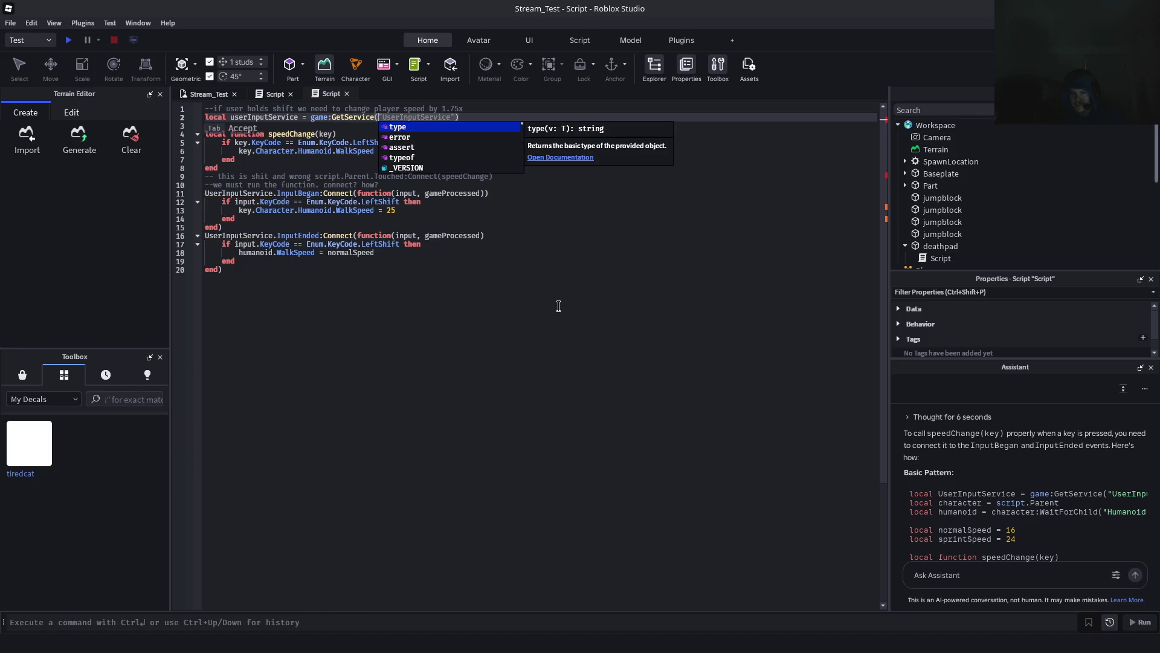
{"action": "type", "text": "\"UserIn"}
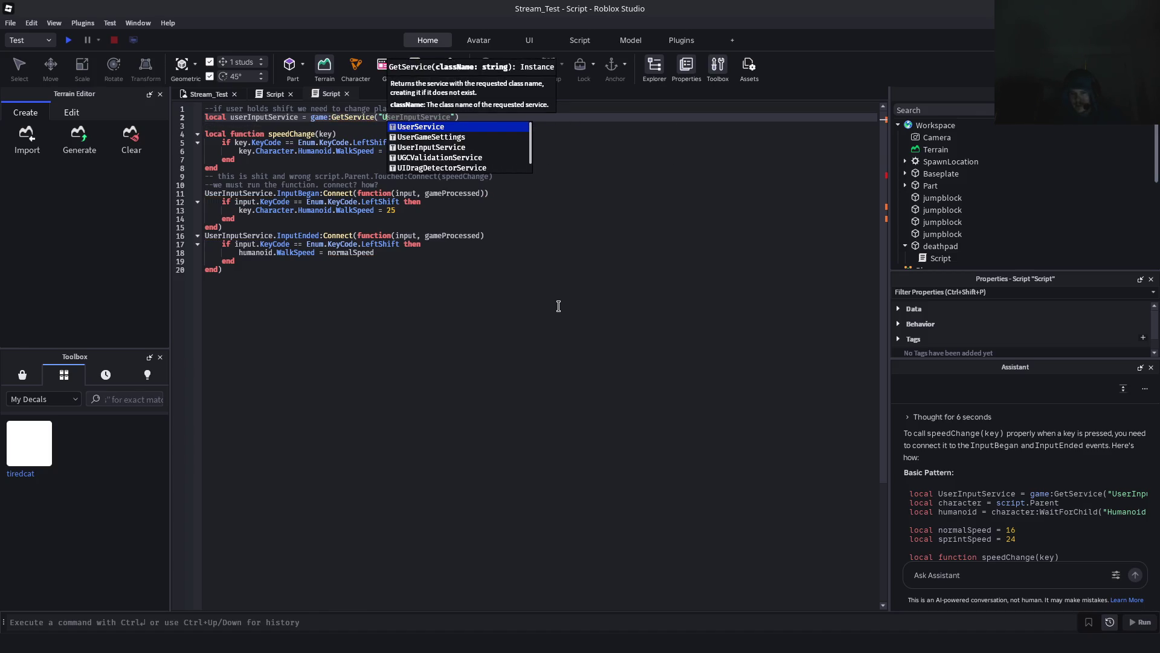
{"action": "type", "text": "putServci"}
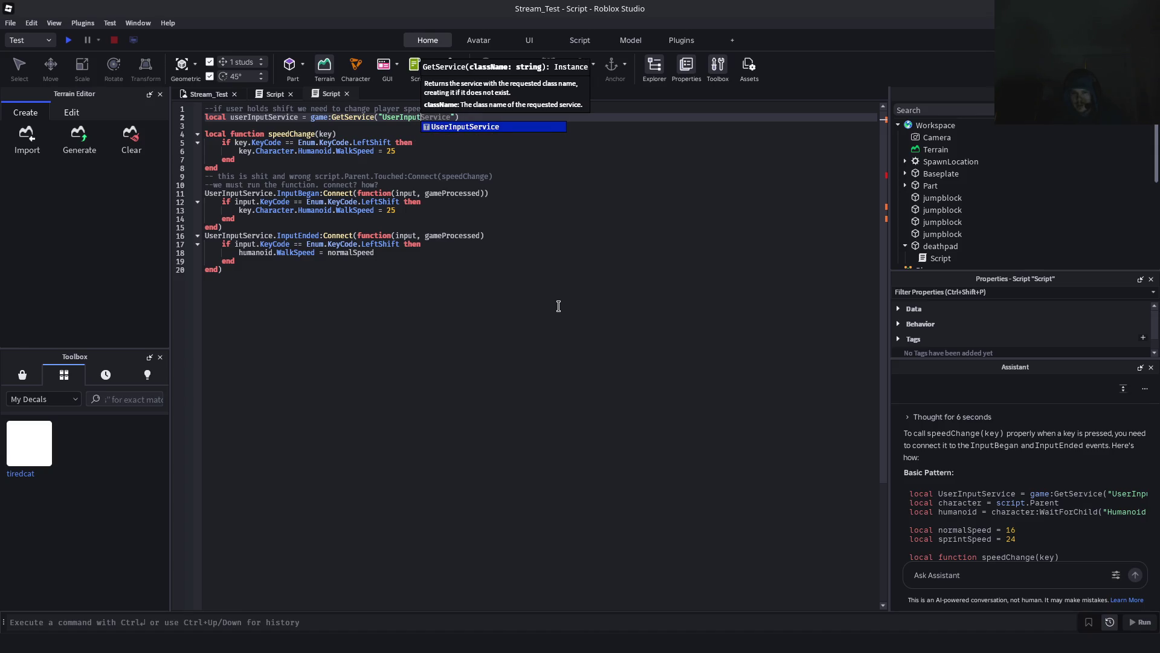
{"action": "key", "text": "Tab"}
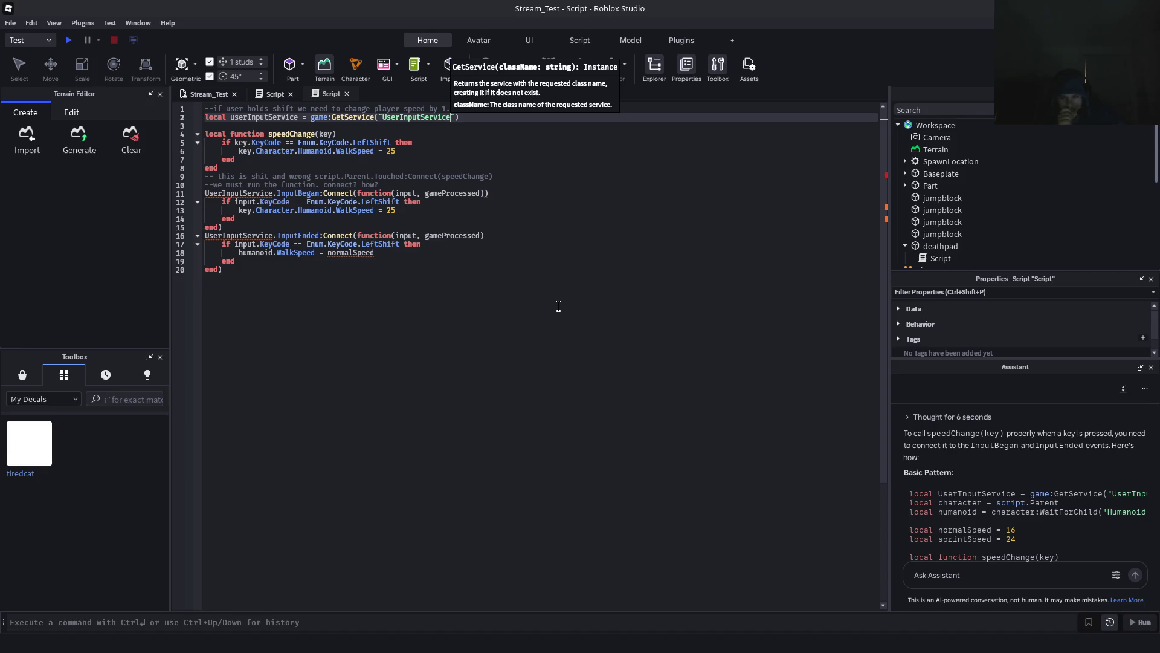
{"action": "key", "text": "Return"}
{"action": "key", "text": "BackSpace"}
{"action": "key", "text": "BackSpace"}
{"action": "key", "text": "BackSpace"}
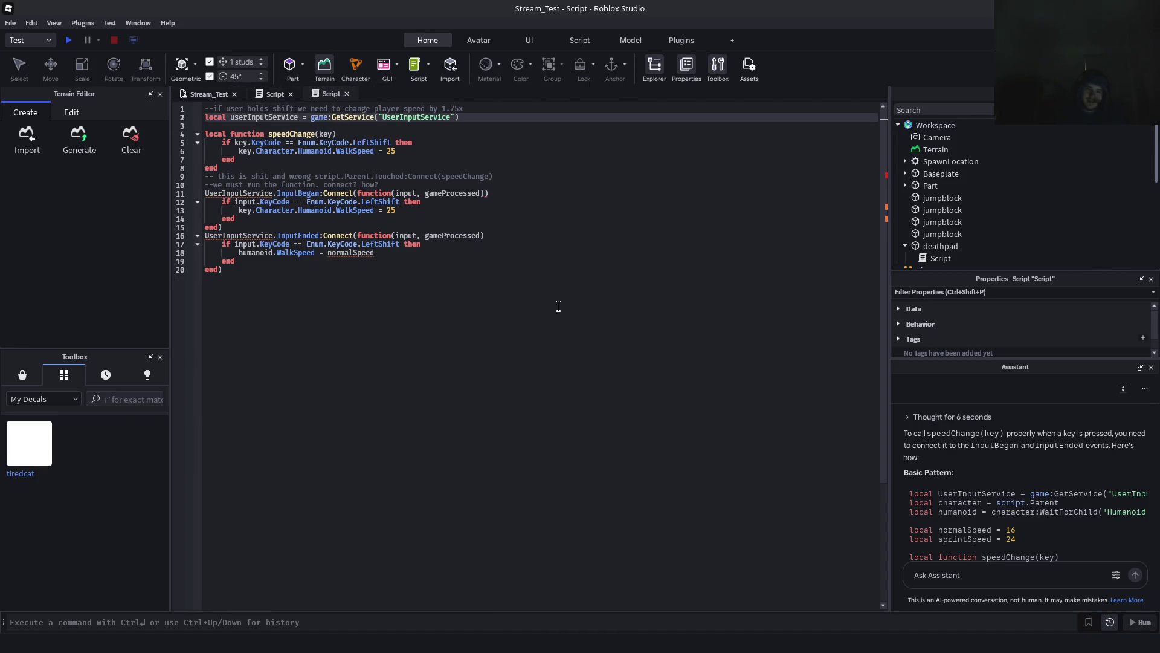
Add line 3 declaring local character = script.Parent
{"action": "key", "text": "End"}
{"action": "key", "text": "Return"}
{"action": "type", "text": "local c"}
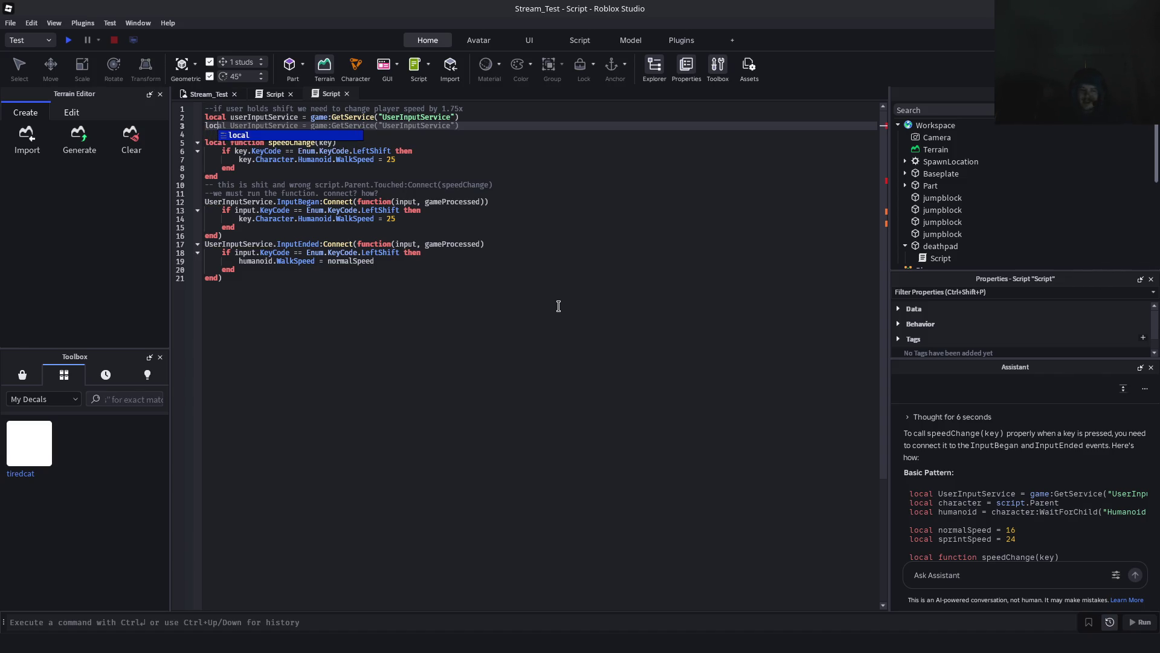
{"action": "type", "text": "haracter = "}
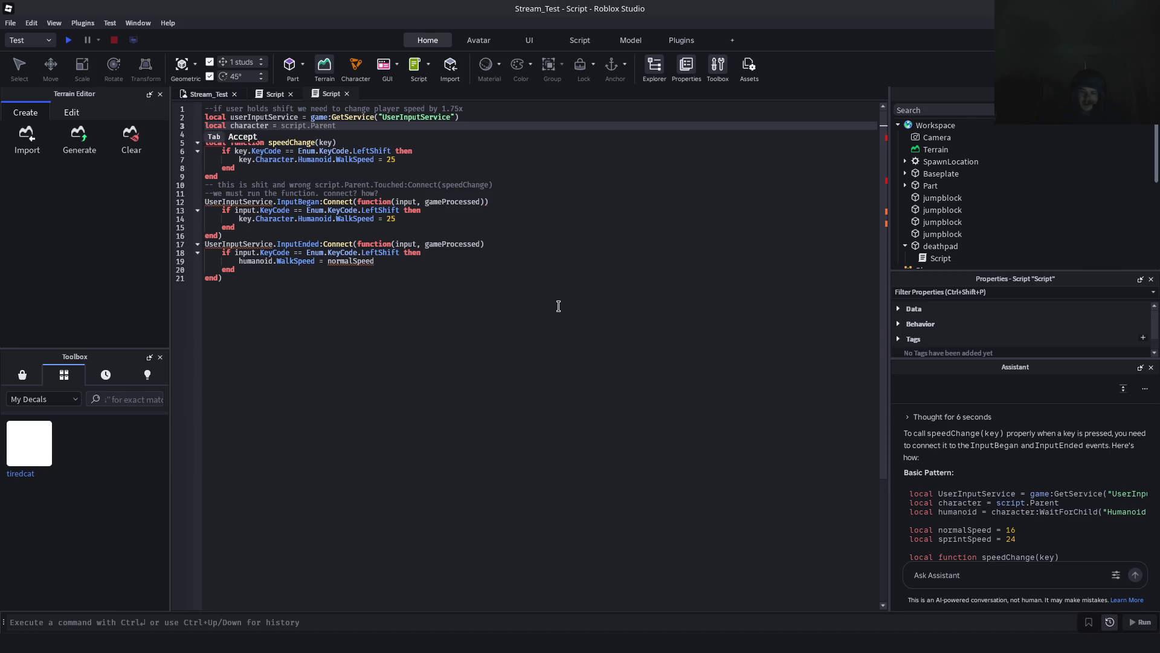
{"action": "type", "text": "script."}
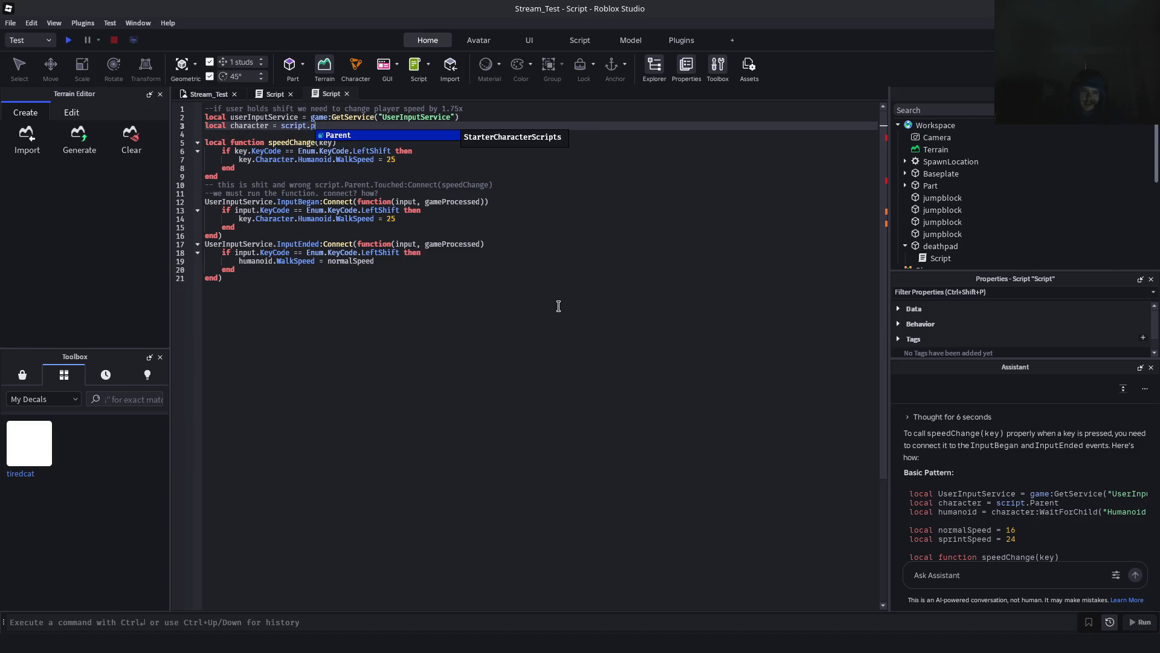
{"action": "type", "text": "Pa"}
{"action": "key", "text": "Tab"}
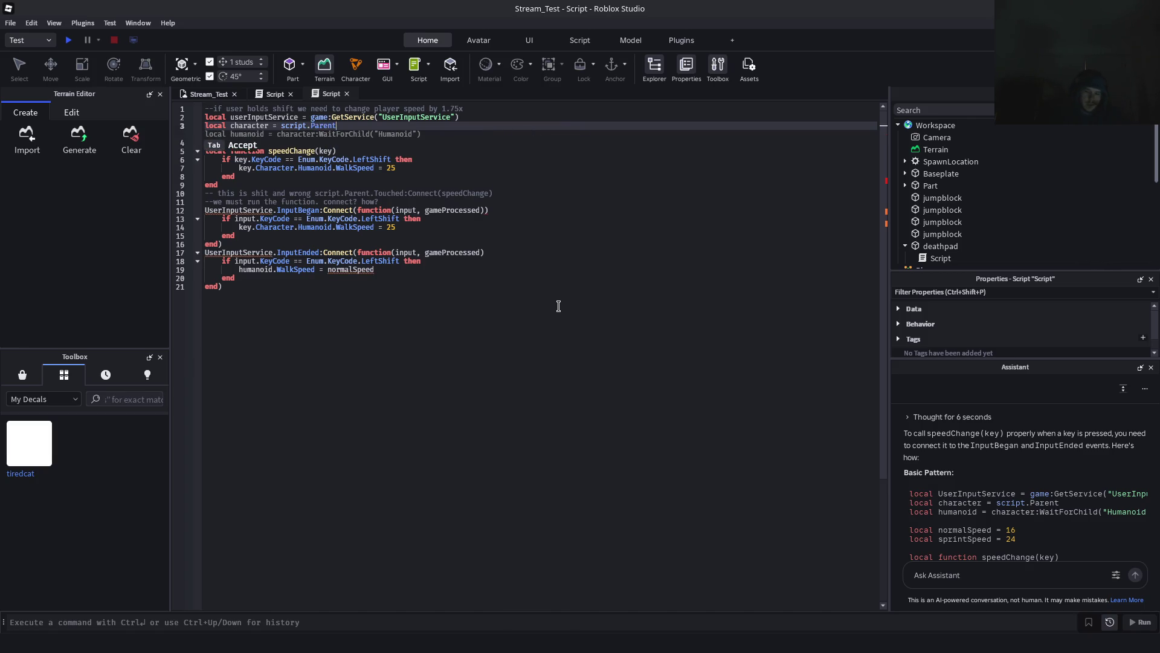
Write line 4 as local humanoid = character:WaitForChild("Humanoid")
{"action": "key", "text": "Return"}
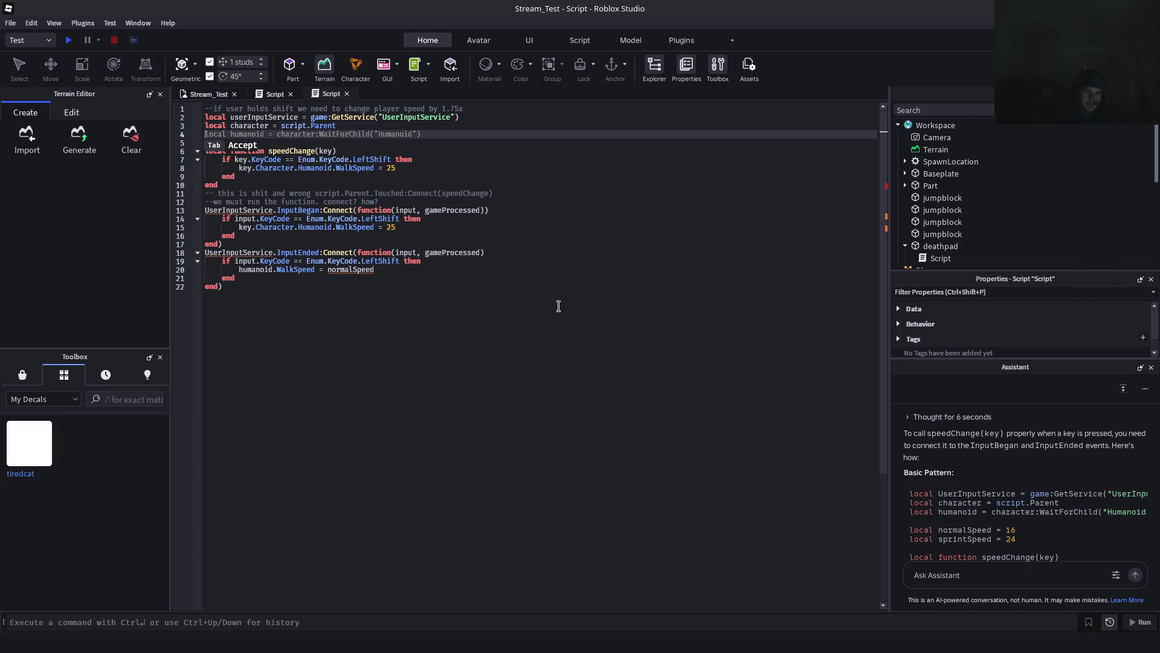
{"action": "type", "text": "lco"}
{"action": "type", "text": "ocal"}
{"action": "type", "text": " human"}
{"action": "type", "text": "oid"}
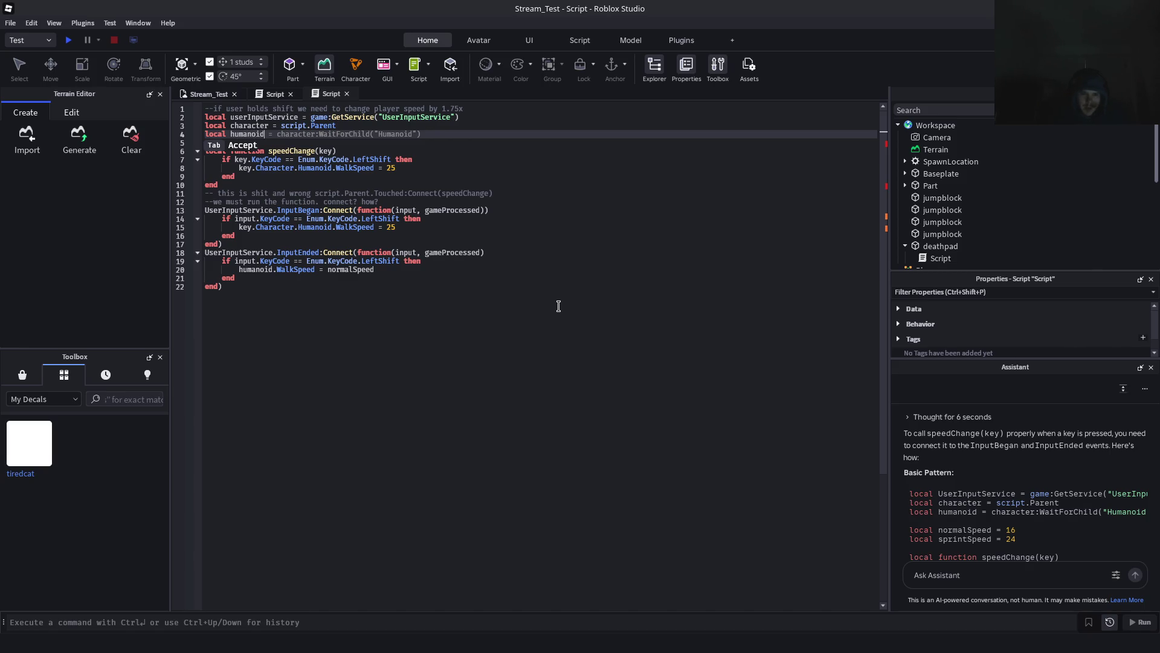
{"action": "type", "text": "="}
{"action": "type", "text": " ch"}
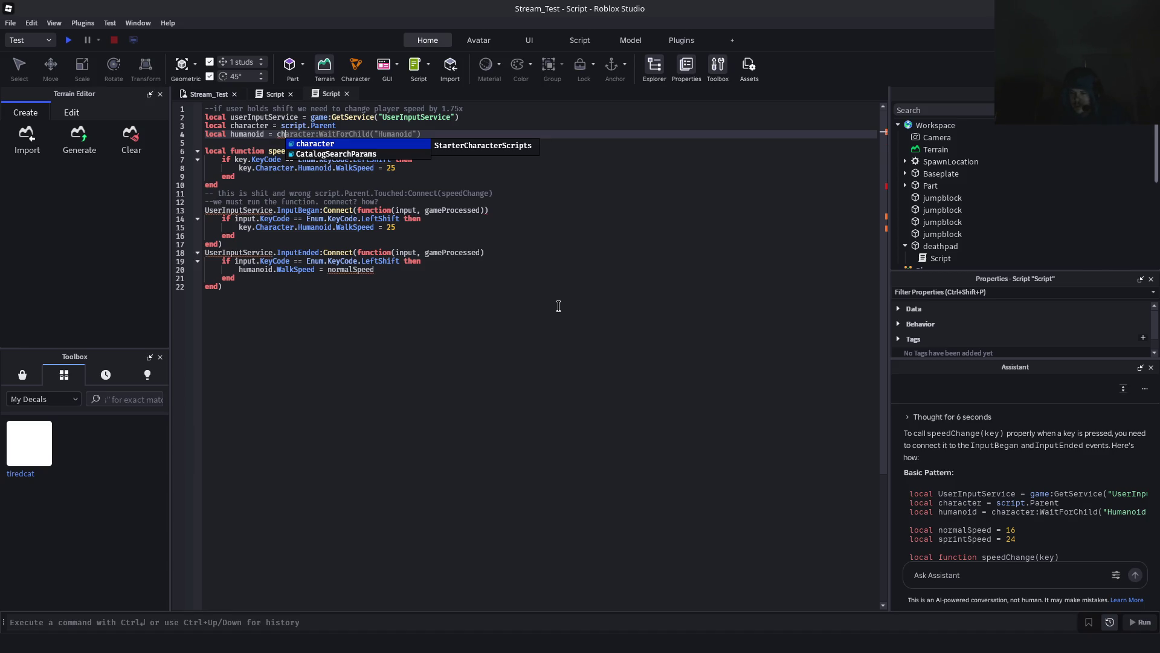
{"action": "type", "text": "aract"}
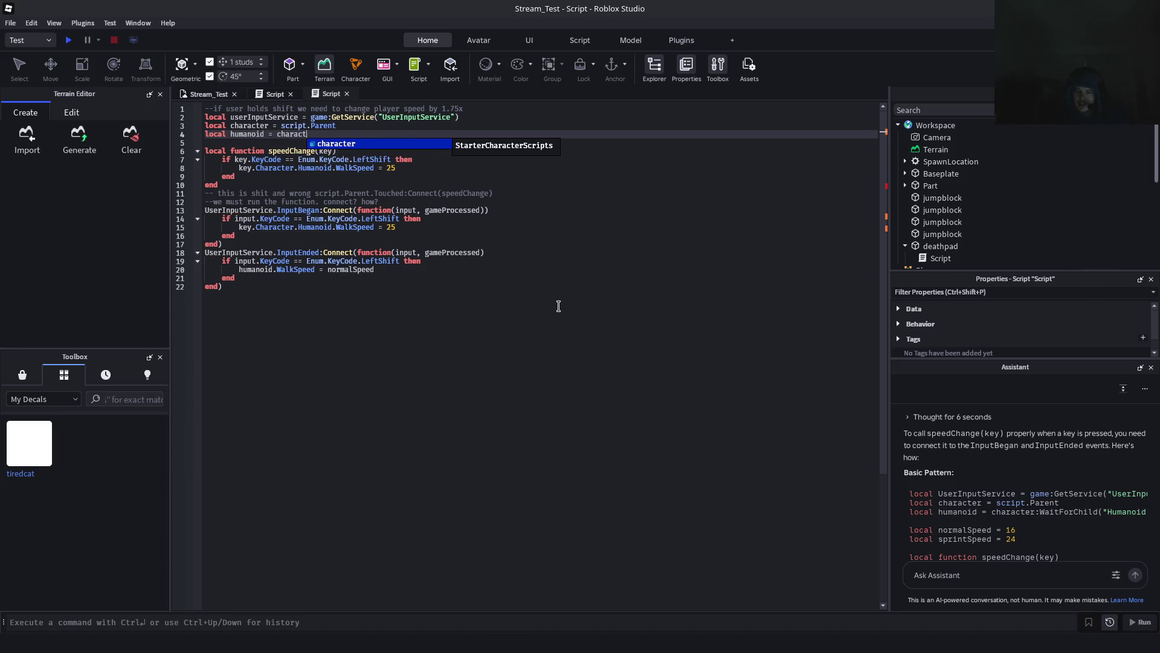
{"action": "key", "text": "Tab"}
{"action": "type", "text": "."}
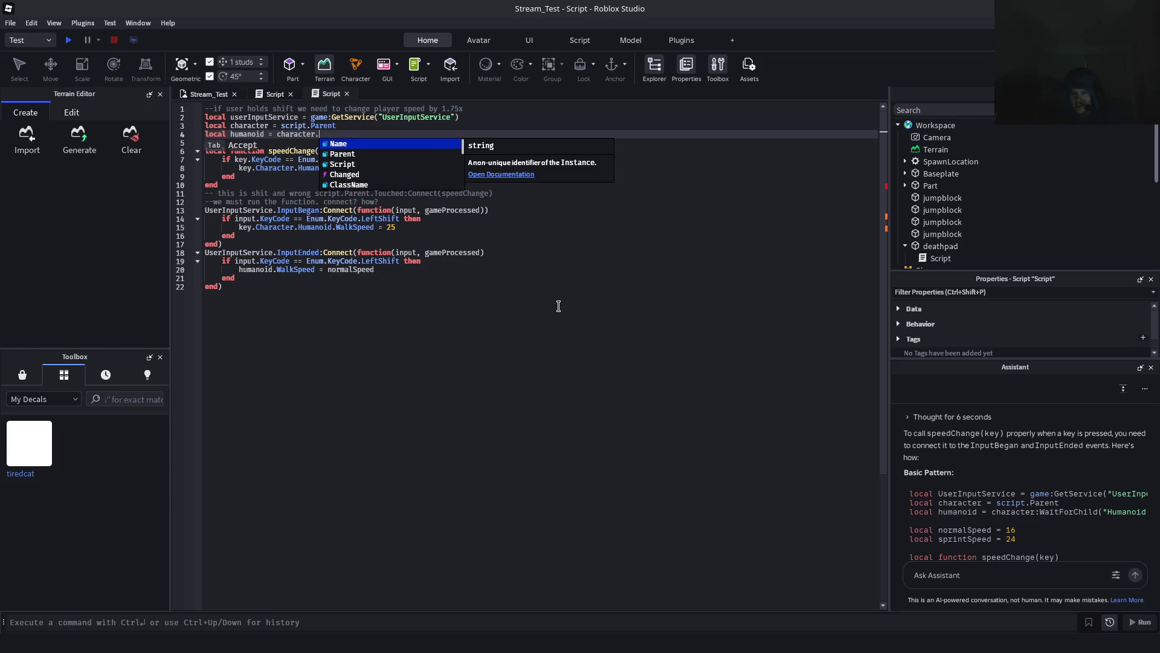
{"action": "type", "text": "WaitForChil"}
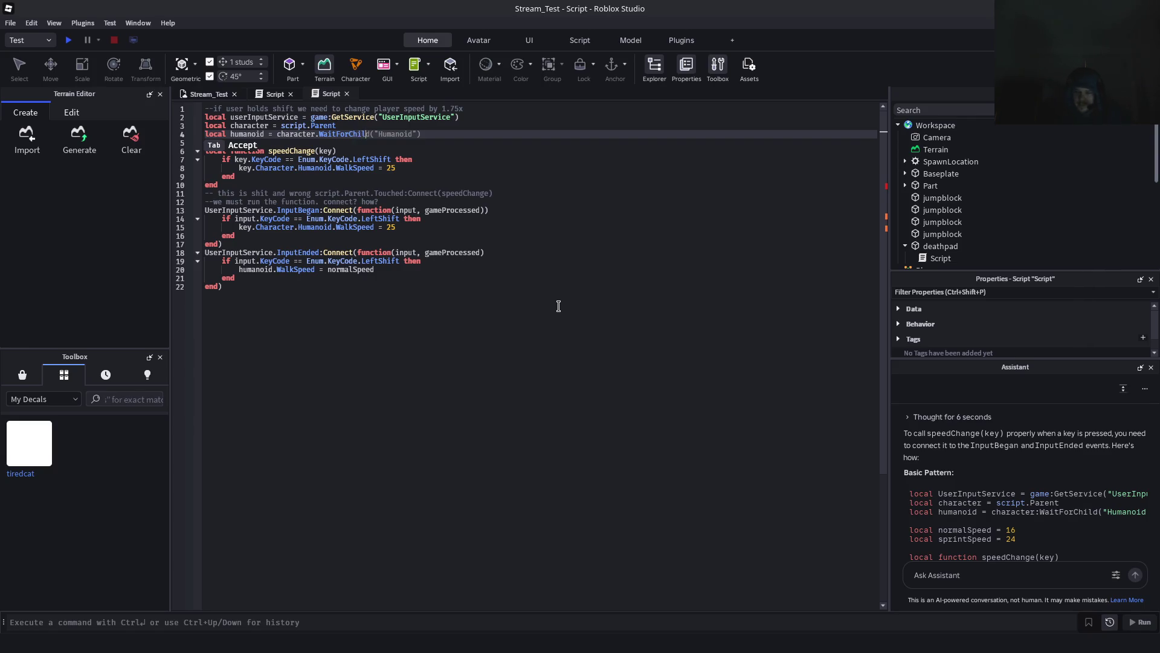
{"action": "type", "text": "d(\""}
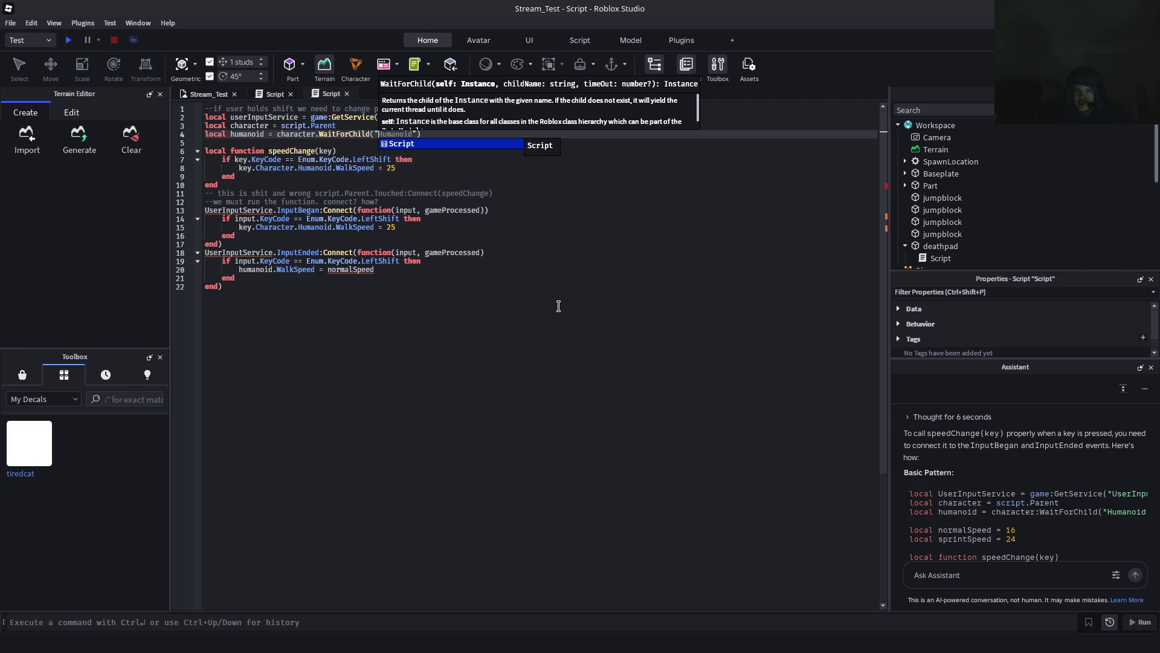
{"action": "type", "text": "Human"}
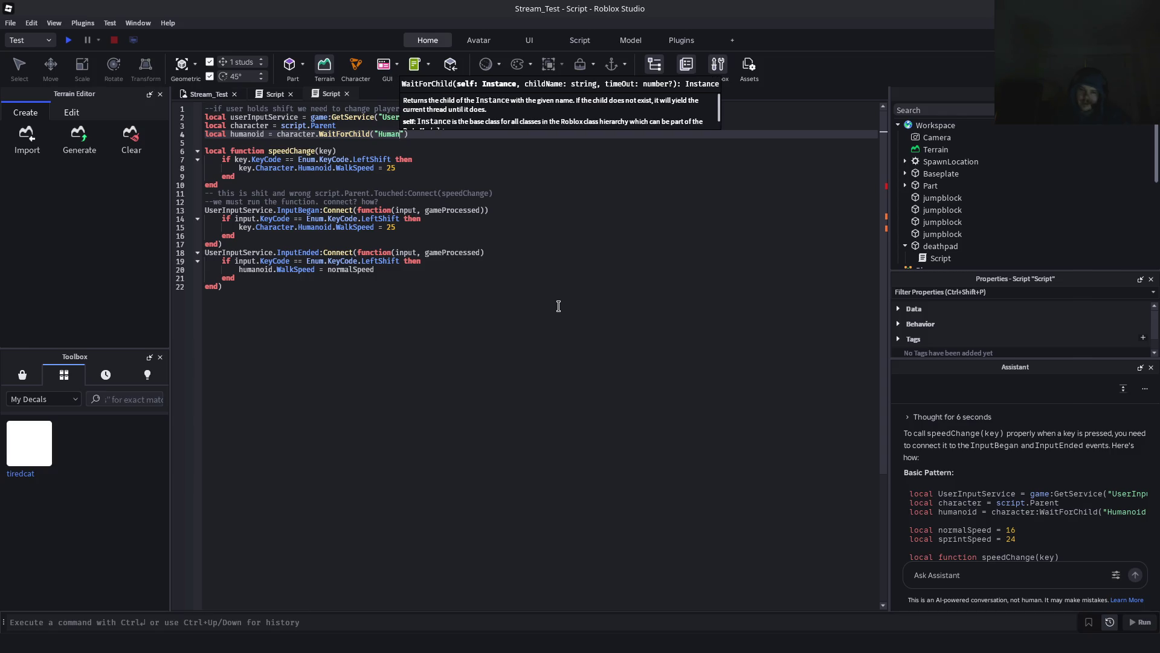
{"action": "type", "text": "oid"}
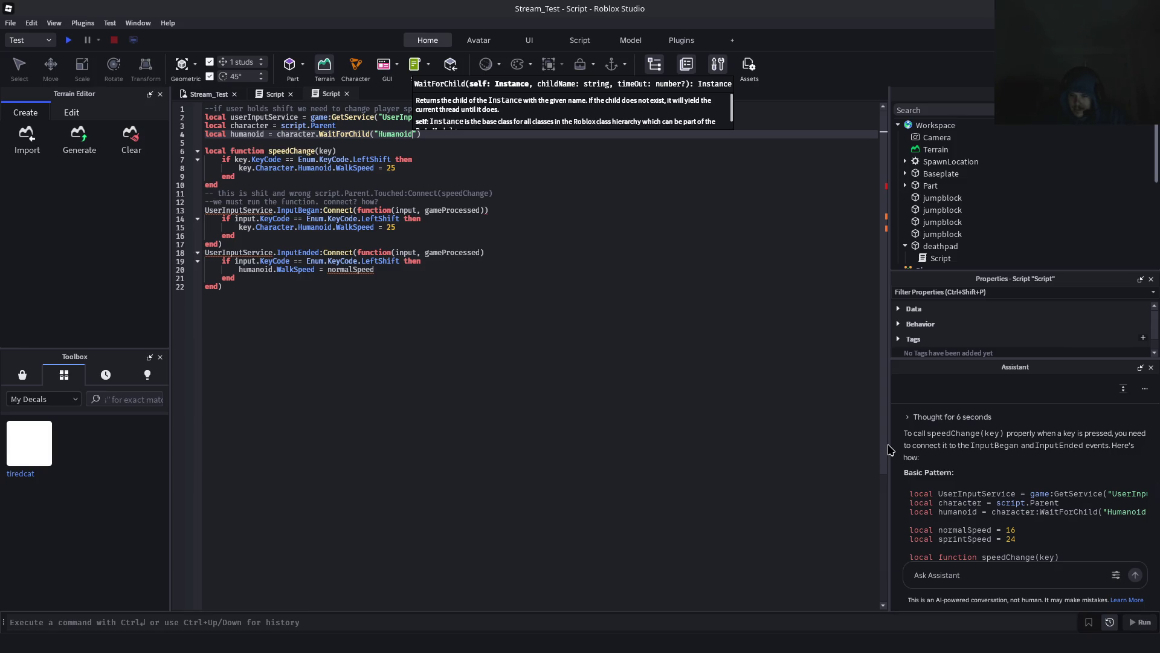
Add a local sprintSpeed declaration on a new line below the humanoid line
{"action": "mouse_move", "coordinate": [889, 450]}
{"action": "left_mouse_down"}
{"action": "mouse_move", "coordinate": [868, 450]}
{"action": "mouse_move", "coordinate": [886, 445]}
{"action": "left_mouse_up"}
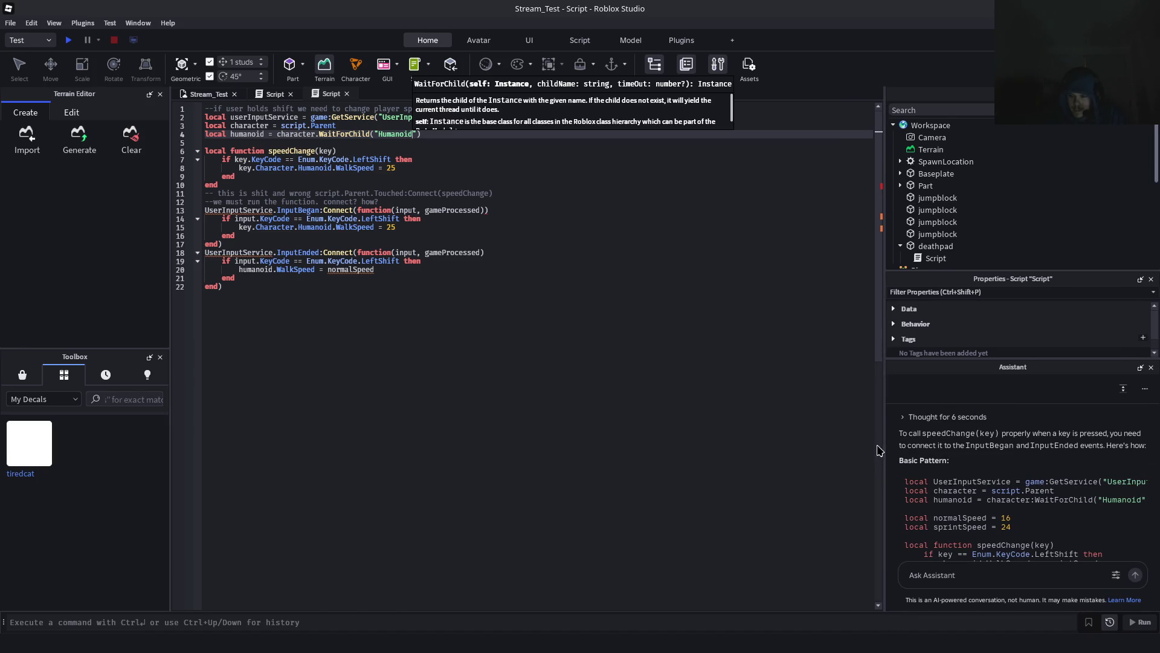
{"action": "left_click", "coordinate": [465, 152]}
{"action": "left_click", "coordinate": [462, 134]}
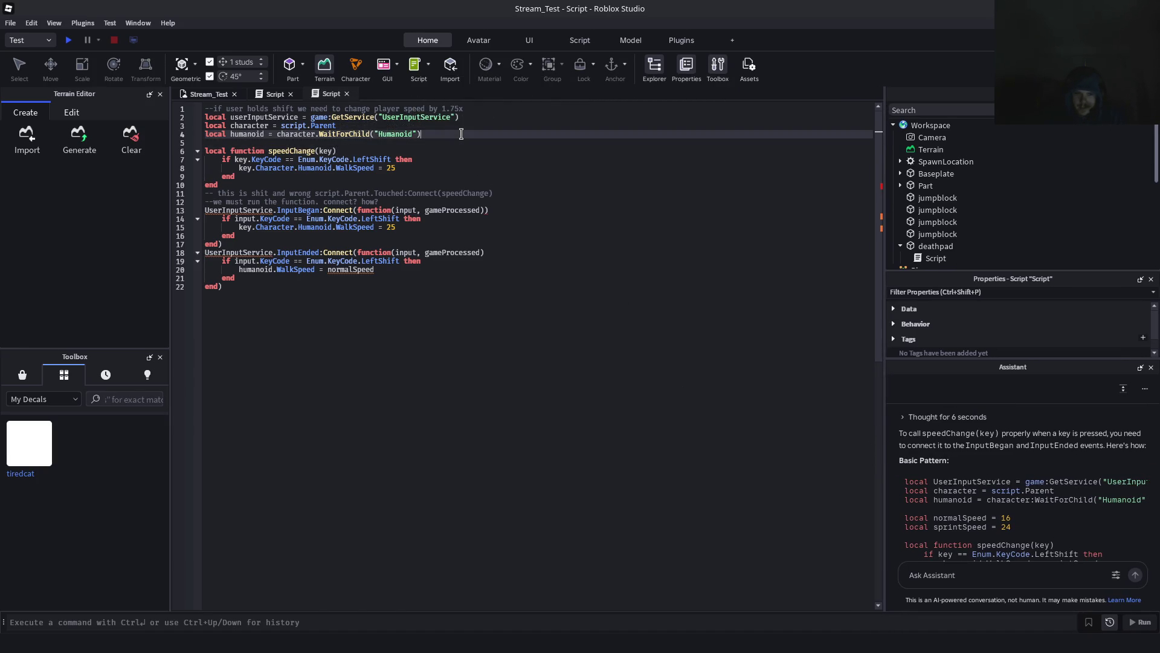
{"action": "key", "text": "Return"}
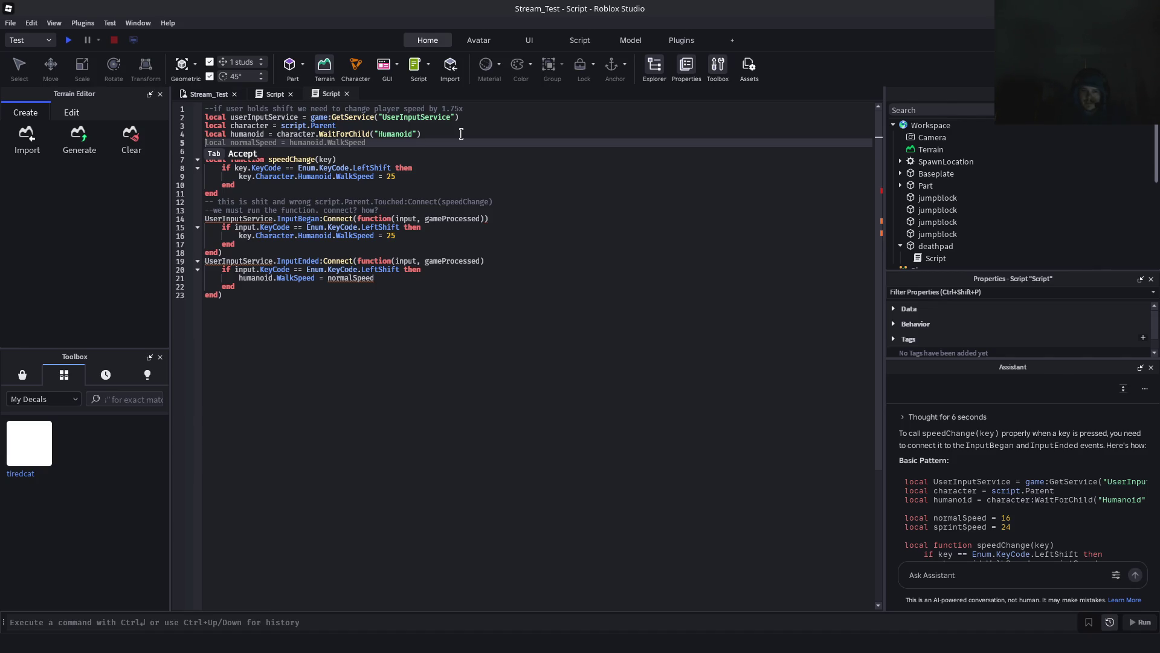
{"action": "key", "text": "Escape"}
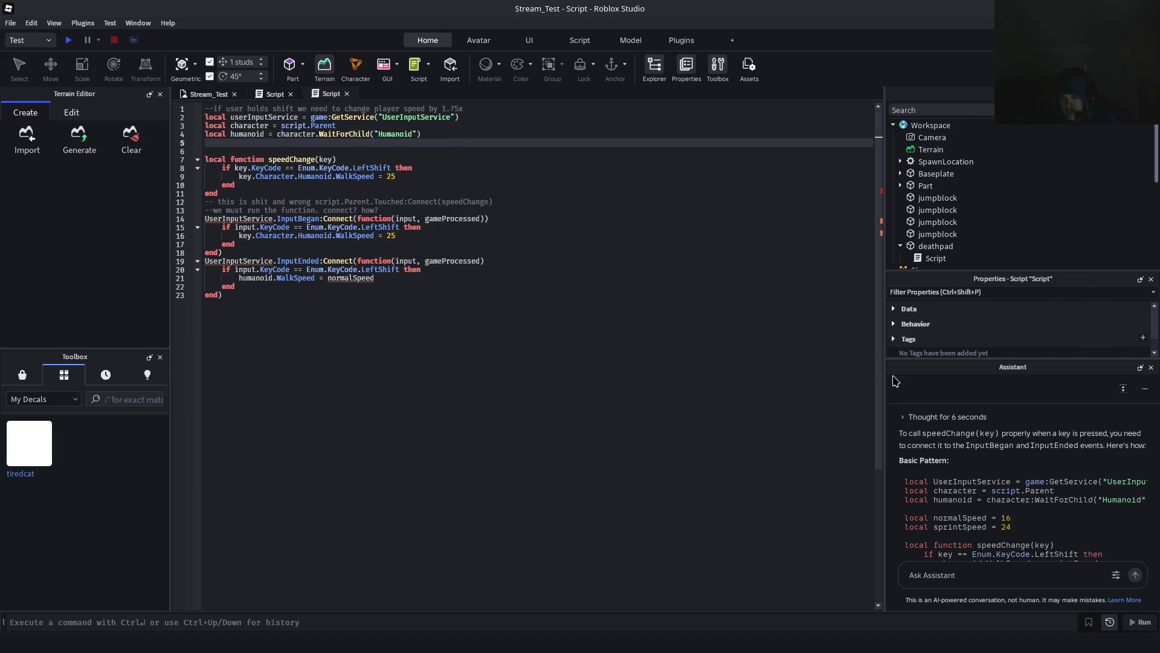
{"action": "scroll", "coordinate": [947, 451], "scroll_direction": "down", "scroll_amount": 2}
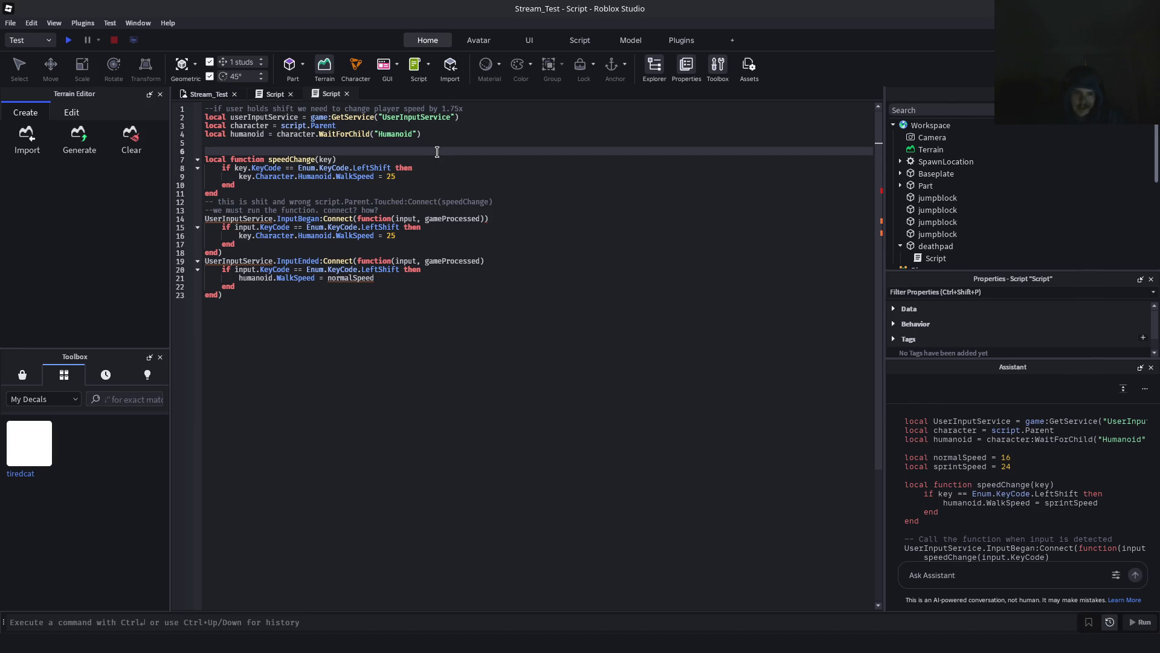
{"action": "type", "text": "local"}
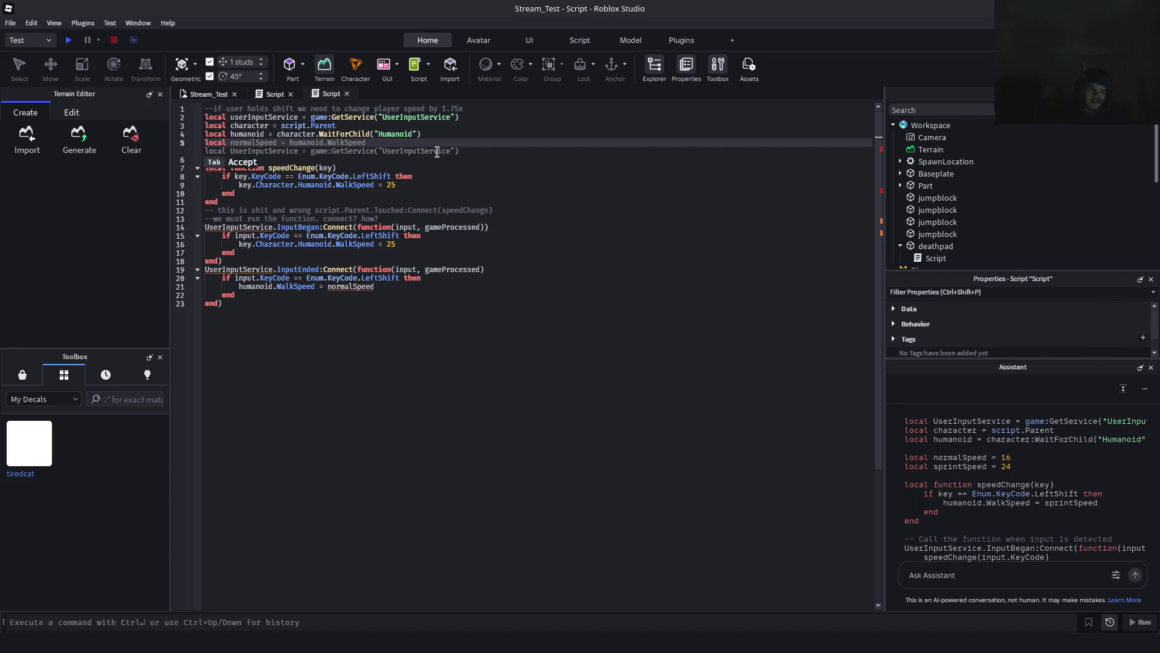
{"action": "type", "text": " sprintSpeed = "}
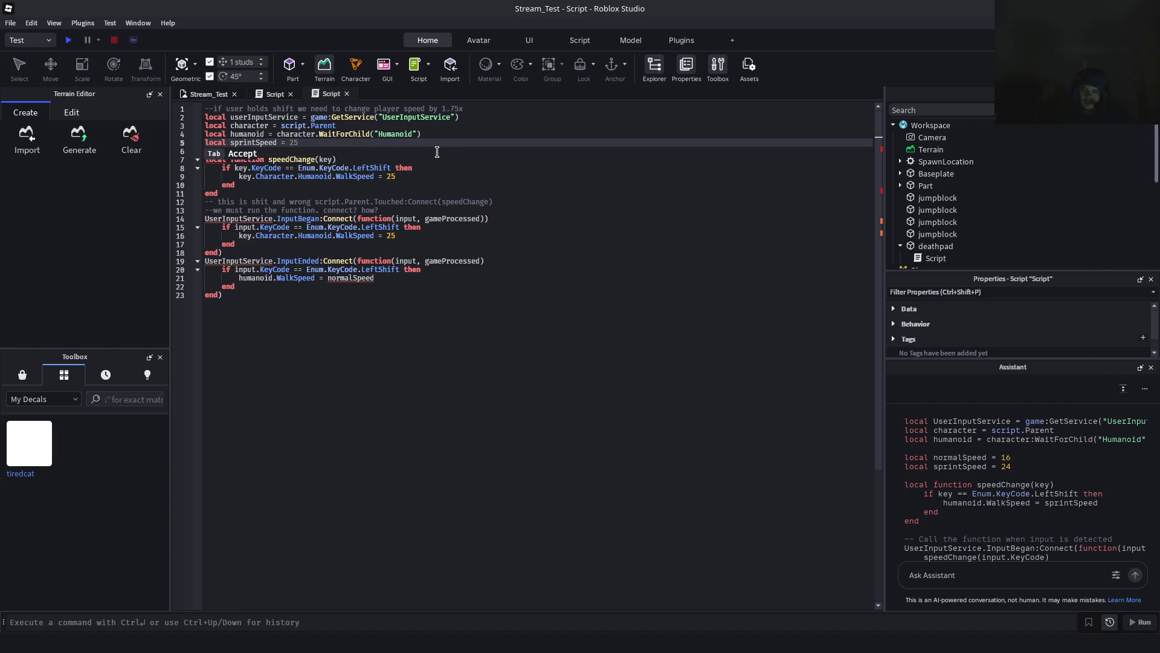
{"action": "type", "text": "30"}
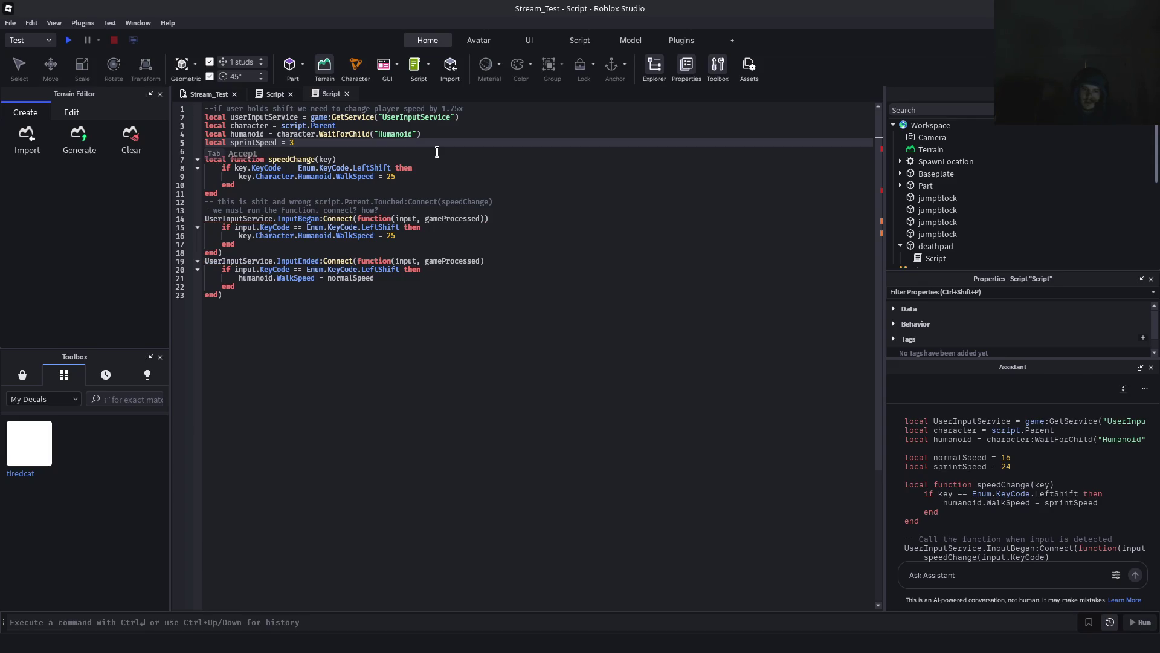
{"action": "key", "text": "Return"}
Add the normalSpeed line and correct the values to sprintSpeed 32 and normalSpeed 16
{"action": "type", "text": "local normalSpeed"}
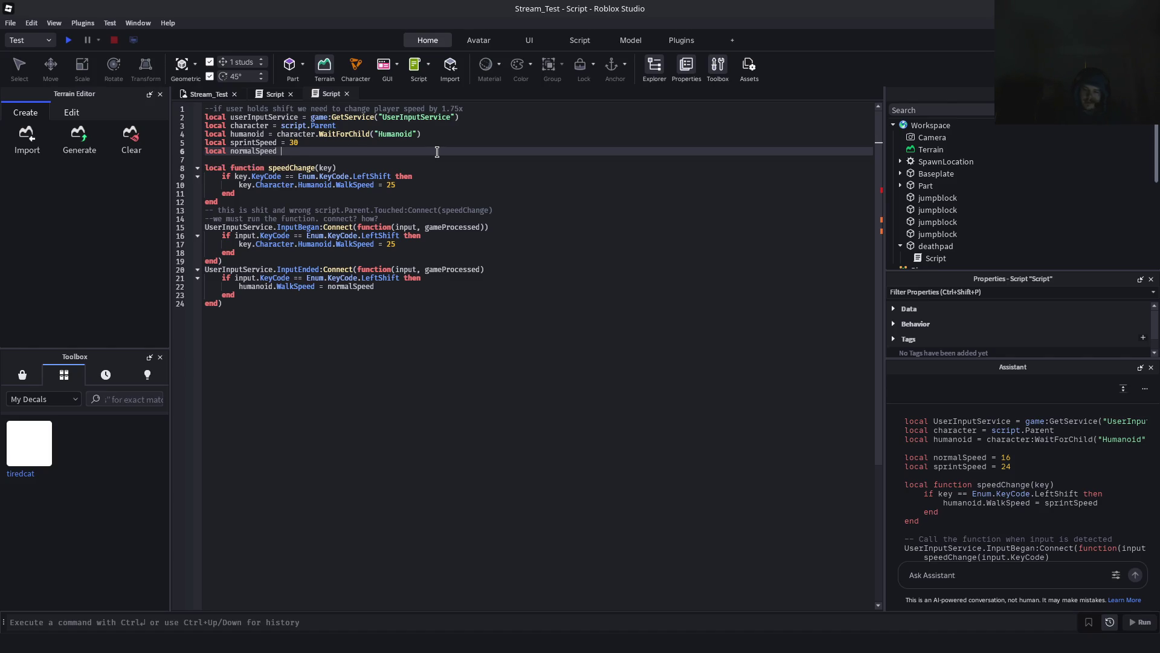
{"action": "type", "text": " = 15"}
{"action": "key", "text": "Up"}
{"action": "key", "text": "BackSpace"}
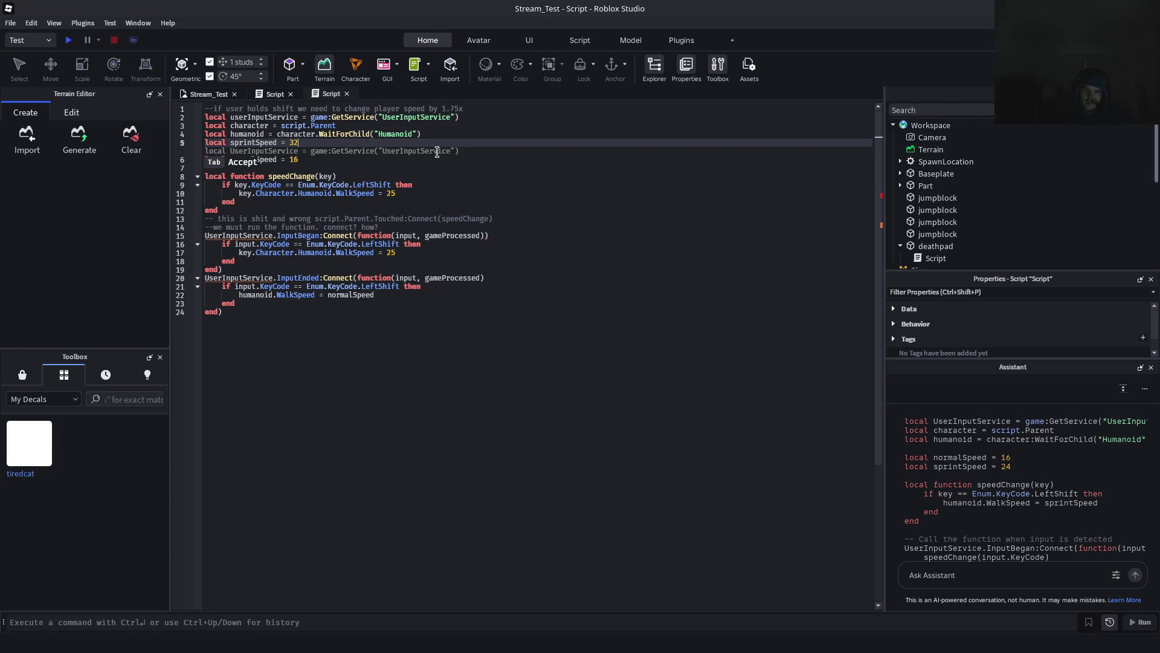
{"action": "key", "text": "Down"}
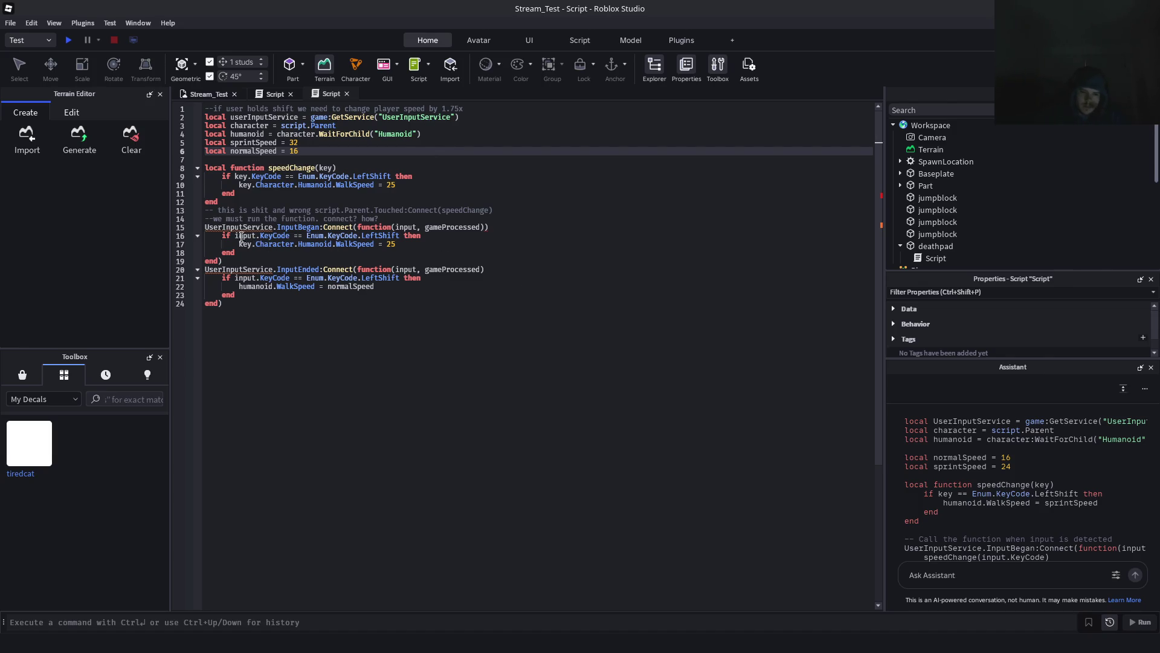
{"action": "left_click", "coordinate": [388, 244]}
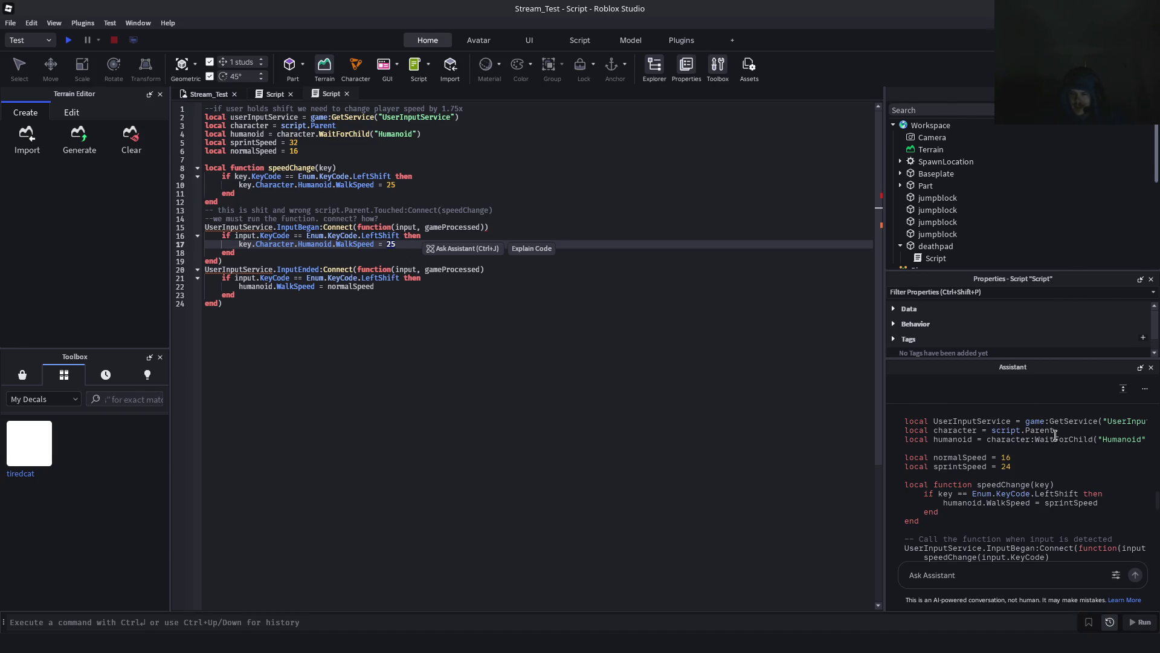
Widen the side panels and select the Assistant's UserInputService.InputBegan:Connect code block
{"action": "scroll", "coordinate": [1055, 435], "scroll_direction": "down", "scroll_amount": 2}
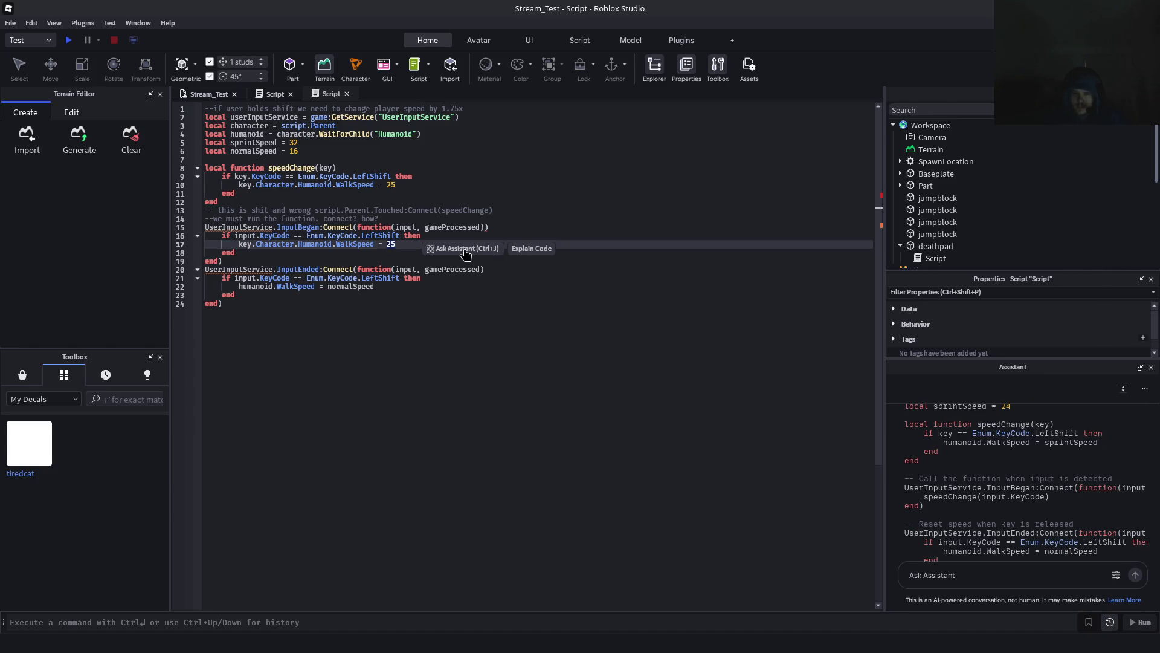
{"action": "left_click", "coordinate": [436, 247]}
{"action": "left_click_drag", "start_coordinate": [396, 244], "coordinate": [207, 236]}
{"action": "left_click", "coordinate": [317, 244]}
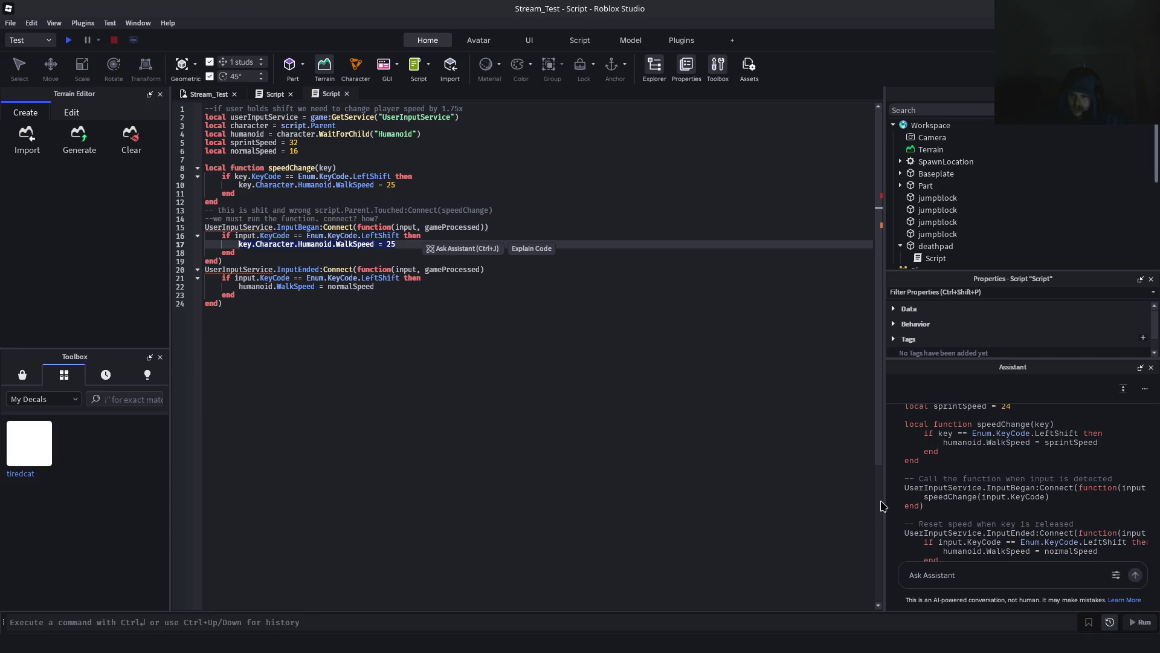
{"action": "left_click_drag", "start_coordinate": [884, 506], "coordinate": [851, 506]}
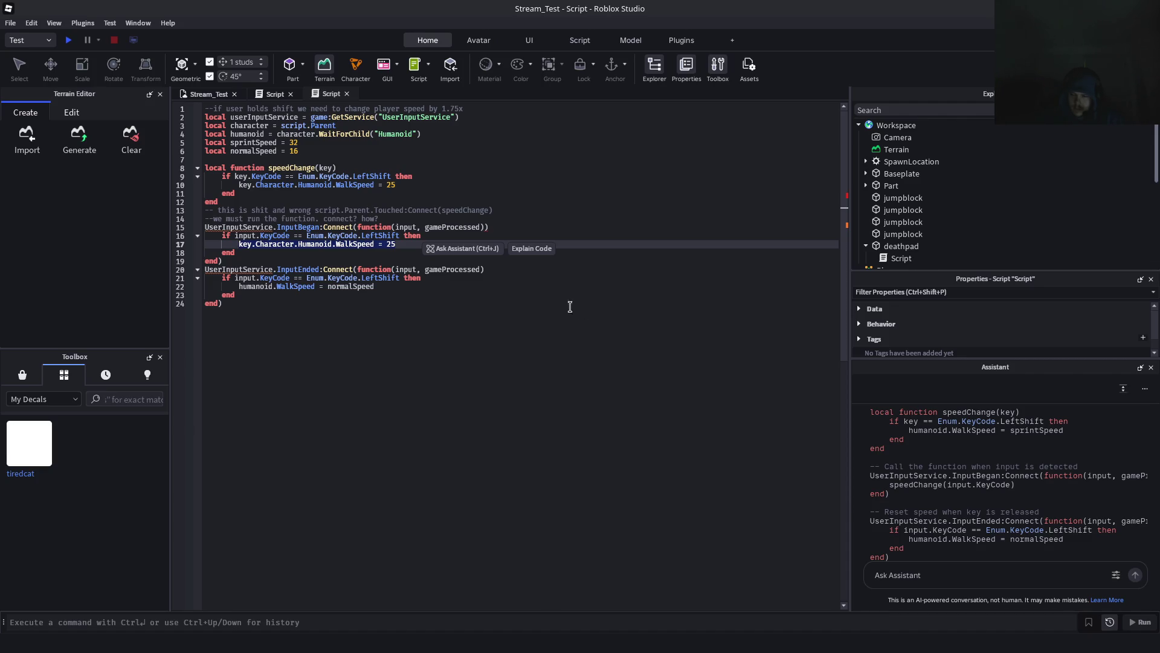
{"action": "left_click_drag", "start_coordinate": [889, 493], "coordinate": [871, 475]}
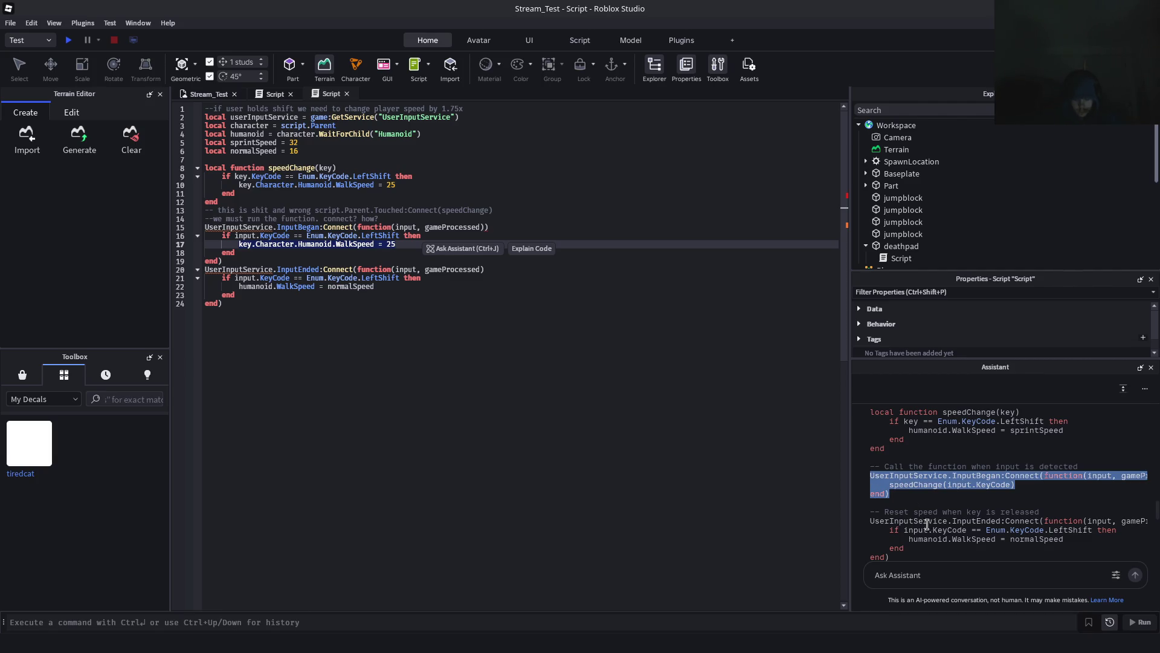